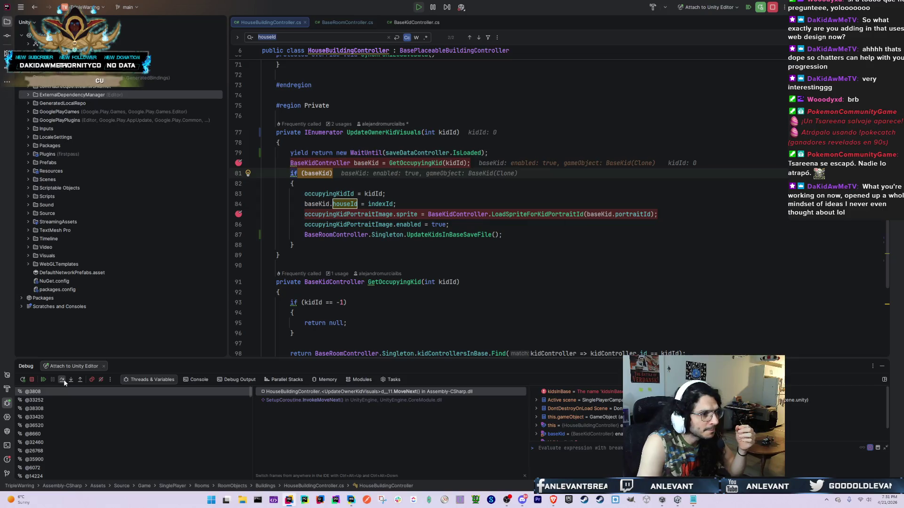
# - Inspect baseKid's field values, then check indexId and houseId in the debugger
pyautogui.click(368, 173)
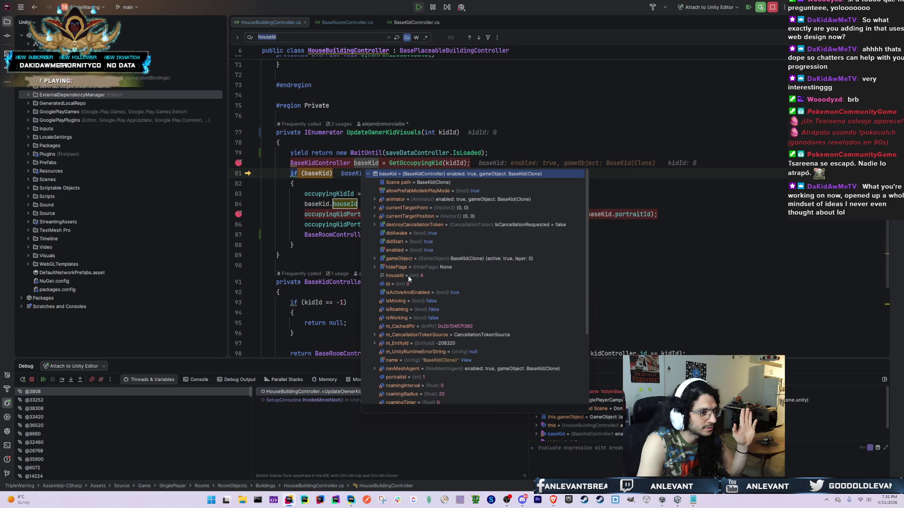
pyautogui.press('Escape')
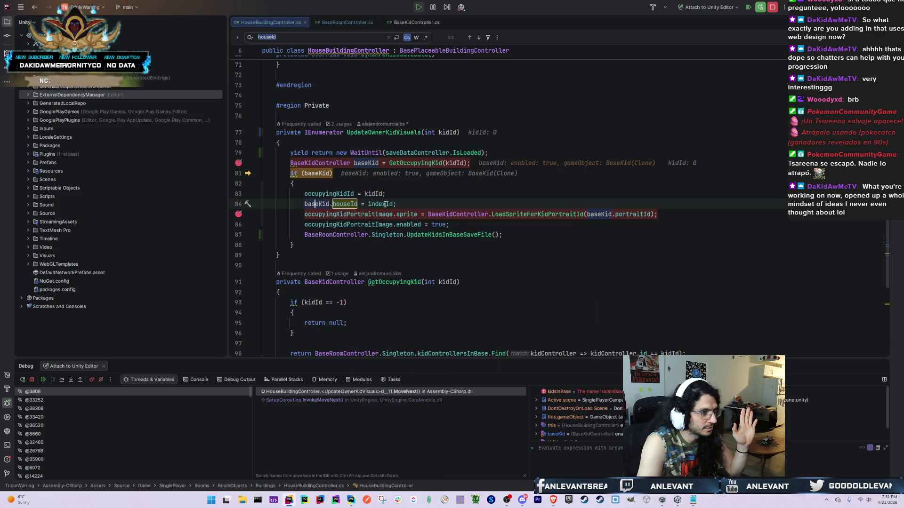
pyautogui.moveTo(385, 204)
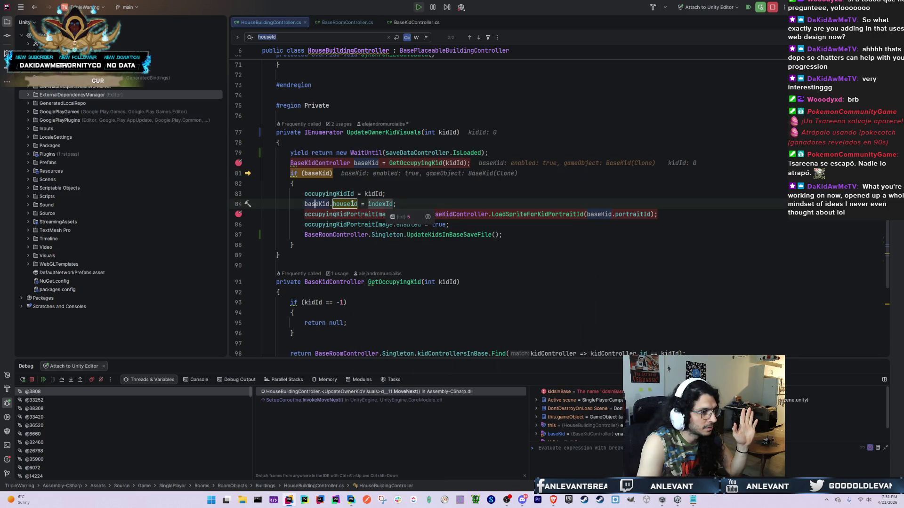
pyautogui.moveTo(352, 203)
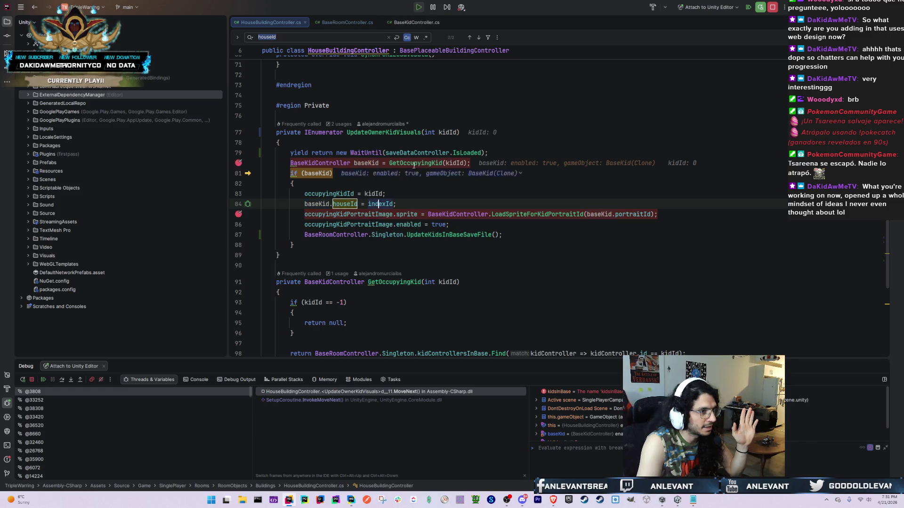
pyautogui.moveTo(457, 132)
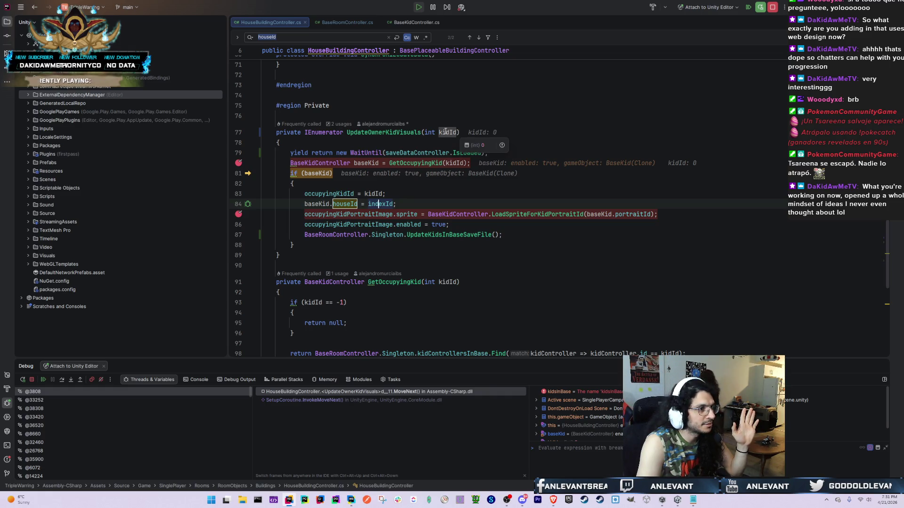
# - Step over the houseId assignment until execution reaches the UpdateKidsInBaseSaveFile call at line 341
pyautogui.click(400, 195)
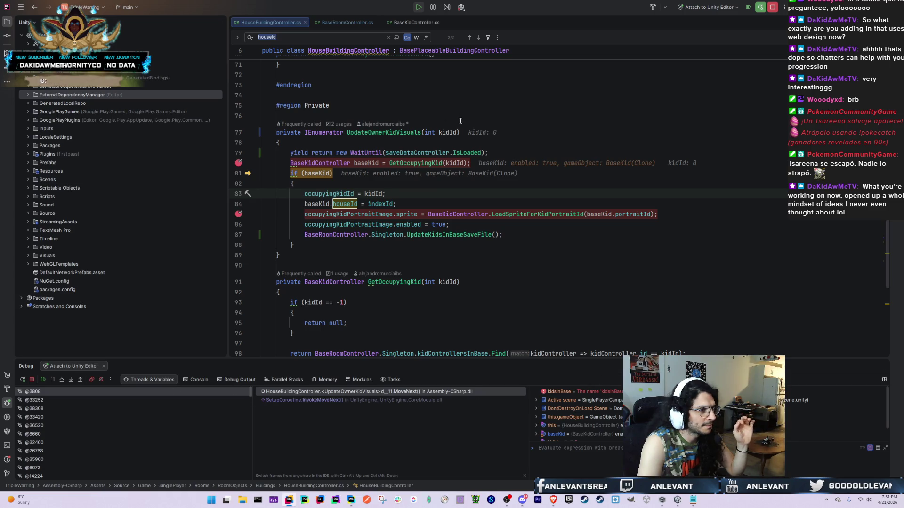
pyautogui.click(61, 381)
pyautogui.click(61, 380)
pyautogui.click(61, 380)
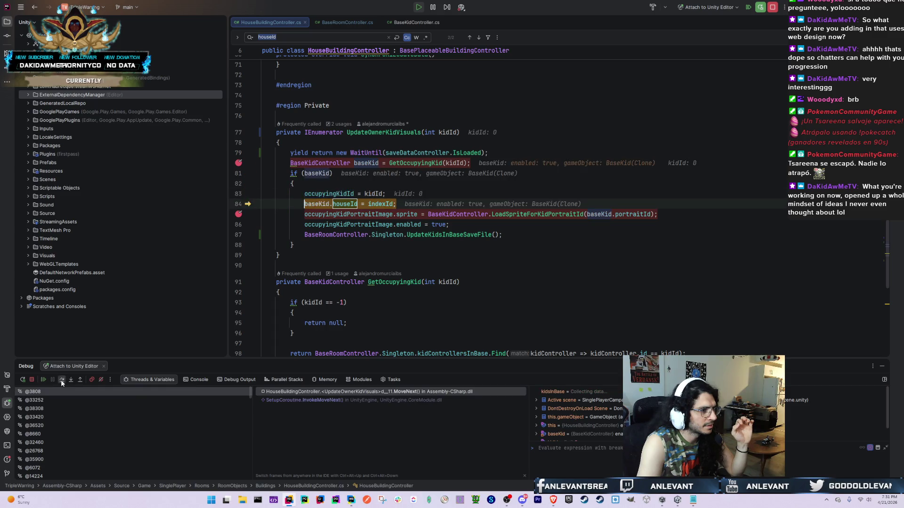
pyautogui.click(61, 380)
pyautogui.click(61, 380)
pyautogui.click(61, 381)
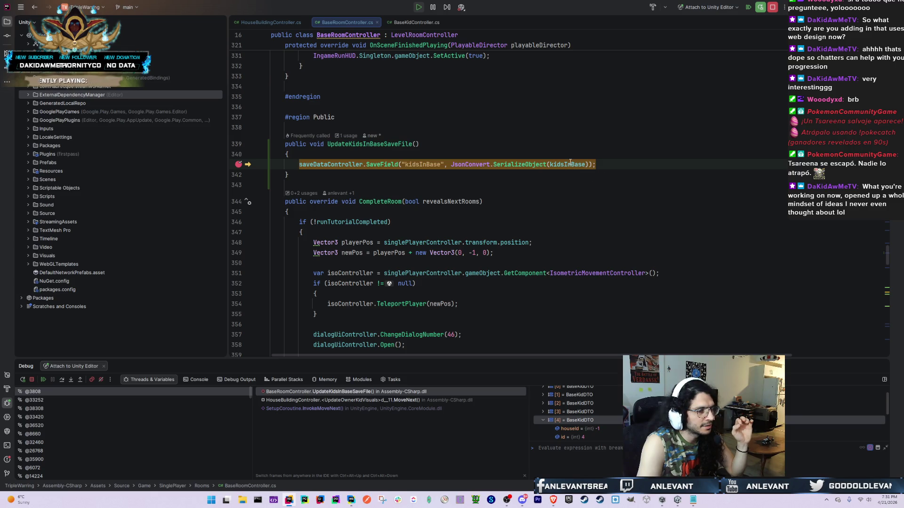
# - Expand kidsInBase items [0] through [4] and confirm each houseId is -1
pyautogui.moveTo(571, 162)
pyautogui.click(584, 176)
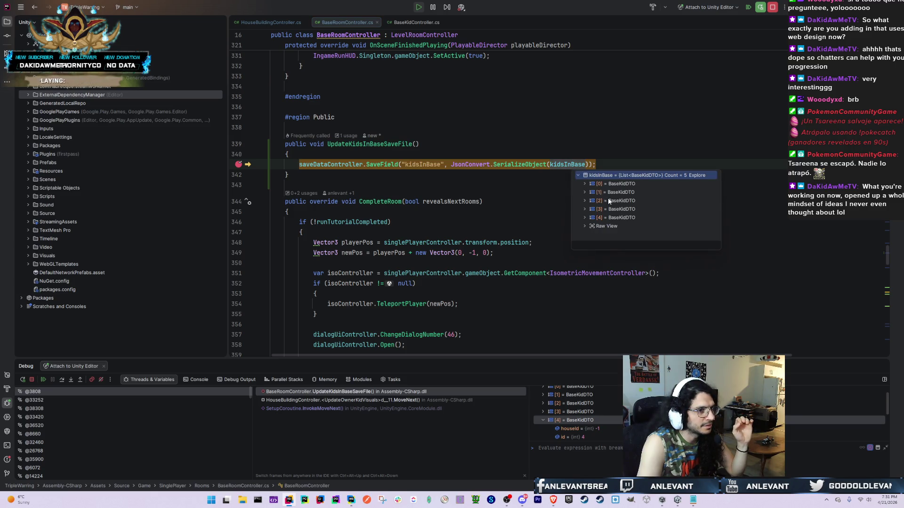
pyautogui.doubleClick(622, 202)
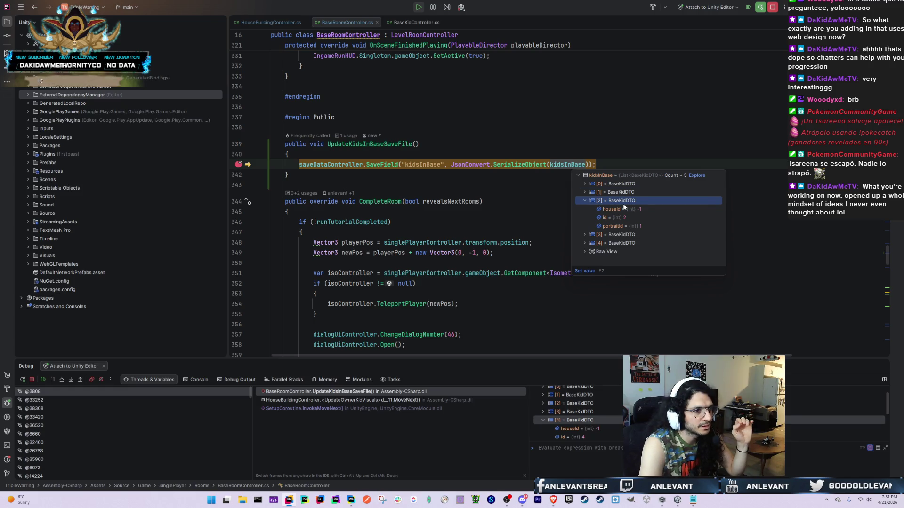
pyautogui.press('Up')
pyautogui.press('Right')
pyautogui.press('Up')
pyautogui.press('Right')
pyautogui.press('Down')
pyautogui.press('Down')
pyautogui.press('Down')
pyautogui.press('Down')
pyautogui.press('Down')
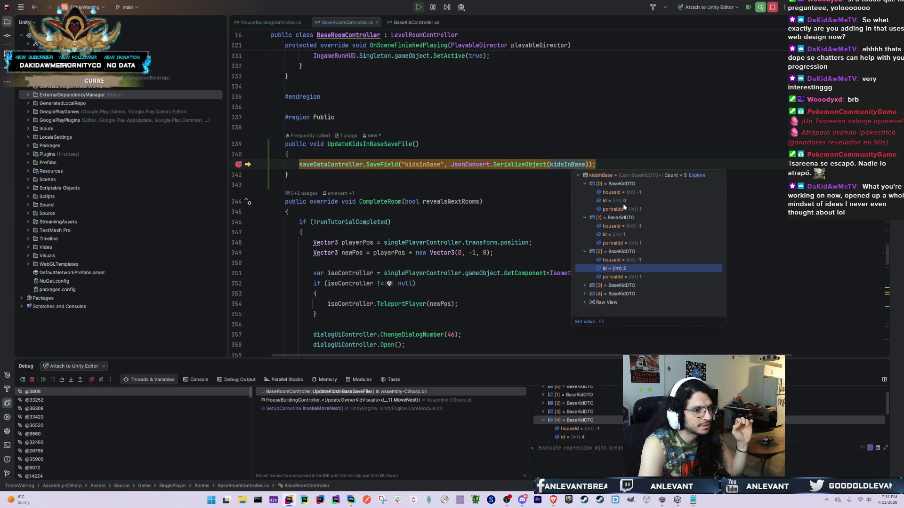
pyautogui.press('Right')
pyautogui.press('Down')
pyautogui.press('Down')
pyautogui.press('Down')
pyautogui.press('Right')
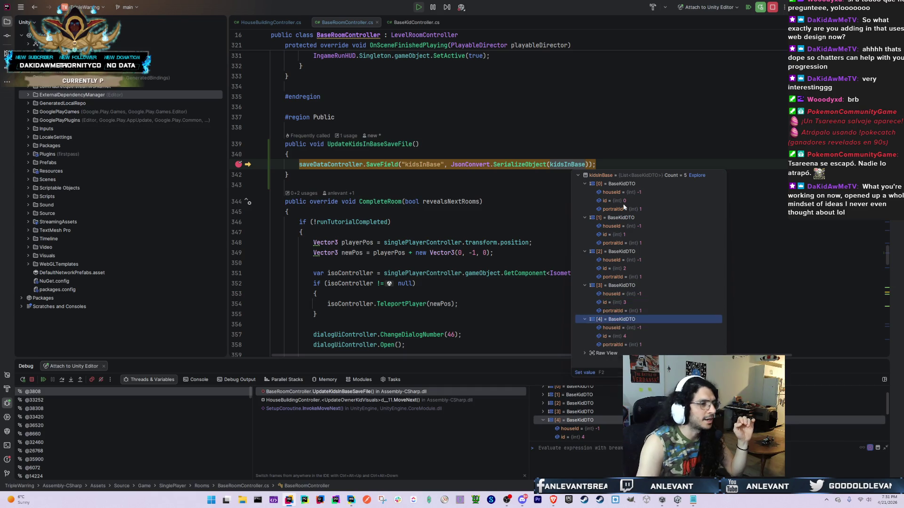
# - Close the value popup and go back to UpdateOwnerKidVisuals in HouseBuildingController.cs
pyautogui.press('Escape')
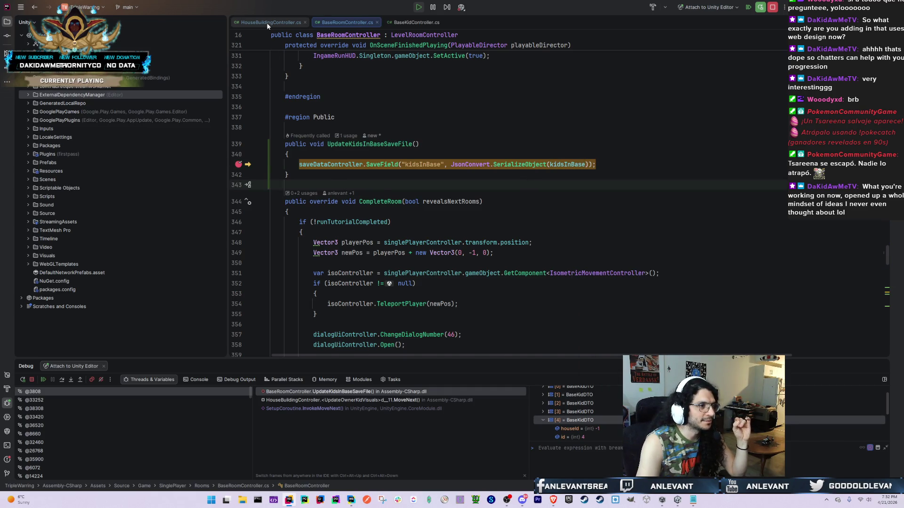
pyautogui.click(270, 23)
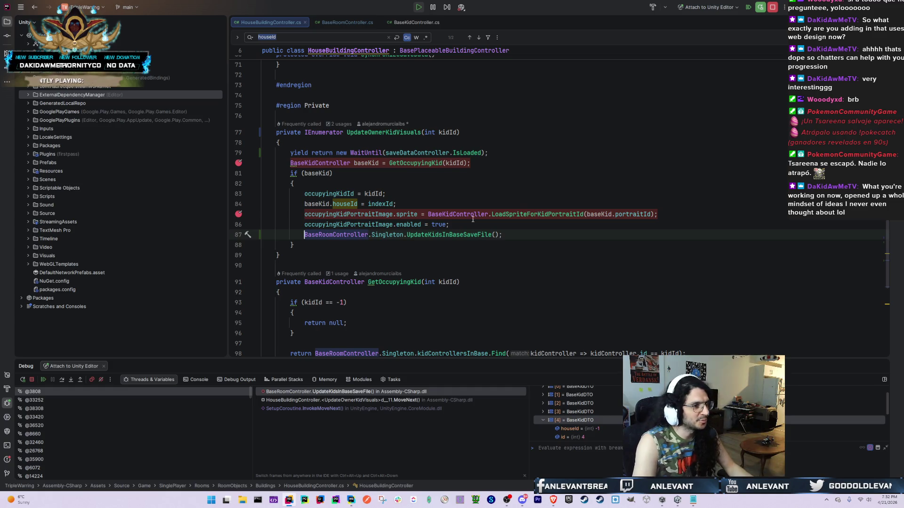
pyautogui.keyDown('ctrl'); pyautogui.click(450, 235); pyautogui.keyUp('ctrl')
# - Jump to where kidsInBase is declared and look over the surrounding code
pyautogui.click(574, 178)
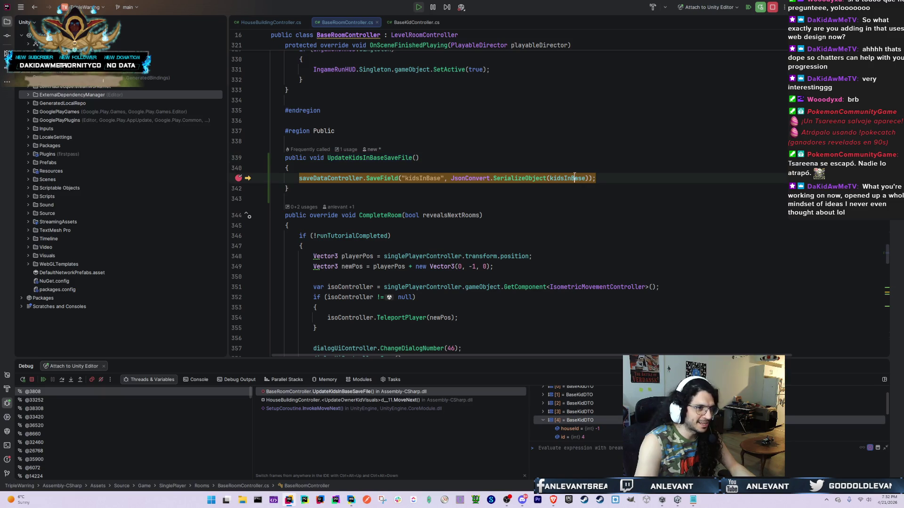
pyautogui.moveTo(574, 177)
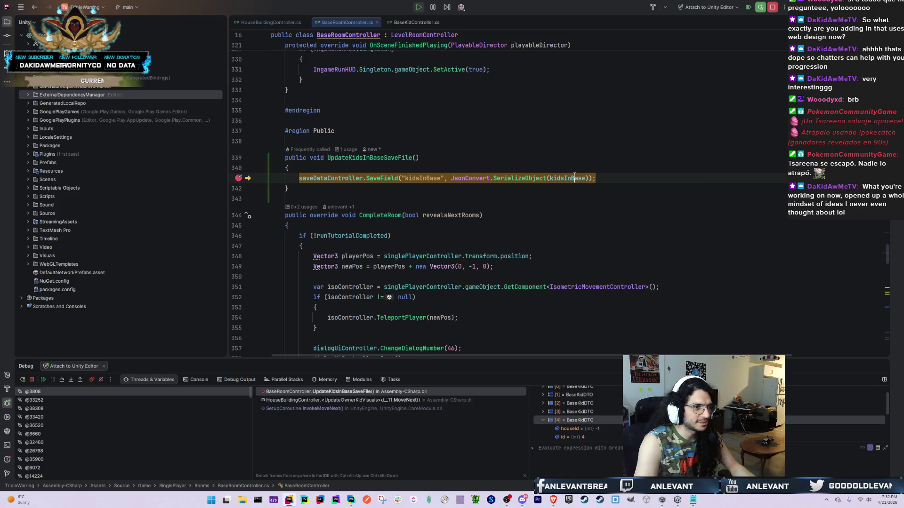
pyautogui.keyDown('ctrl'); pyautogui.click(574, 178); pyautogui.keyUp('ctrl')
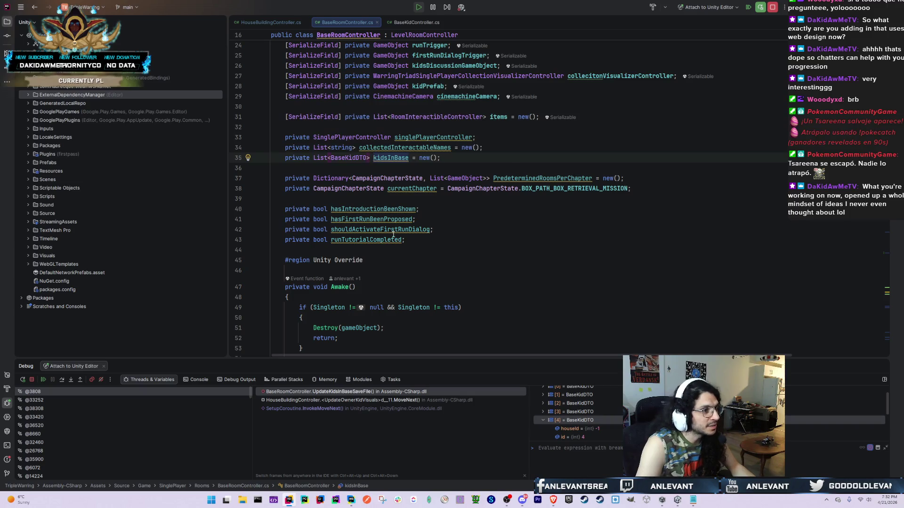
pyautogui.scroll(3, 393, 234)
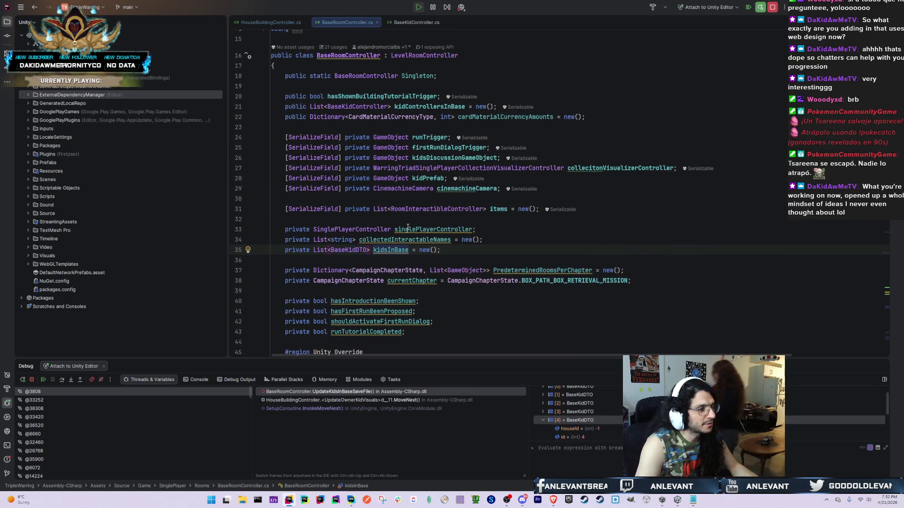
pyautogui.scroll(-1, 408, 227)
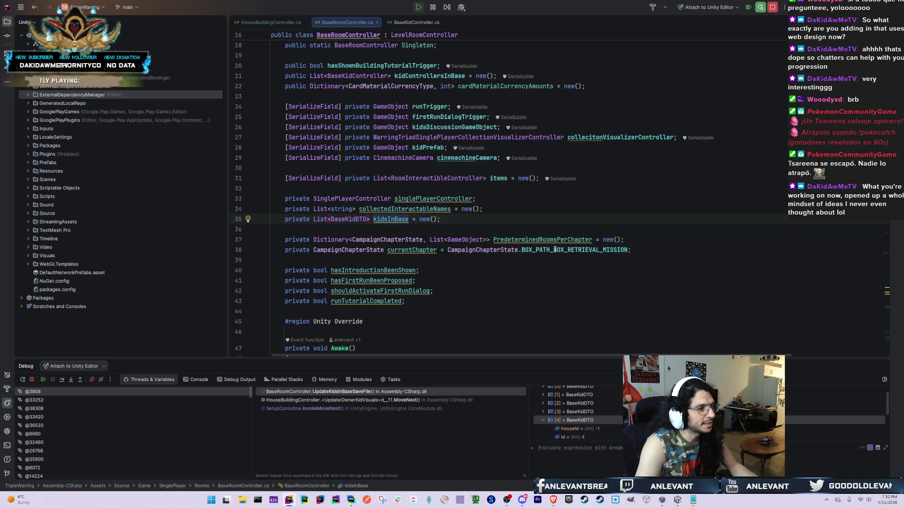
pyautogui.scroll(-1, 555, 249)
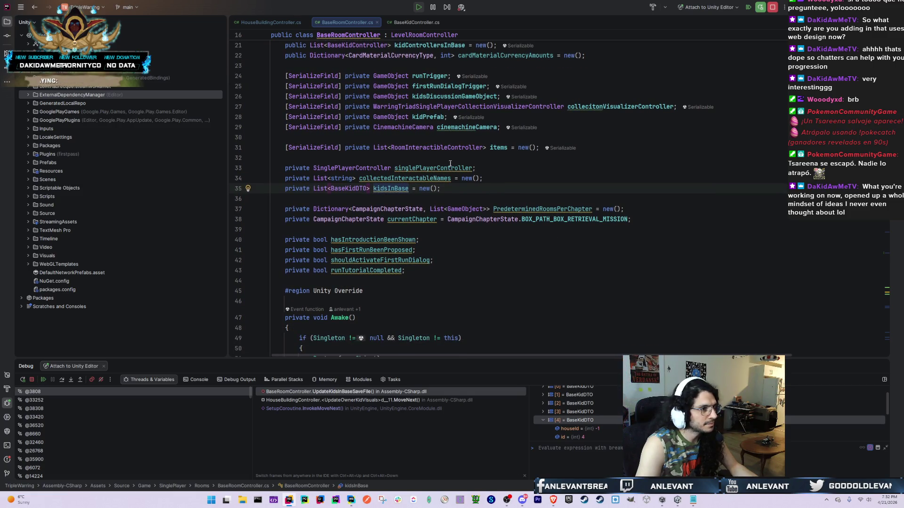
# - Check UpdateKidsInBaseSaveFile's documentation, then trace GetOccupyingKid to kidControllersInBase
pyautogui.click(278, 22)
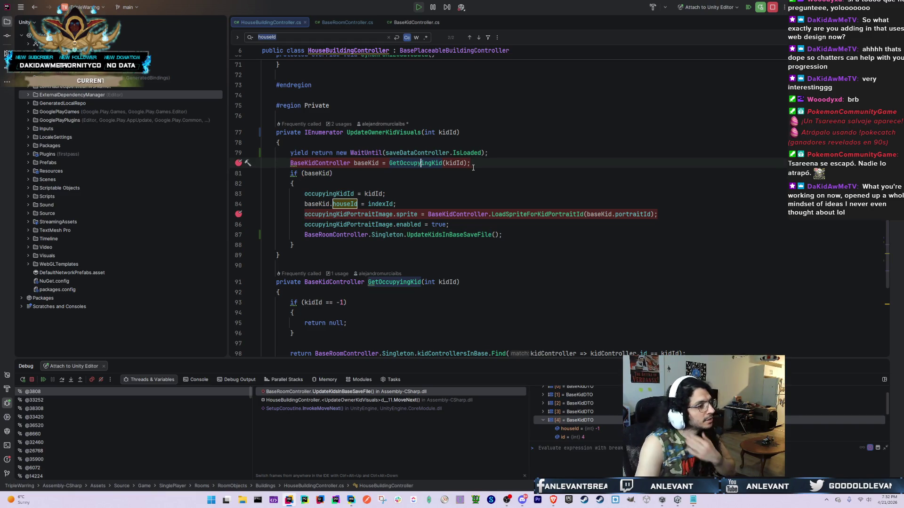
pyautogui.click(445, 236)
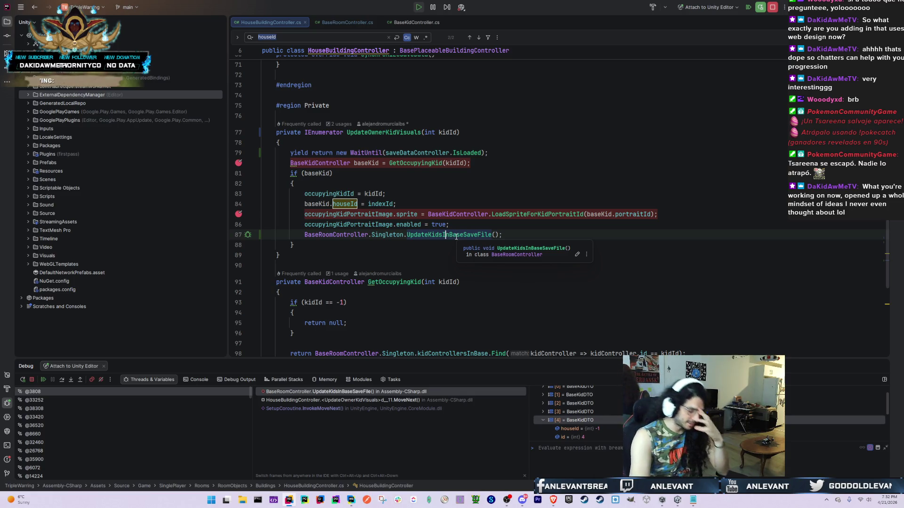
pyautogui.keyDown('ctrl'); pyautogui.click(421, 163); pyautogui.keyUp('ctrl')
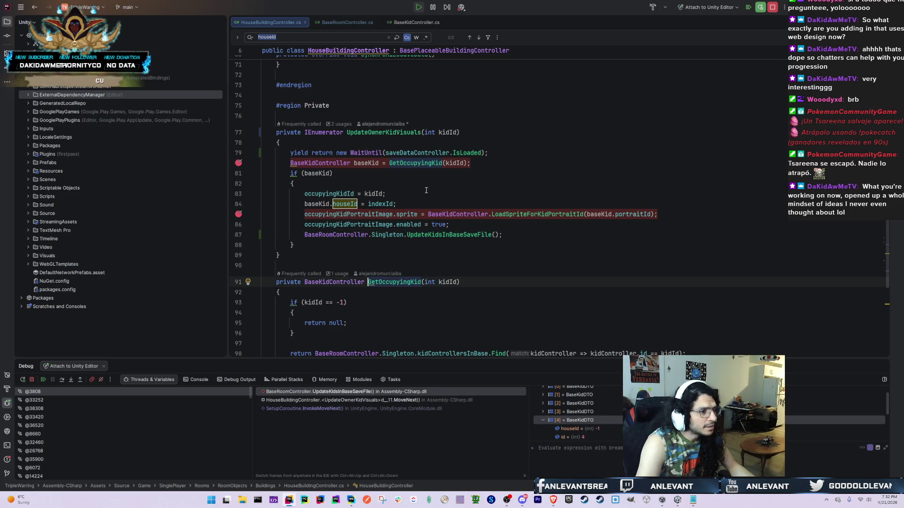
pyautogui.scroll(-3, 426, 190)
pyautogui.click(448, 262)
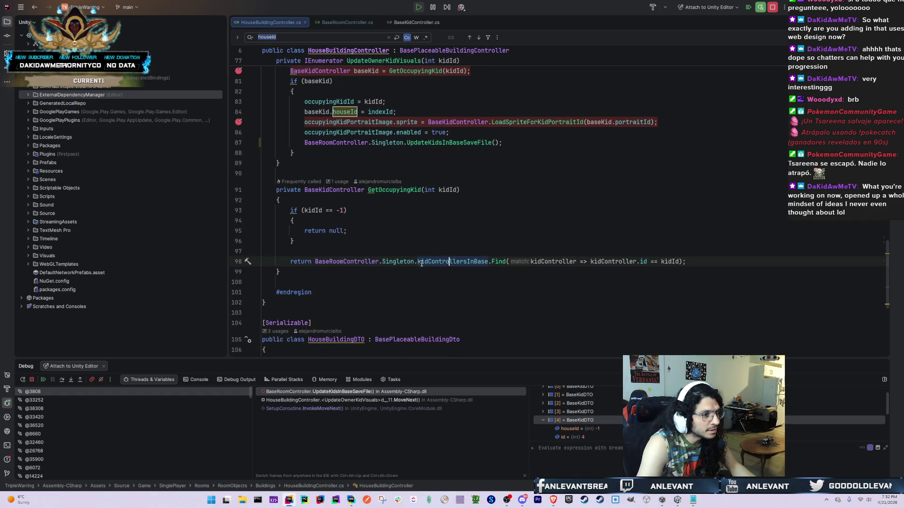
pyautogui.doubleClick(462, 261)
# - Review BaseKidController.cs, then return to kidsInBase in UpdateKidsInBaseSaveFile's save call
pyautogui.click(353, 23)
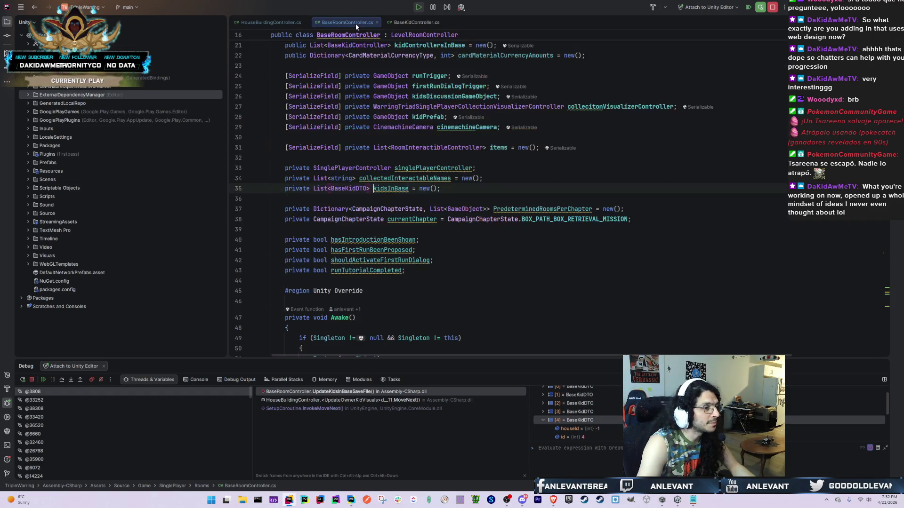
pyautogui.click(414, 22)
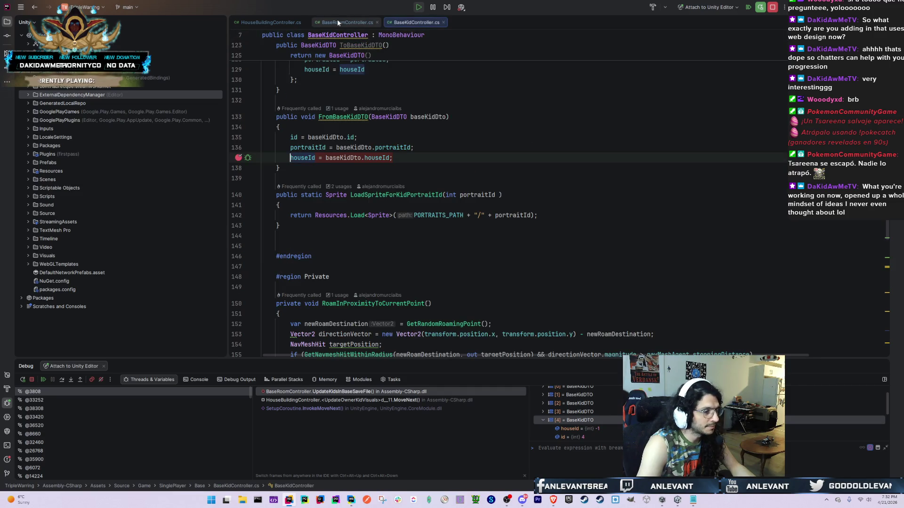
pyautogui.click(337, 22)
pyautogui.click(273, 22)
pyautogui.keyDown('ctrl'); pyautogui.click(453, 142); pyautogui.keyUp('ctrl')
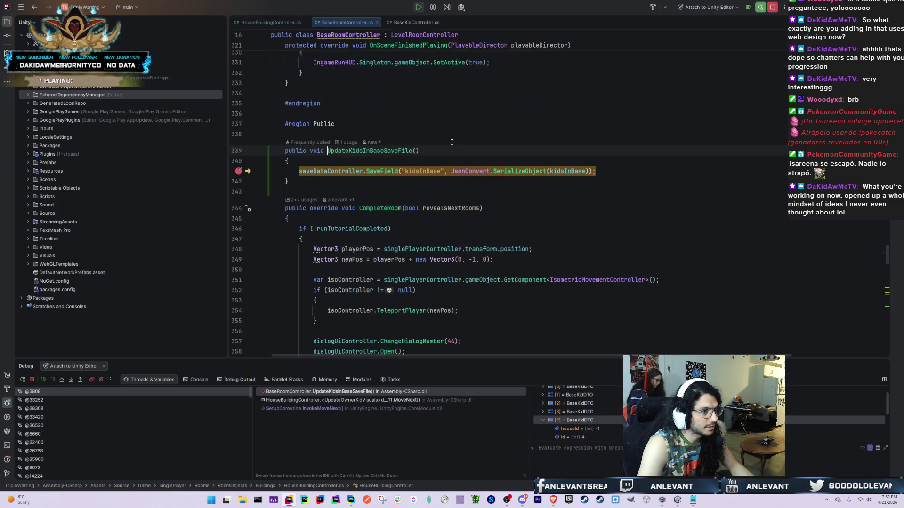
pyautogui.click(522, 171)
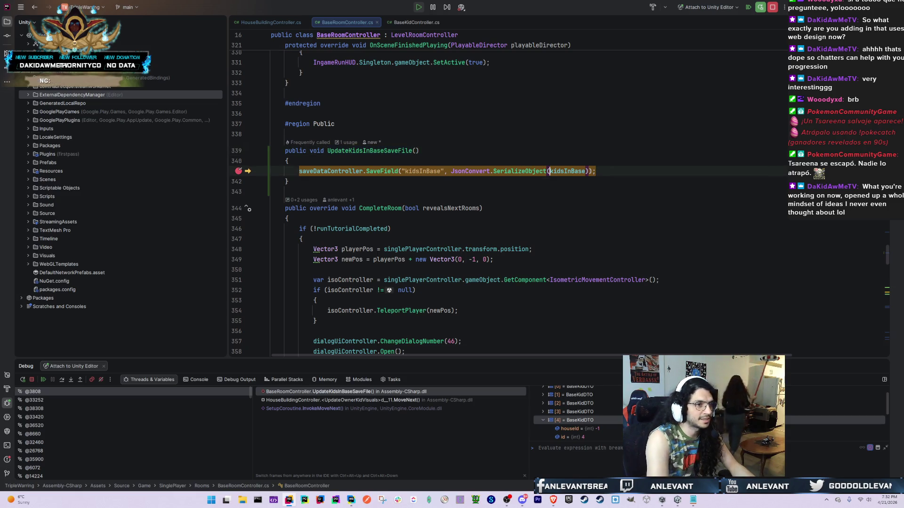
pyautogui.click(549, 171)
# - Above the SaveField call, add kidsInBase = kidControllersInBase.Select(kidController => kidController.ToBaseKidDTO()).ToList();
pyautogui.press('Home')
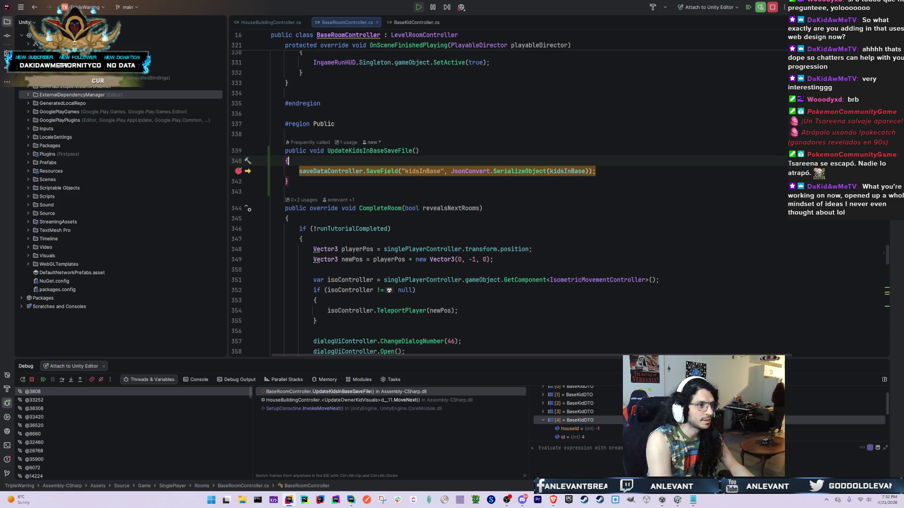
pyautogui.press('Return')
pyautogui.press('Up')
pyautogui.write('List<')
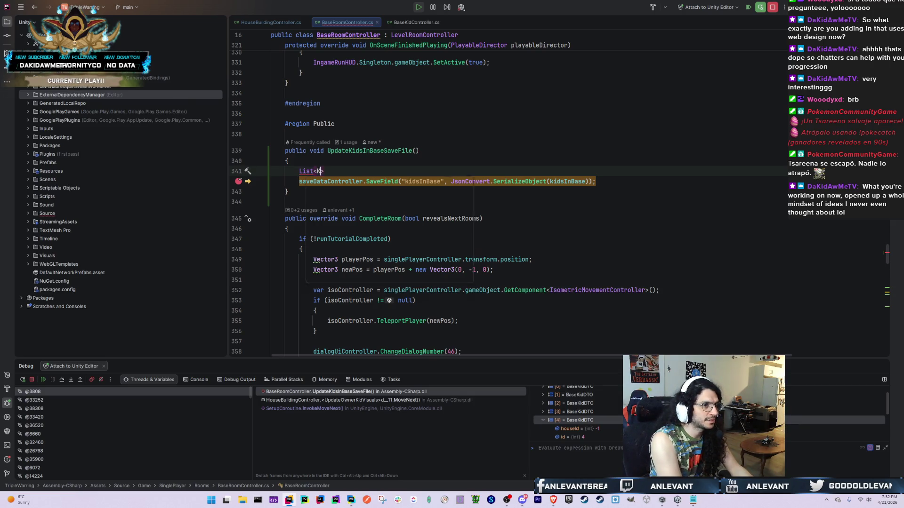
pyautogui.press('BackSpace')
pyautogui.press('BackSpace')
pyautogui.press('BackSpace')
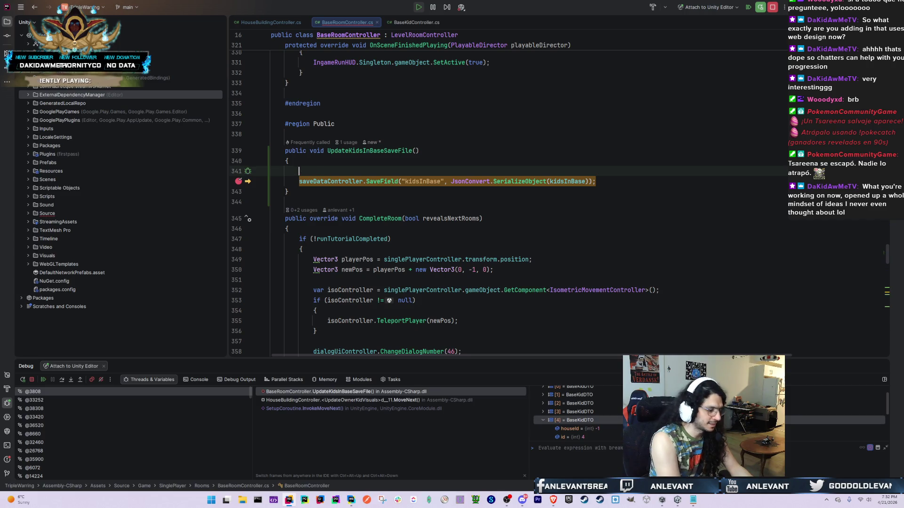
pyautogui.write('kids')
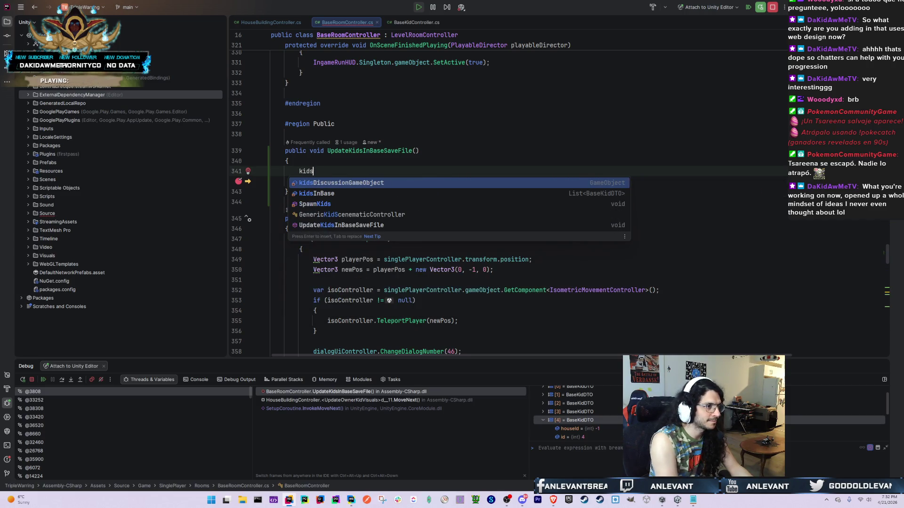
pyautogui.write('I')
pyautogui.press('Return')
pyautogui.write('= kid')
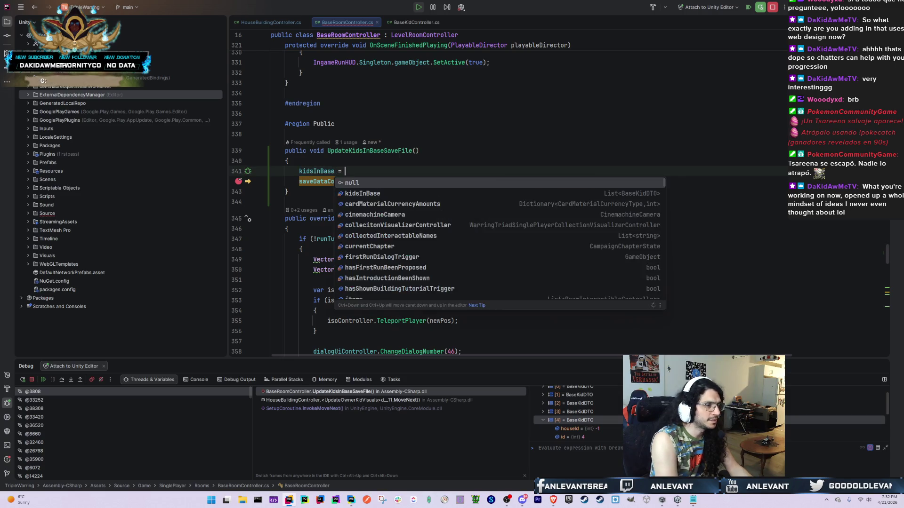
pyautogui.press('Return')
pyautogui.write('.S')
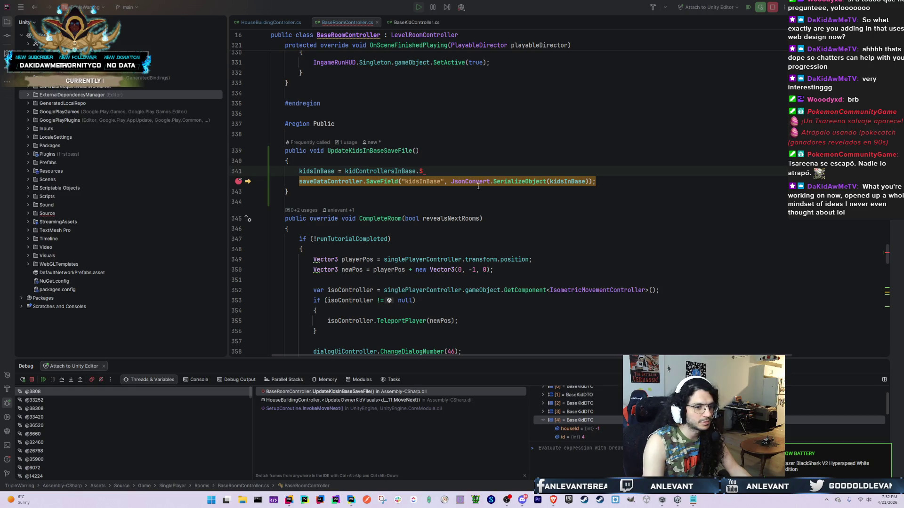
pyautogui.write('elec')
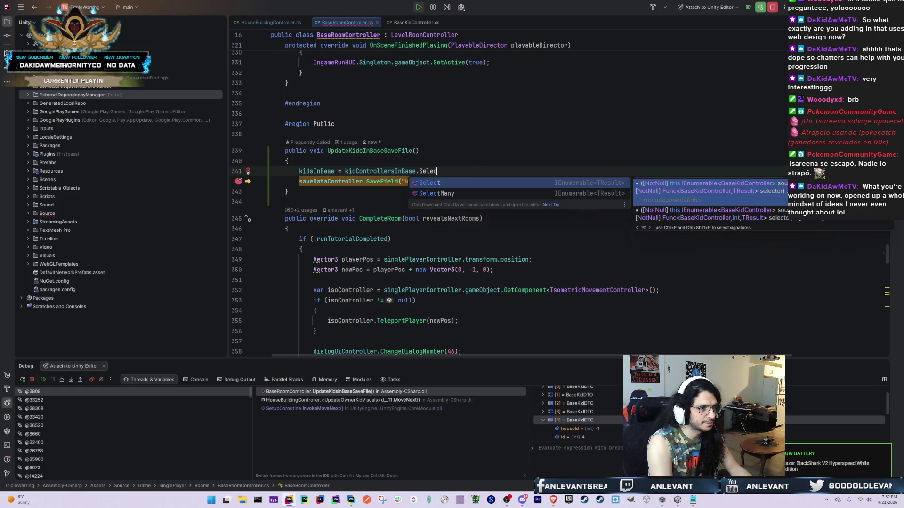
pyautogui.press('Return')
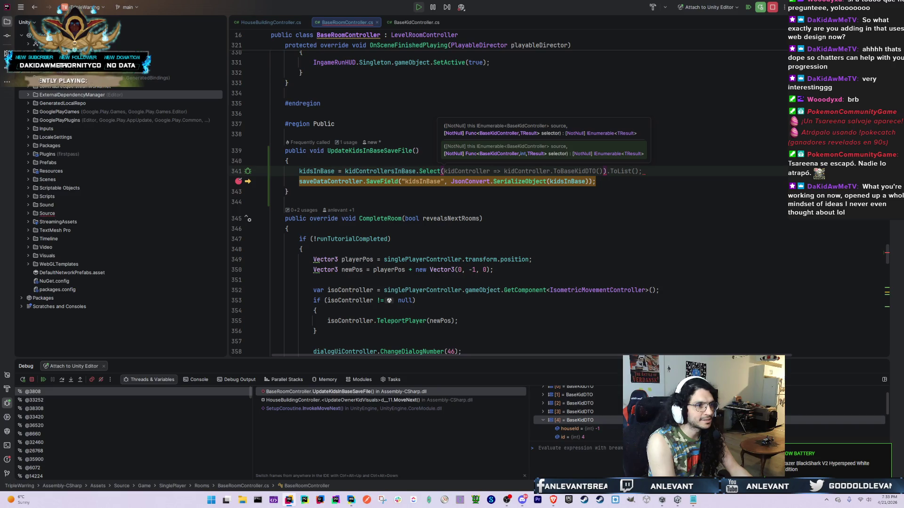
pyautogui.press('Tab')
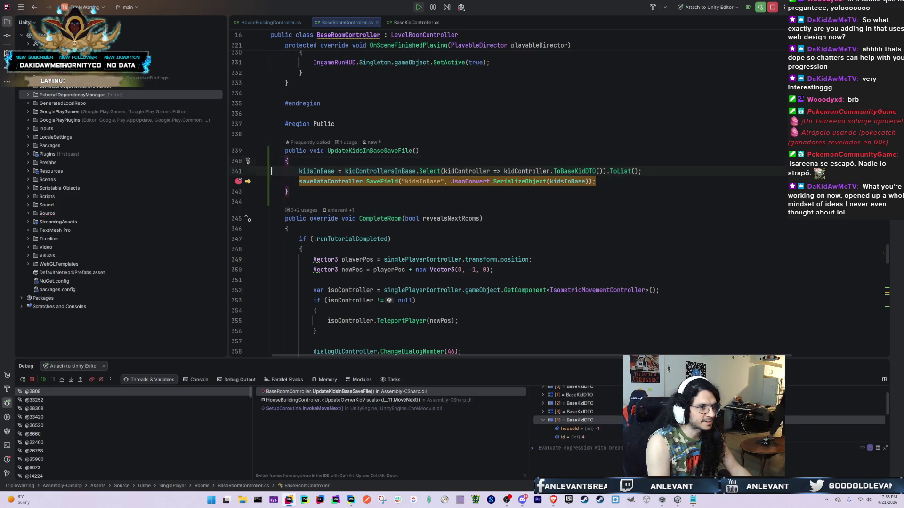
pyautogui.scroll(1, 271, 170)
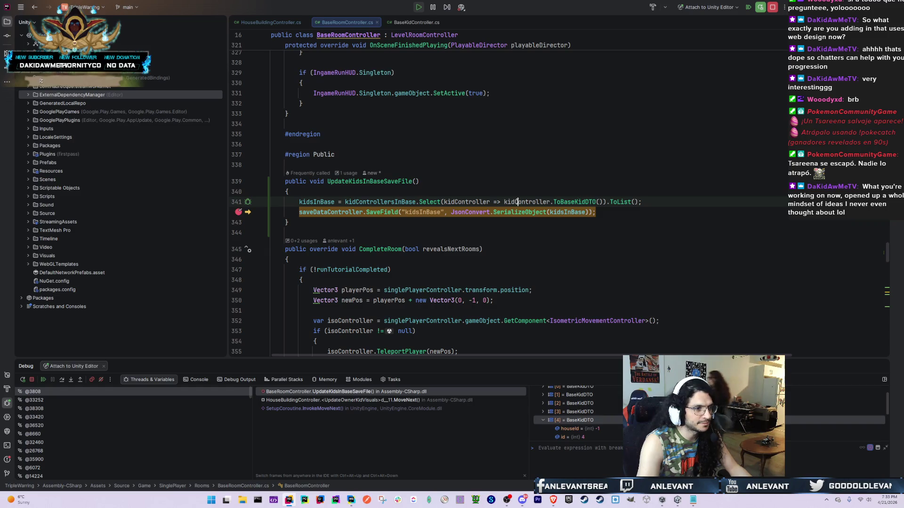
# - Inspect the new ToBaseKidDTO call, then go to the kidsInBase field declaration
pyautogui.click(560, 202)
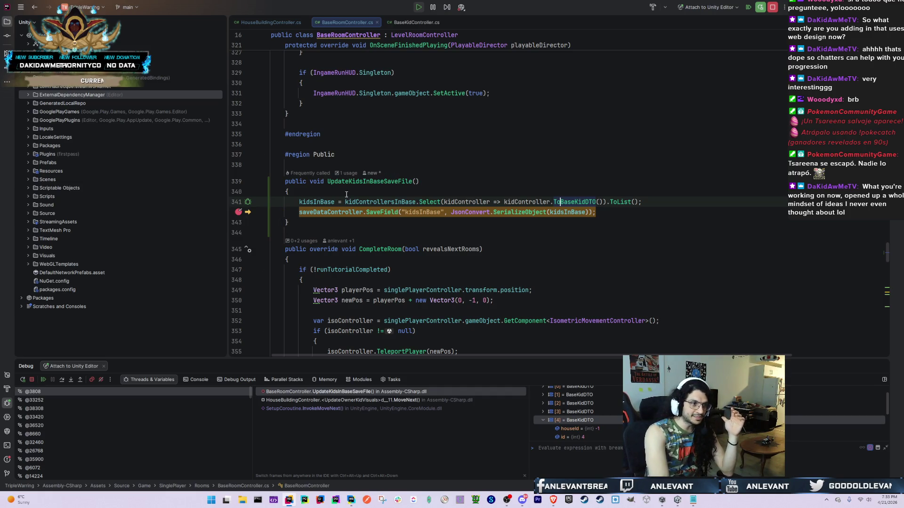
pyautogui.click(333, 203)
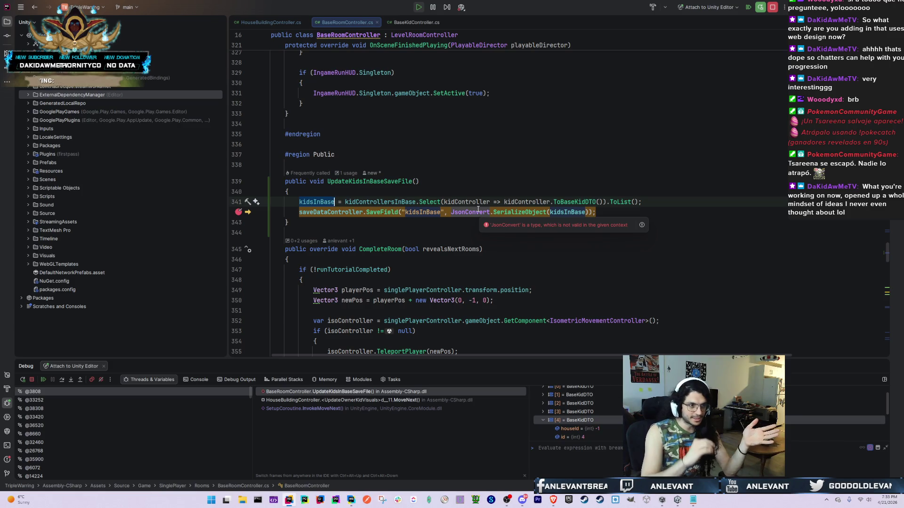
pyautogui.keyDown('ctrl'); pyautogui.click(556, 212); pyautogui.keyUp('ctrl')
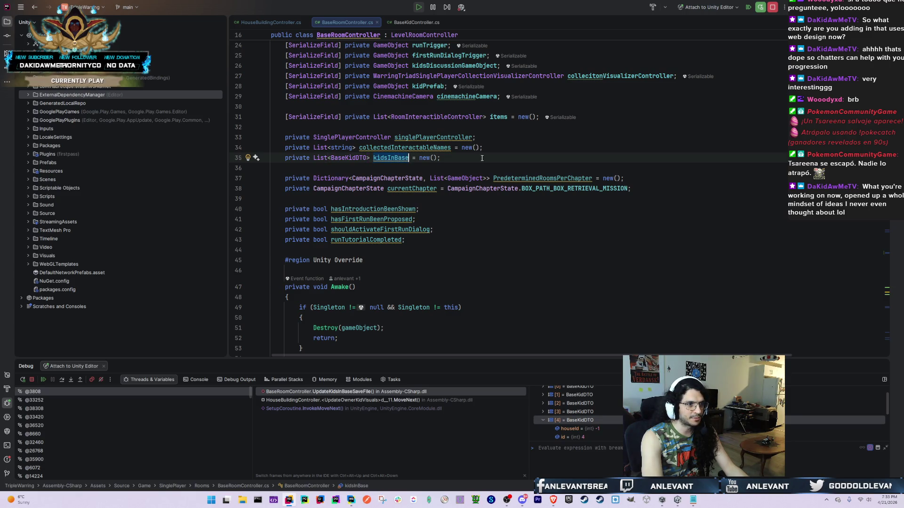
pyautogui.click(485, 158)
pyautogui.hotkey('shift', 'Home')
pyautogui.hotkey('shift', 'Home')
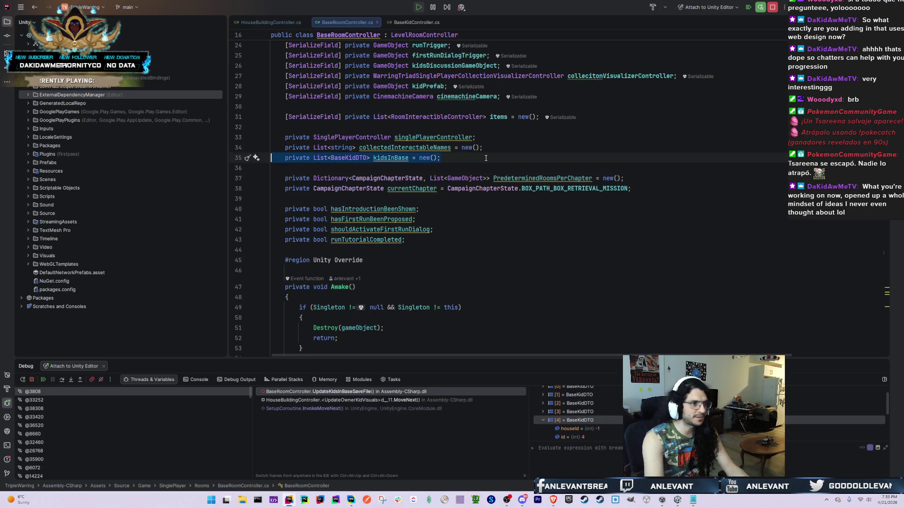
pyautogui.click(445, 147)
pyautogui.scroll(3, 432, 141)
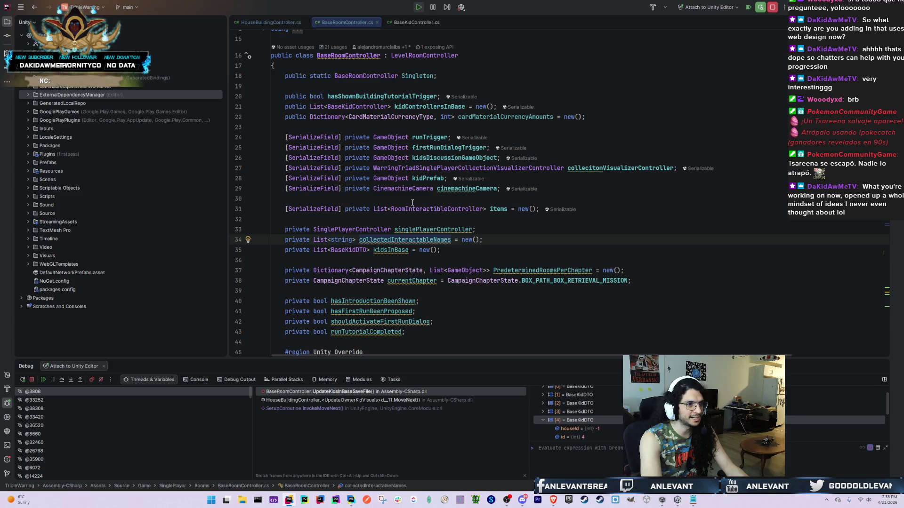
# - Compare the kidsInBase and kidControllersInBase field values, also glancing at cardMaterialCurrencyAmounts
pyautogui.click(395, 250)
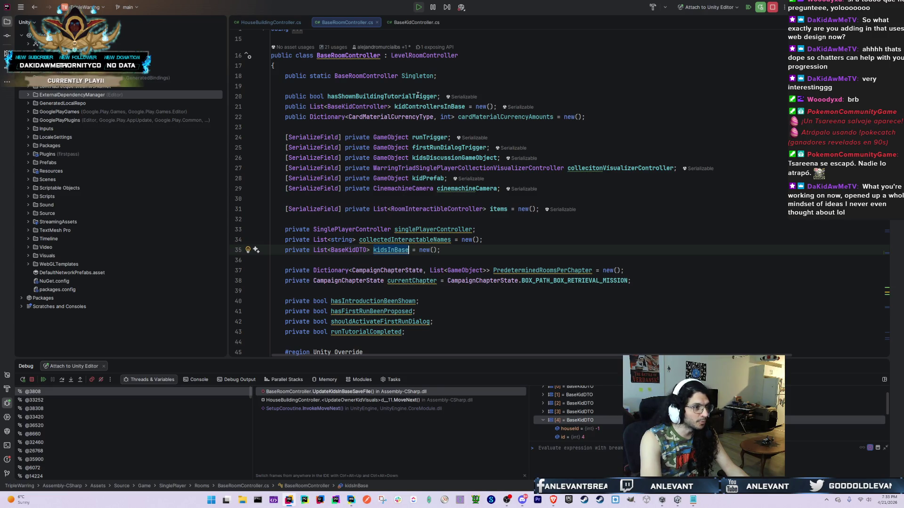
pyautogui.click(465, 106)
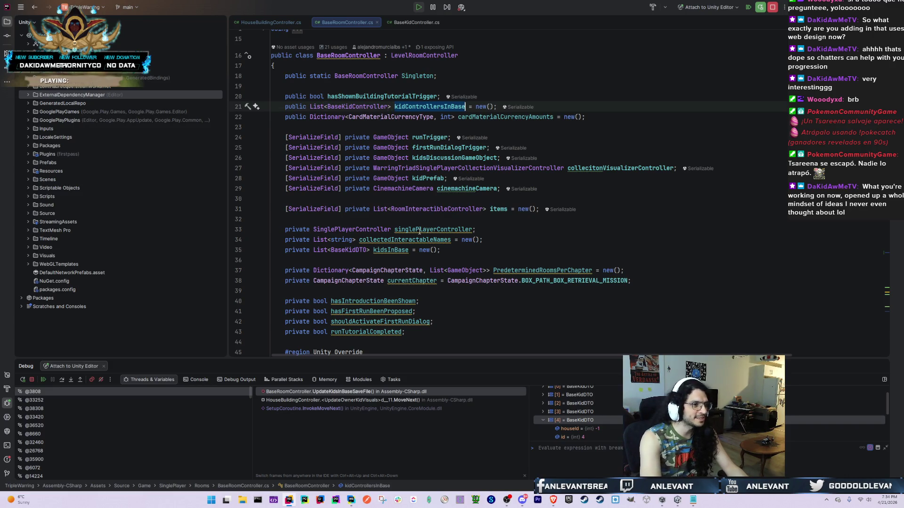
pyautogui.click(408, 250)
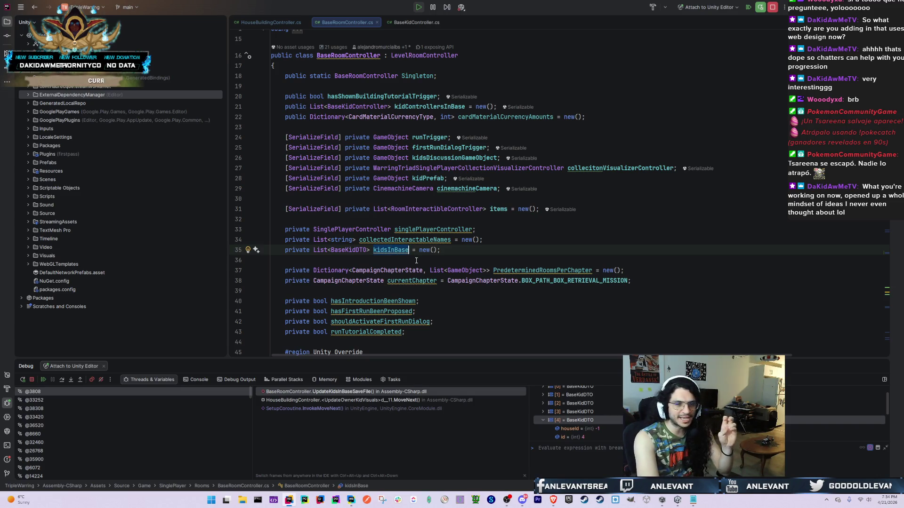
pyautogui.click(437, 105)
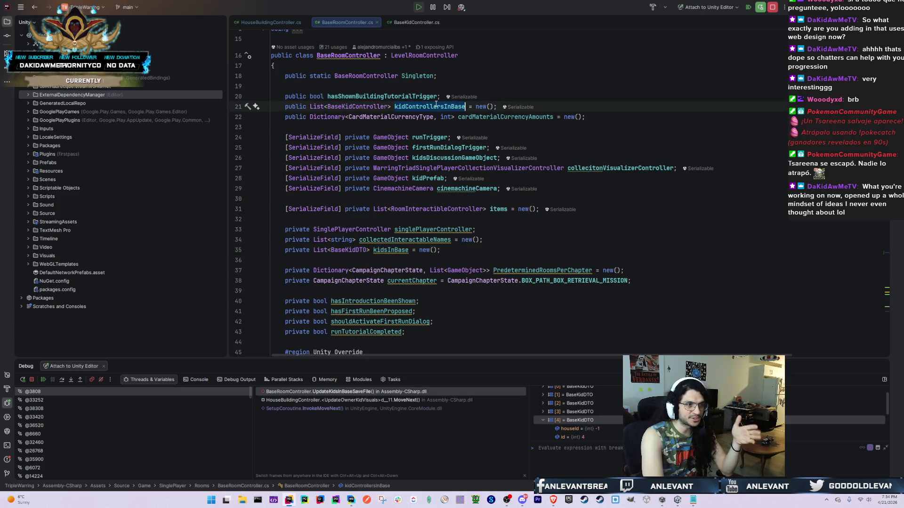
pyautogui.moveTo(442, 108)
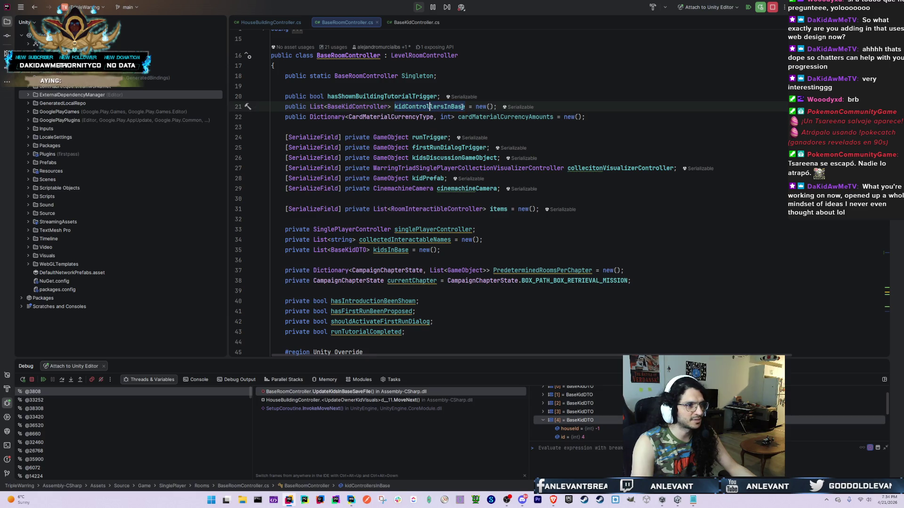
pyautogui.click(393, 107)
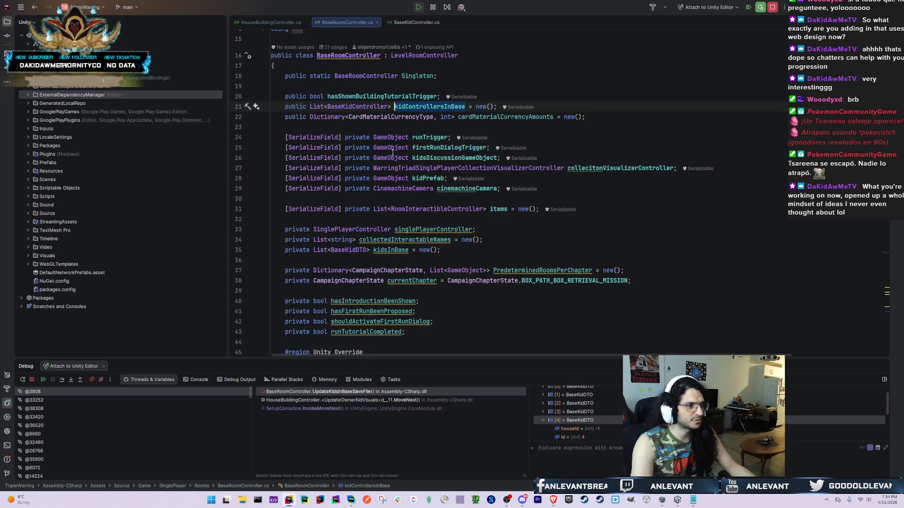
pyautogui.click(409, 250)
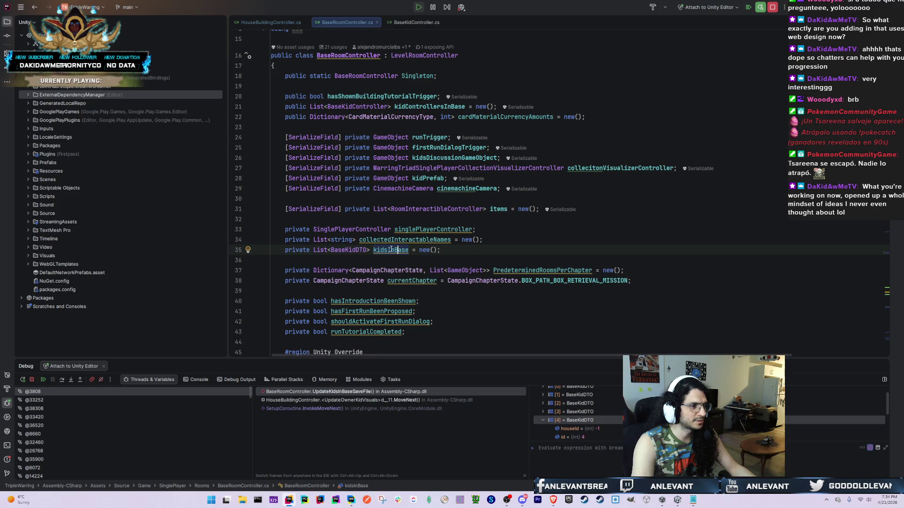
pyautogui.click(426, 107)
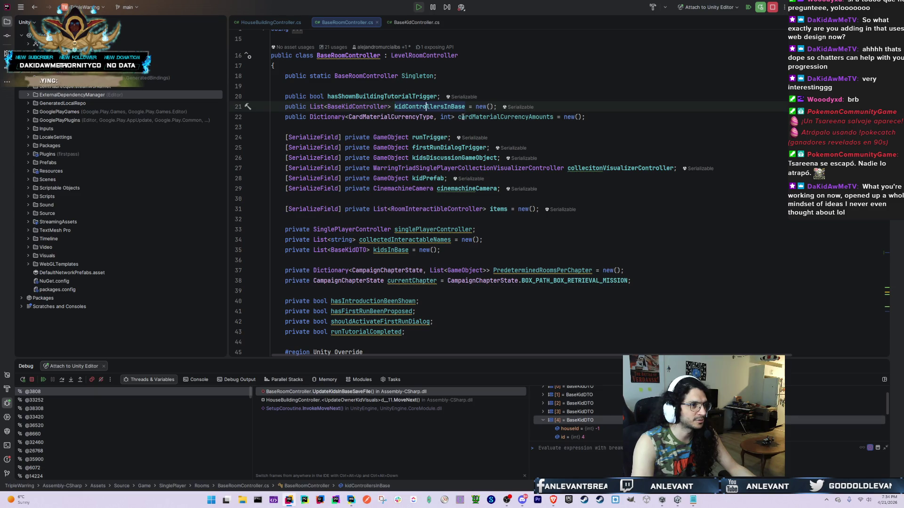
pyautogui.click(475, 117)
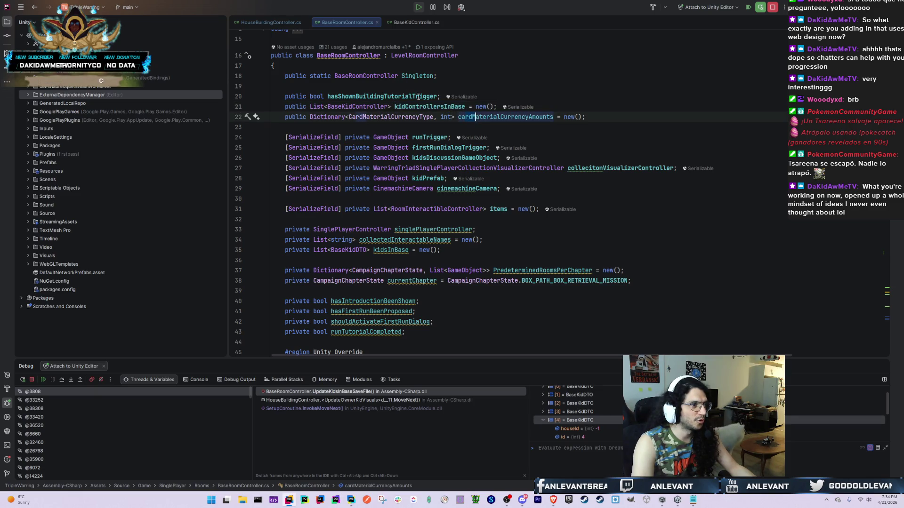
pyautogui.click(459, 107)
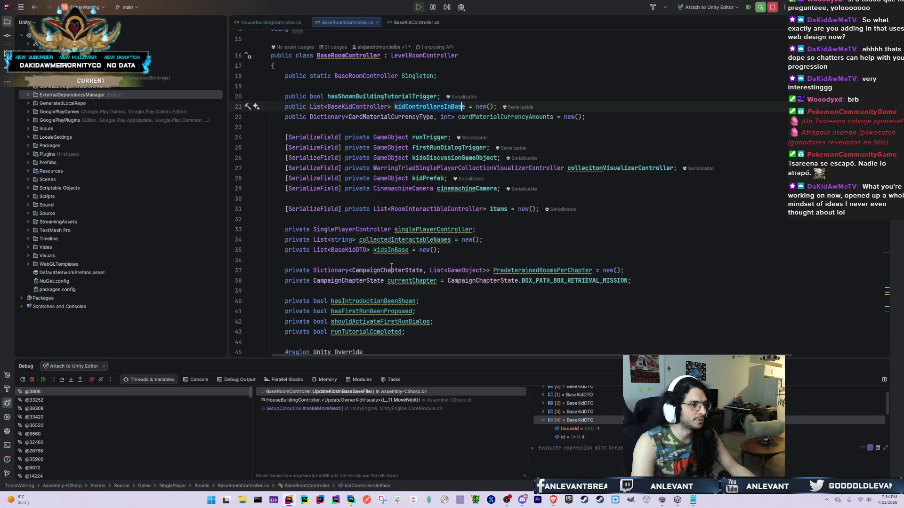
pyautogui.click(409, 250)
pyautogui.click(270, 22)
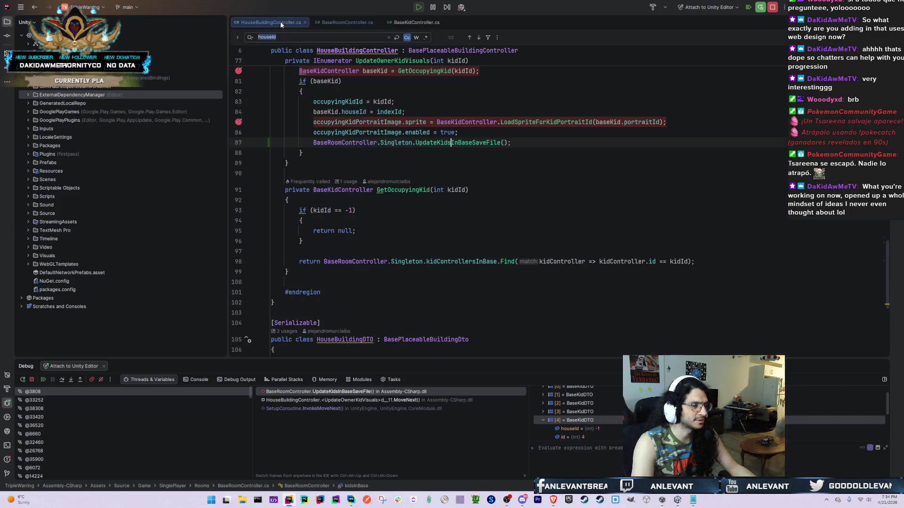
# - Resume the program past every HouseBuildingController breakpoint, then switch to the Unity editor
pyautogui.click(43, 380)
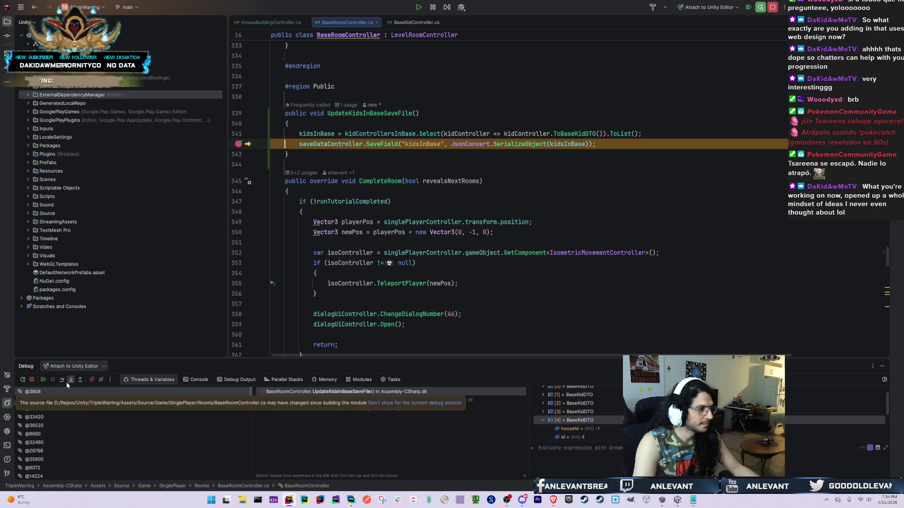
pyautogui.click(41, 380)
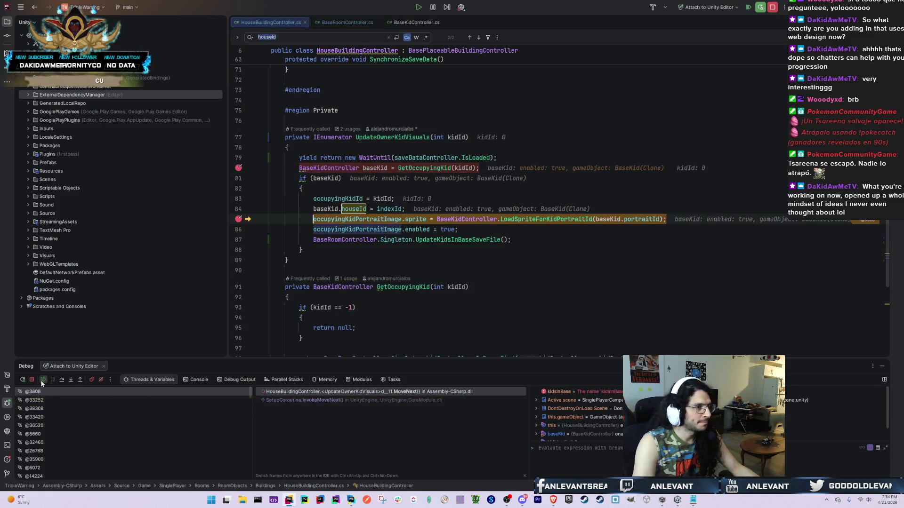
pyautogui.click(41, 381)
pyautogui.click(42, 380)
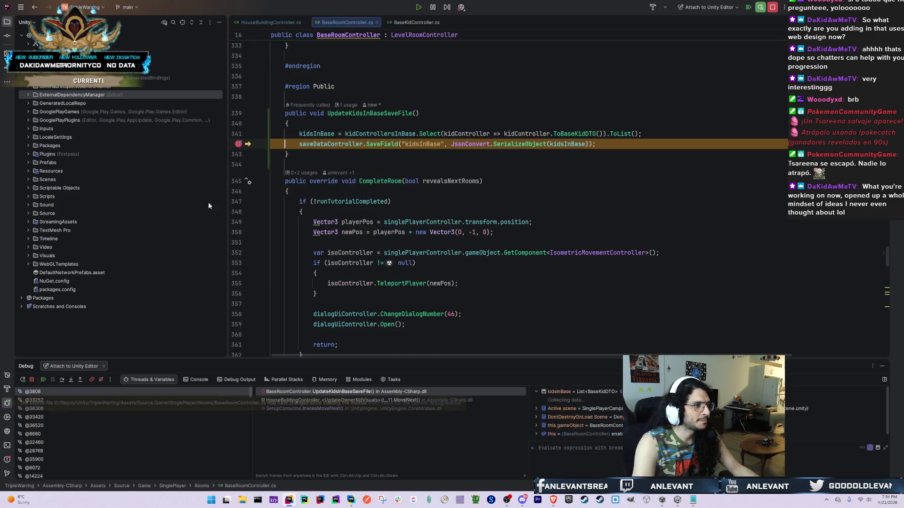
pyautogui.press('F5')
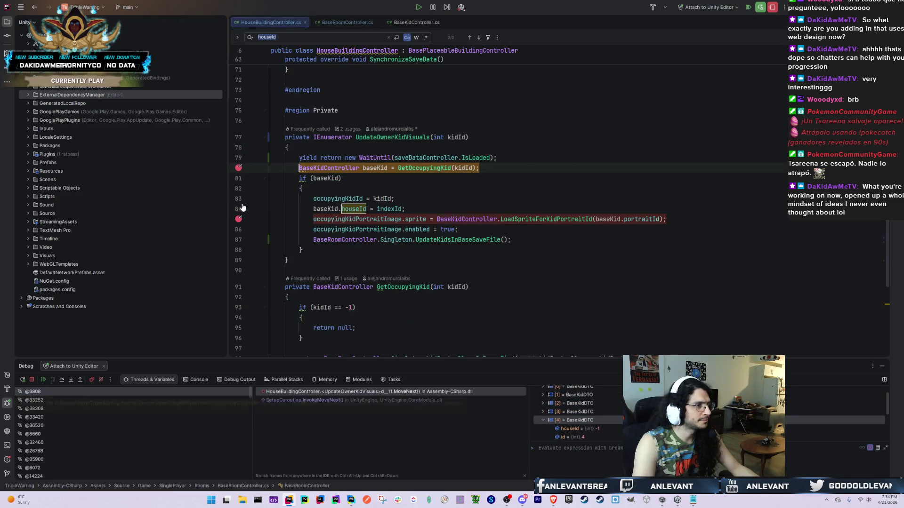
pyautogui.click(42, 381)
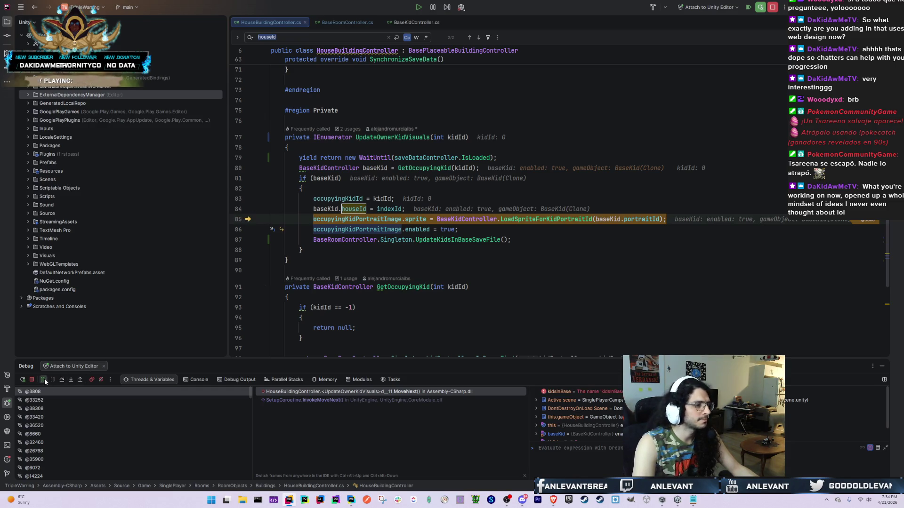
pyautogui.click(43, 379)
pyautogui.hotkey('alt', 'Tab')
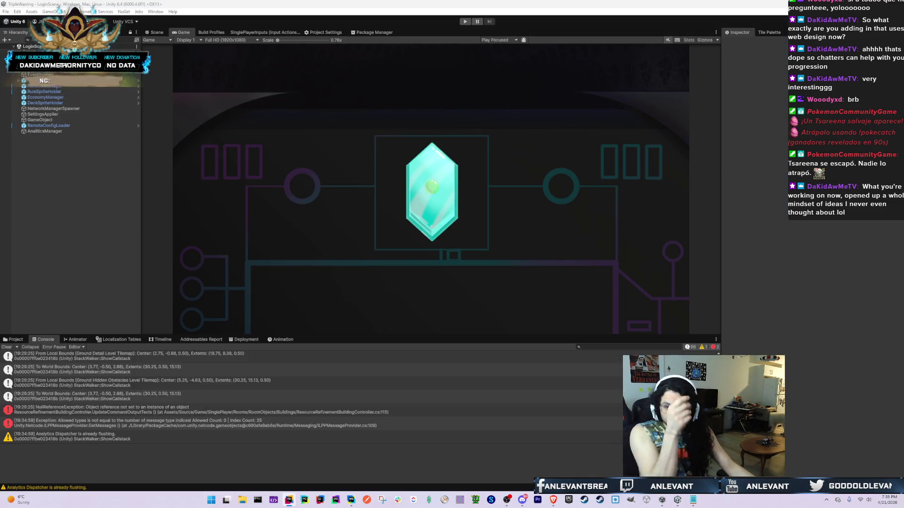
# - After recompiling, show the Project folders and Scene view, press Play, and close a stray browser window
pyautogui.hotkey('alt', 'Tab')
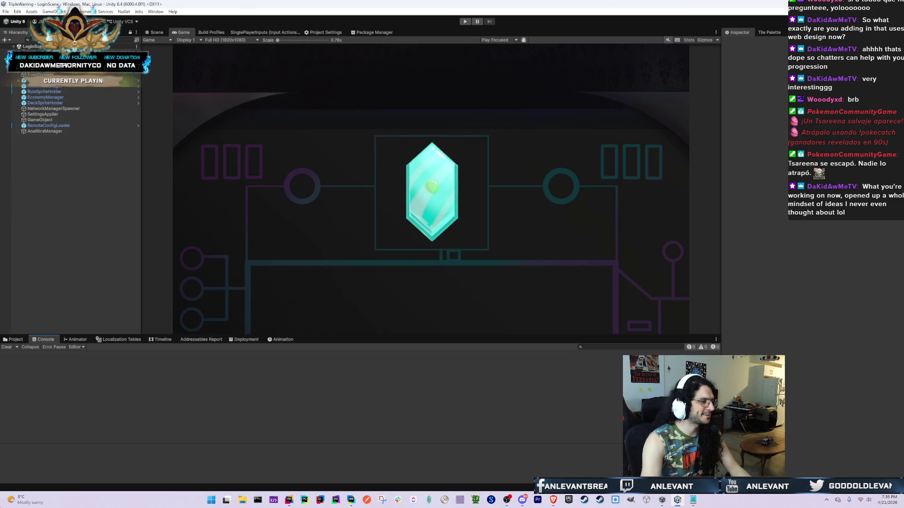
pyautogui.click(7, 342)
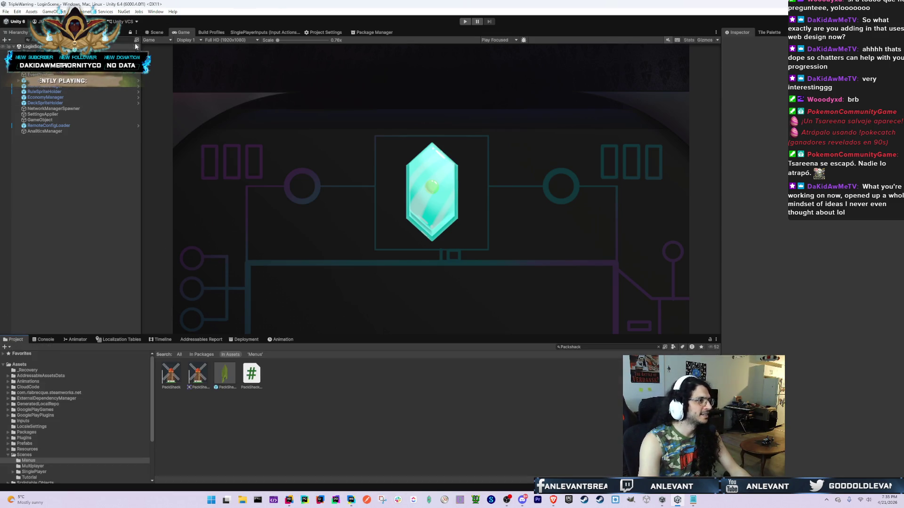
pyautogui.click(157, 32)
pyautogui.click(463, 22)
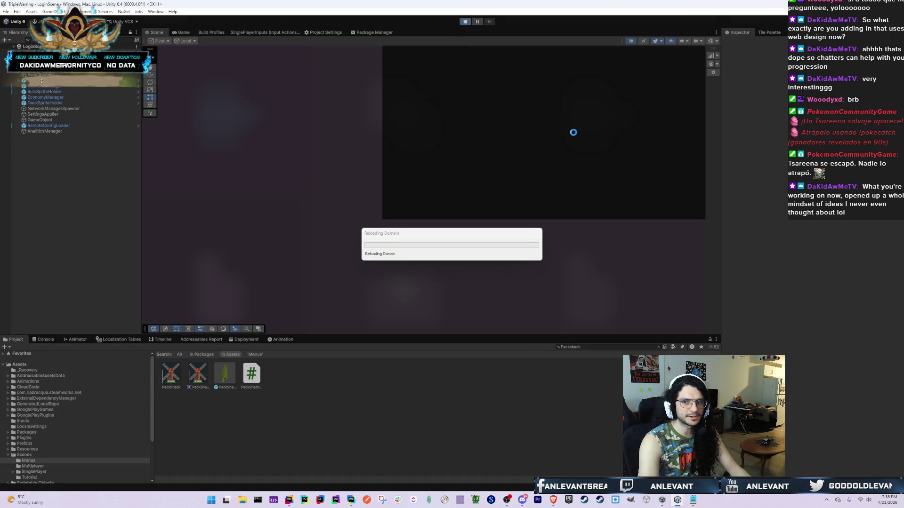
pyautogui.moveTo(29, 500)
pyautogui.click(207, 374)
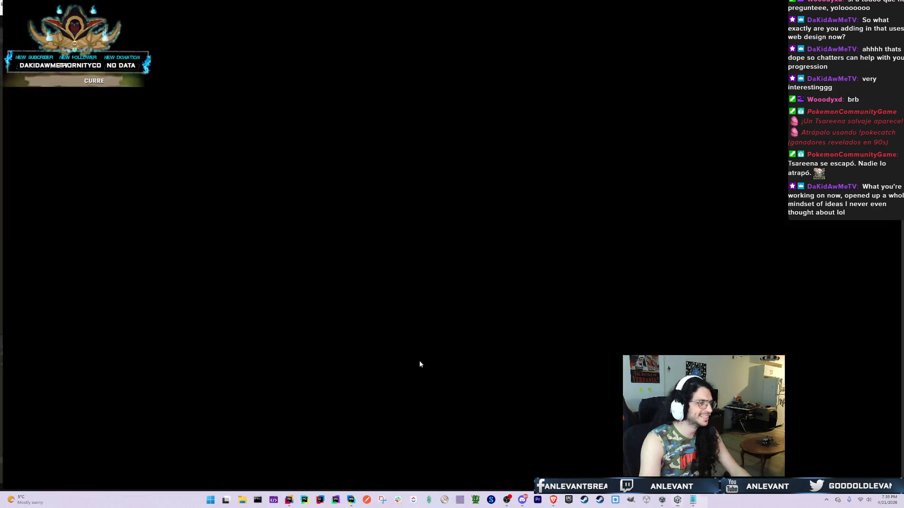
pyautogui.hotkey('ctrl', 'w')
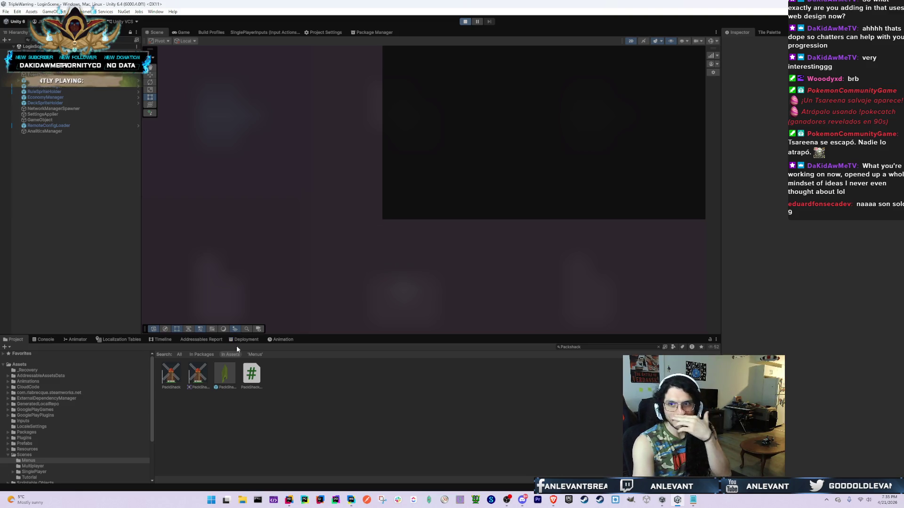
# - Clear the Console, log in with the username and password, then choose Solo > Story
pyautogui.click(45, 340)
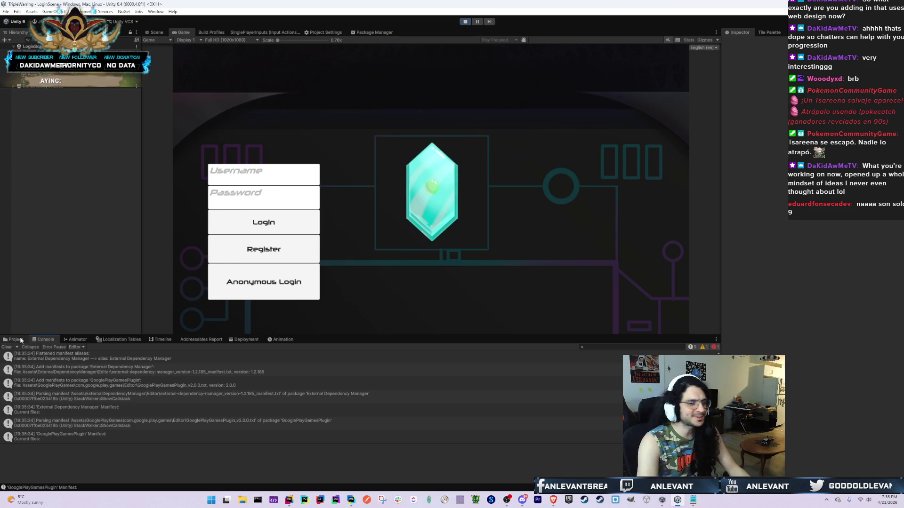
pyautogui.click(7, 349)
pyautogui.click(294, 181)
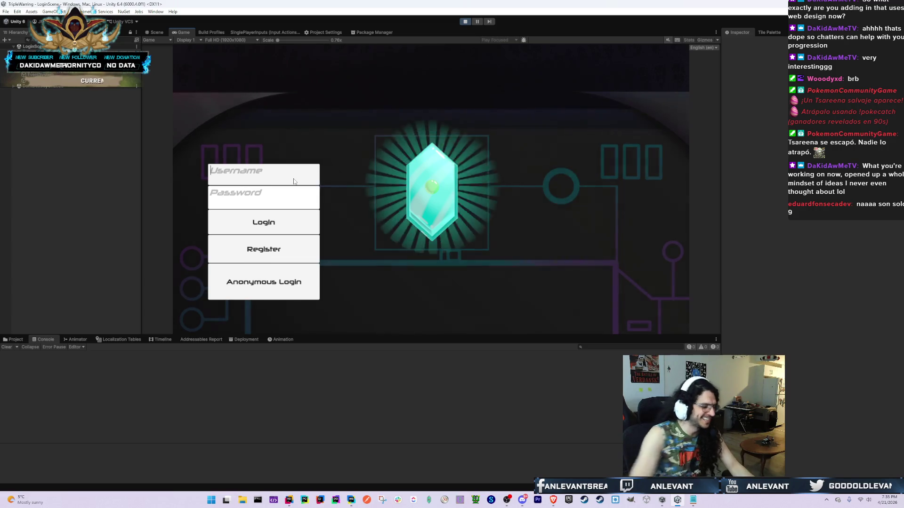
pyautogui.write('admin')
pyautogui.click(272, 204)
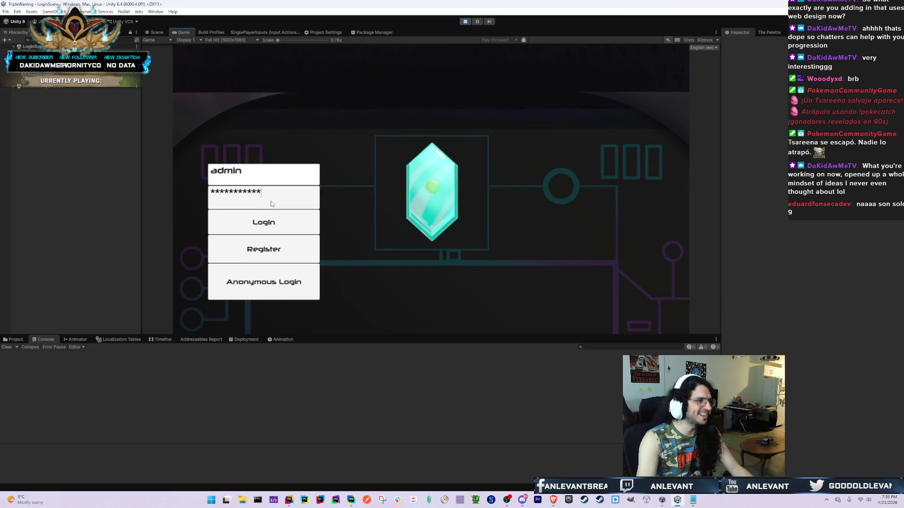
pyautogui.hotkey('ctrl', 'a')
pyautogui.press('BackSpace')
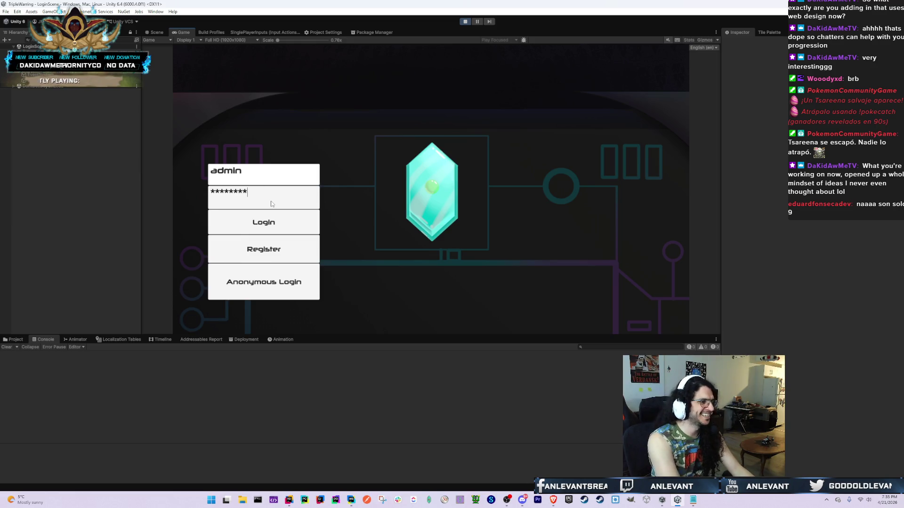
pyautogui.click(264, 219)
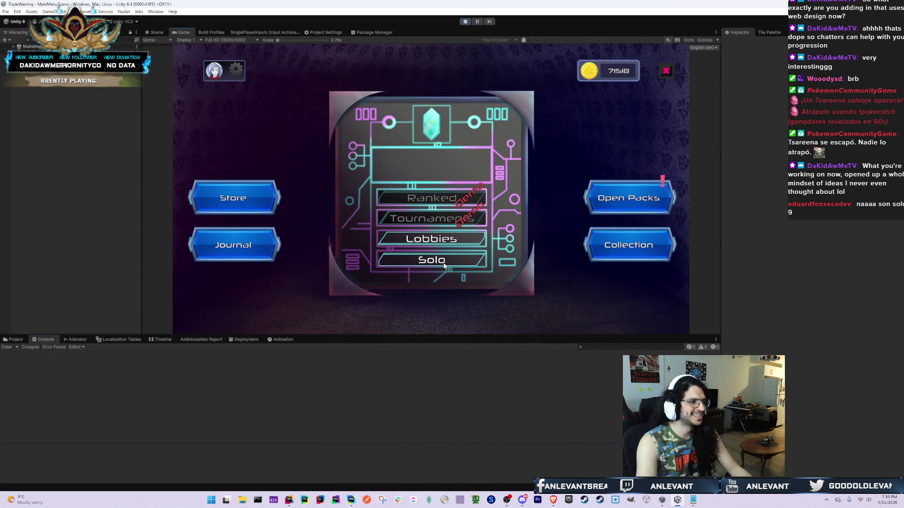
pyautogui.click(444, 266)
pyautogui.click(445, 201)
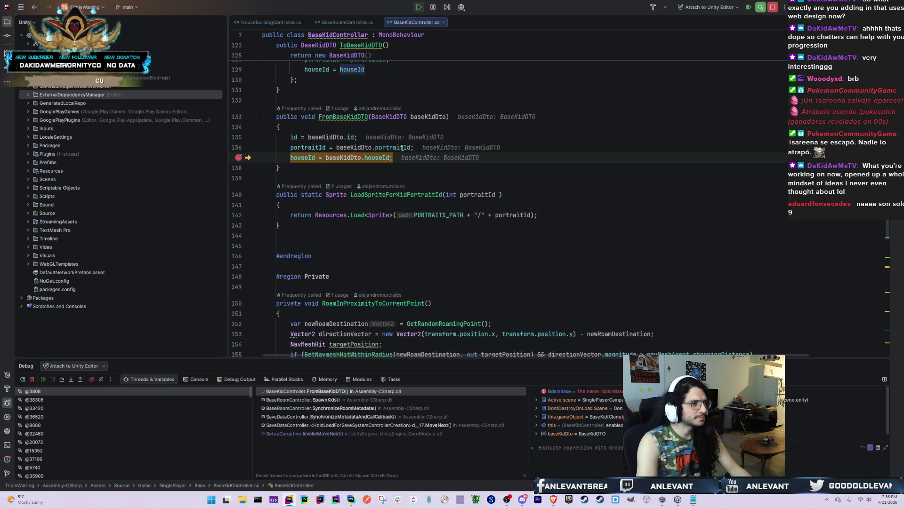
# - Check baseKidDto's houseId is -1 at the breakpoint, resume, and open the NullReferenceException's source
pyautogui.moveTo(431, 117)
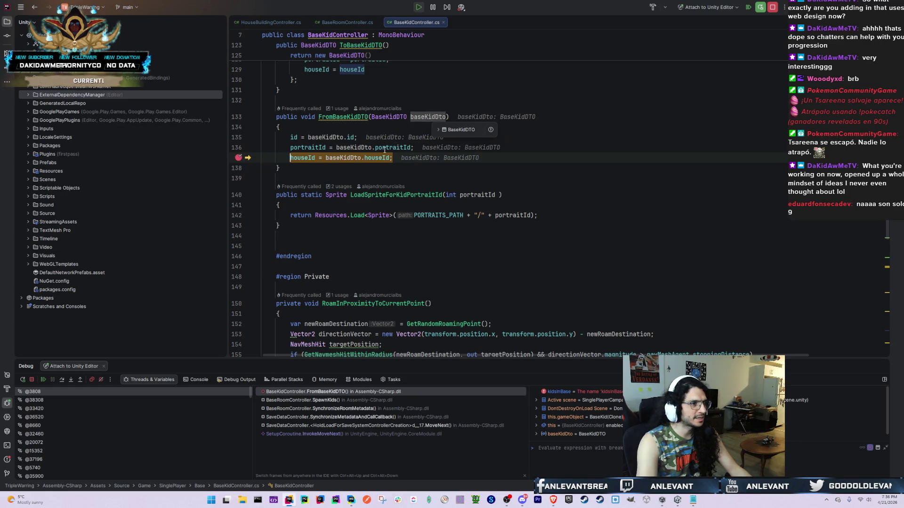
pyautogui.moveTo(380, 157)
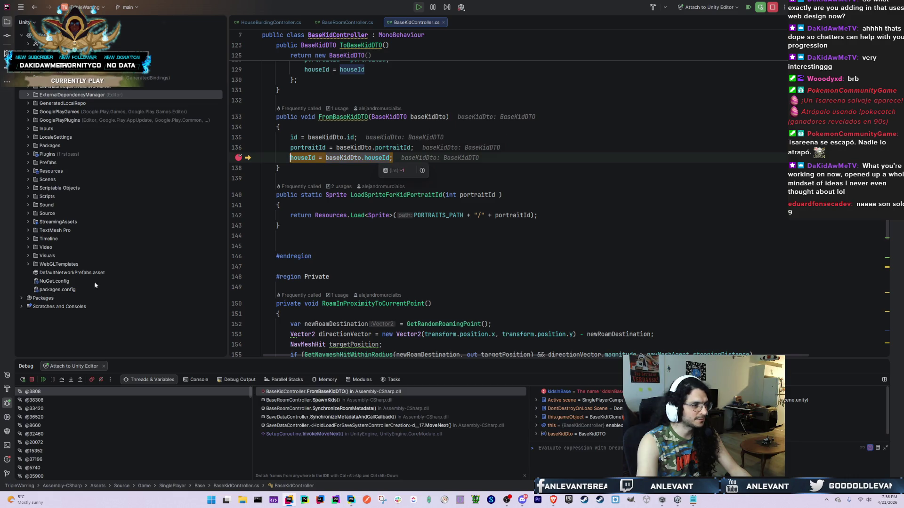
pyautogui.click(40, 380)
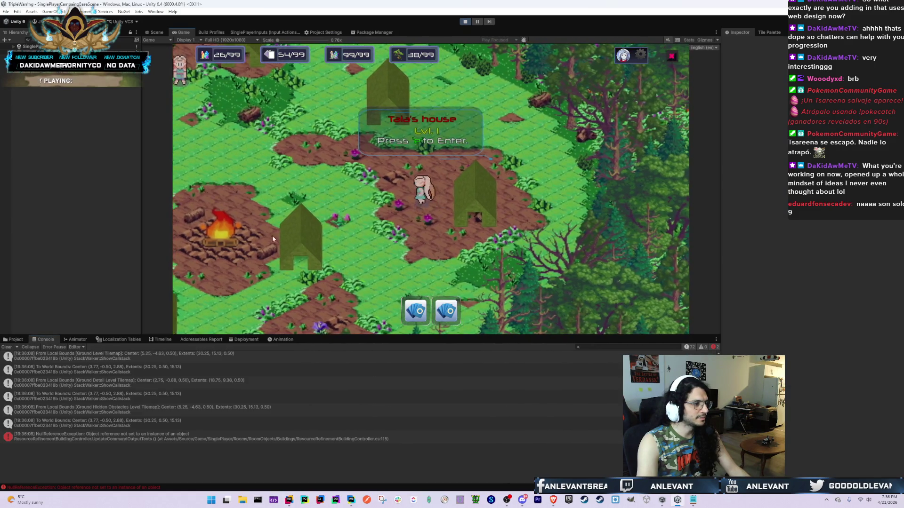
pyautogui.doubleClick(349, 436)
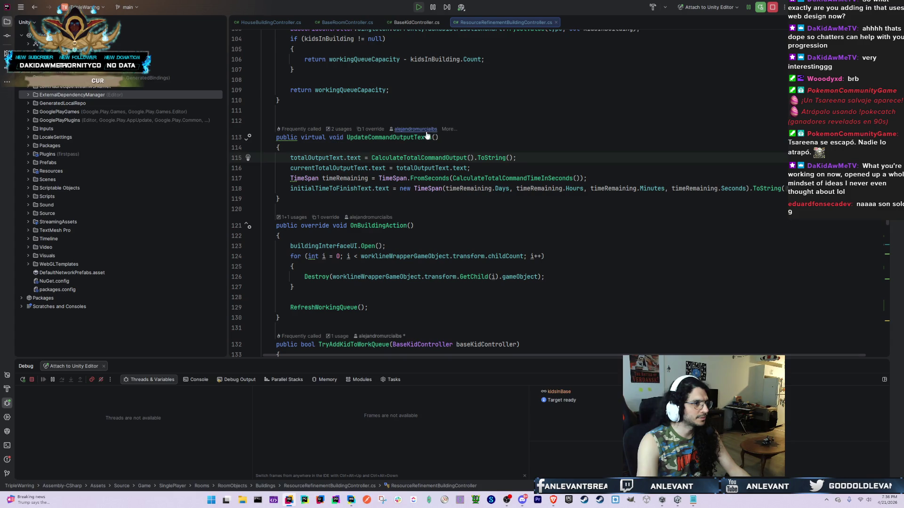
# - Put the caret on line 115 of ResourceRefinementBuildingController.cs, then return to the game and clear the Console
pyautogui.hotkey('alt', 'Tab')
pyautogui.doubleClick(232, 381)
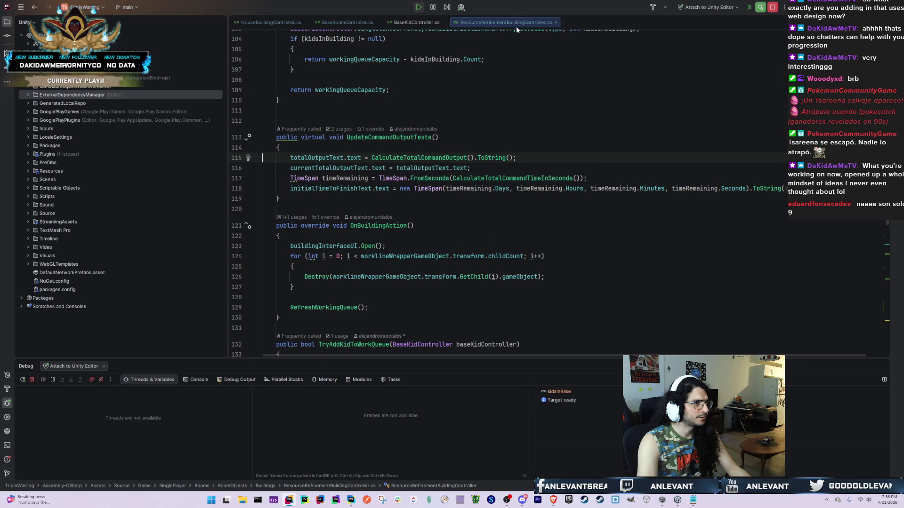
pyautogui.hotkey('alt', 'Tab')
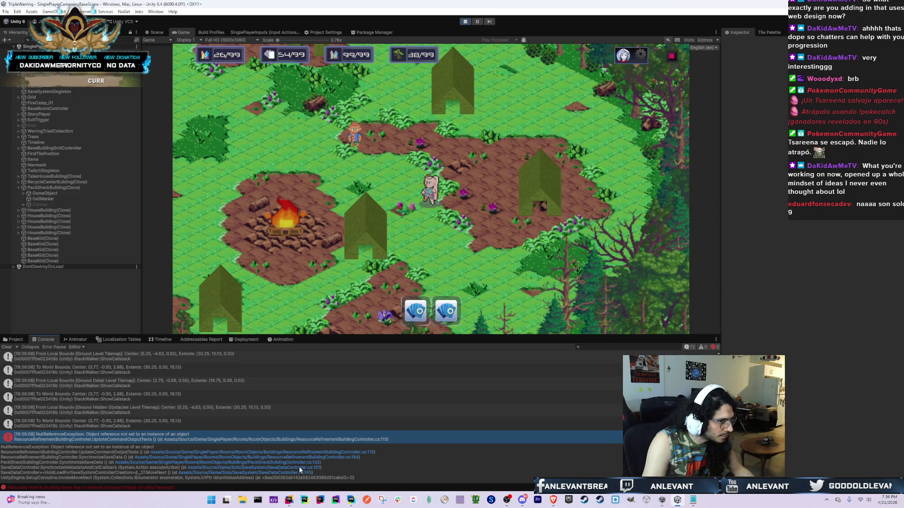
pyautogui.click(6, 347)
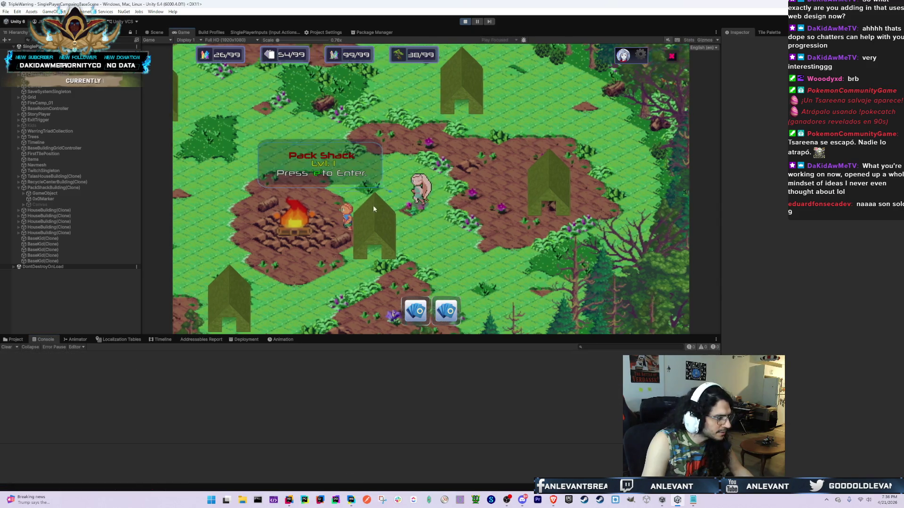
# - Walk the player to the house with A and S, then exit to the main menu and open Solo
pyautogui.press('a')
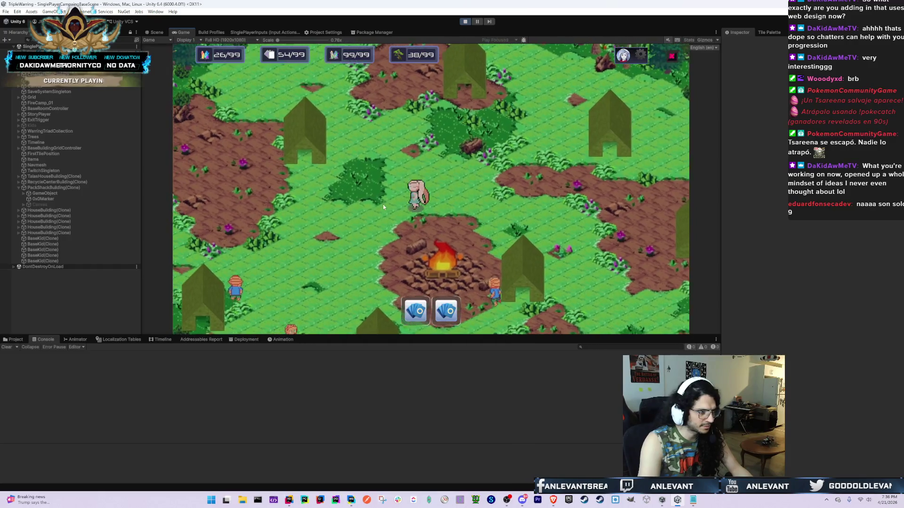
pyautogui.press('s')
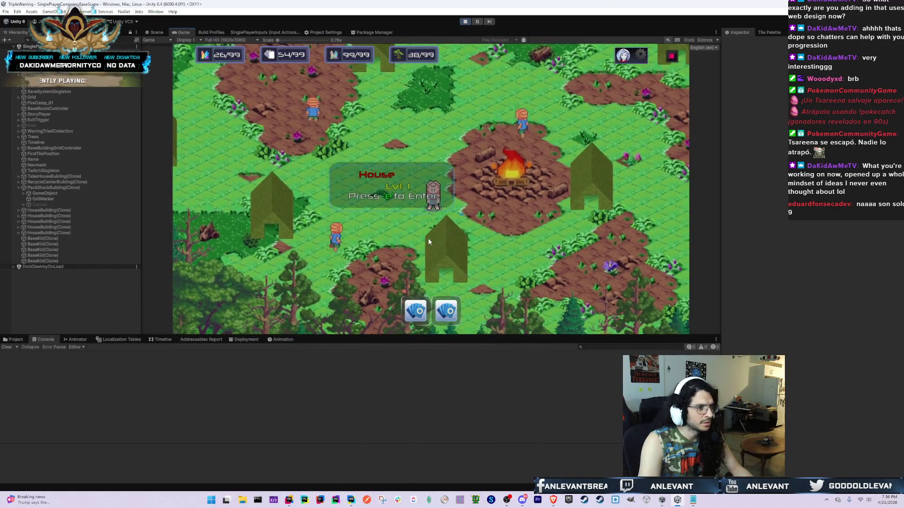
pyautogui.hotkey('alt', 'Tab')
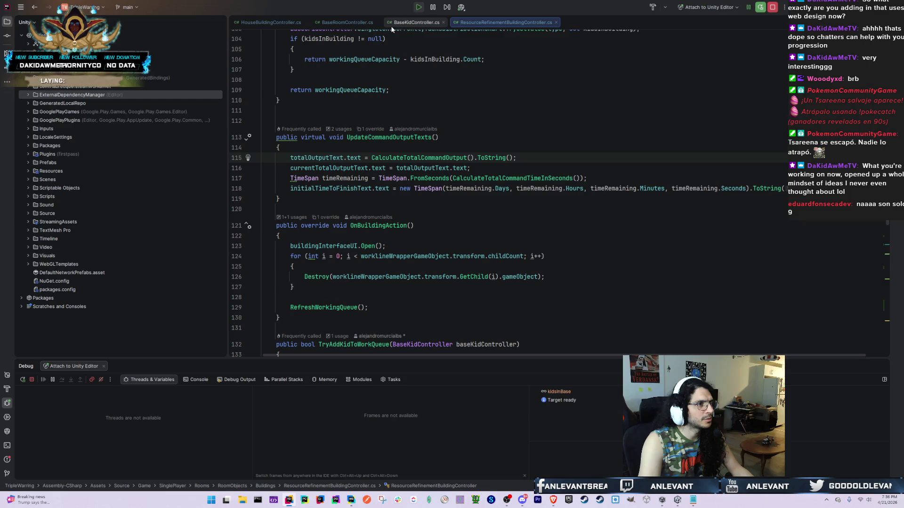
pyautogui.hotkey('alt', 'Tab')
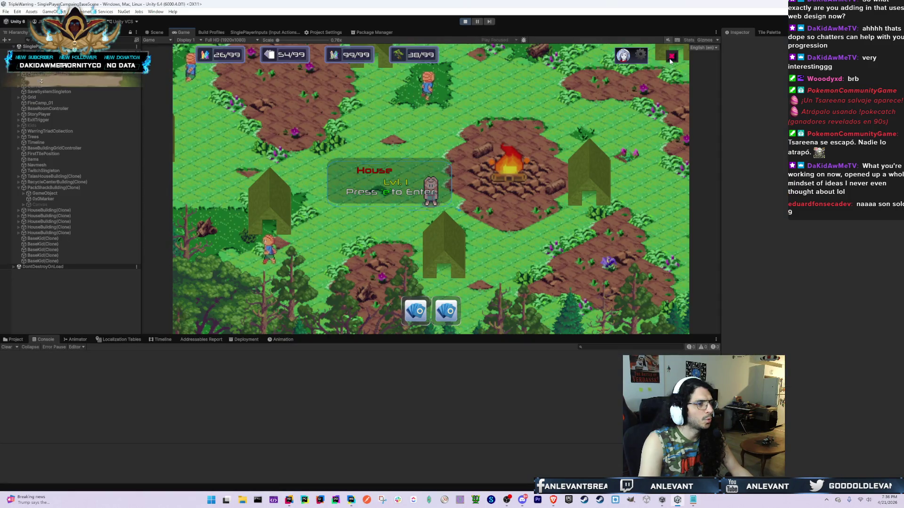
pyautogui.click(671, 56)
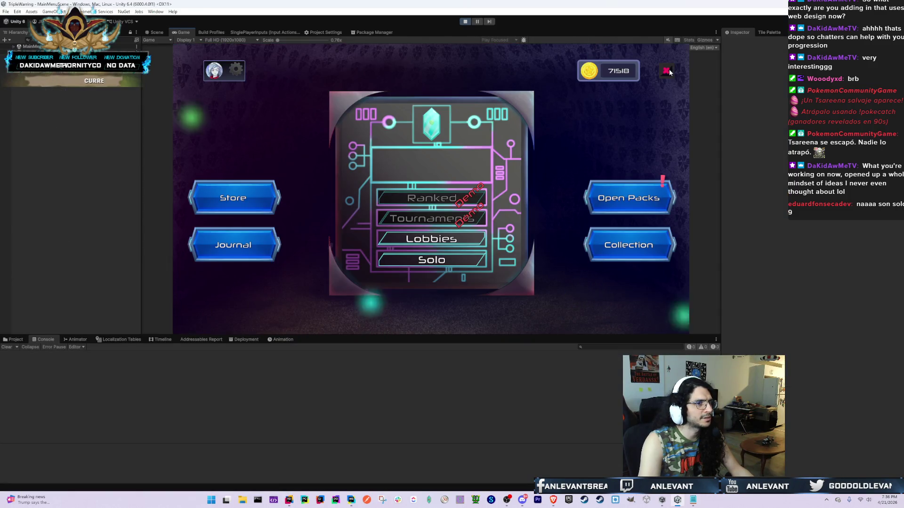
pyautogui.click(432, 260)
pyautogui.hotkey('alt', 'Tab')
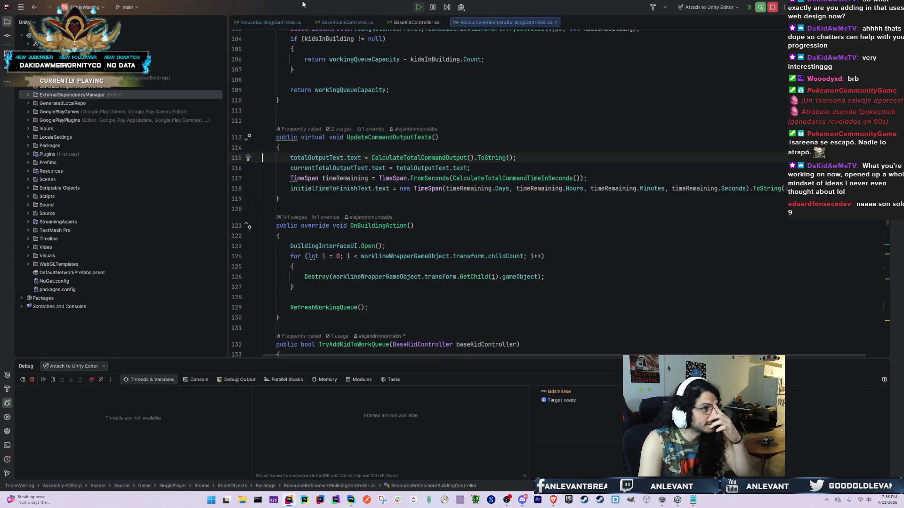
# - Switch to BaseRoomController.cs and select the kidsInBase variable name
pyautogui.click(271, 22)
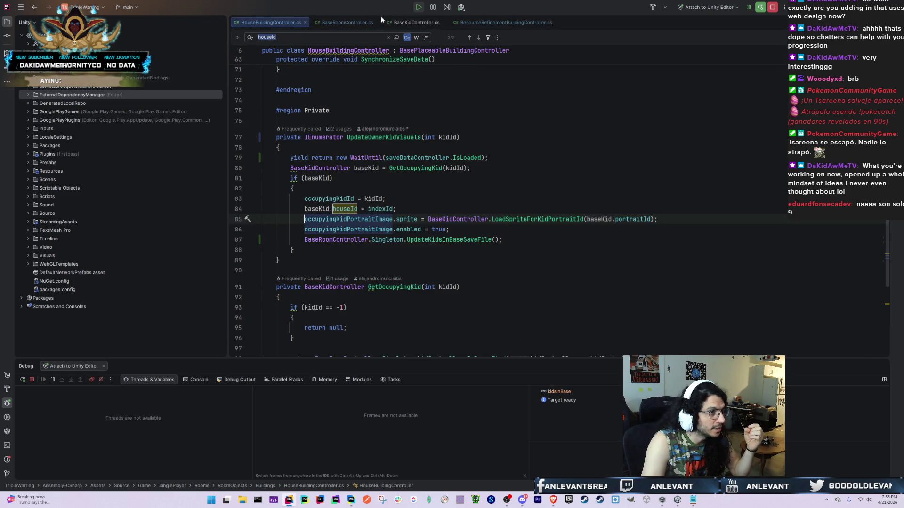
pyautogui.click(354, 18)
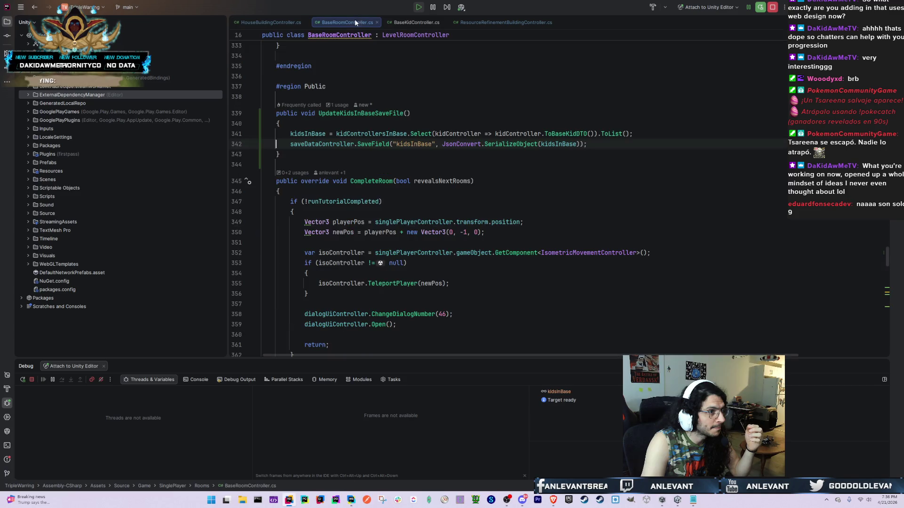
pyautogui.doubleClick(411, 145)
# - Search for kidsInBase and set a breakpoint on the line-308 null check of the saved data
pyautogui.hotkey('ctrl', 'f')
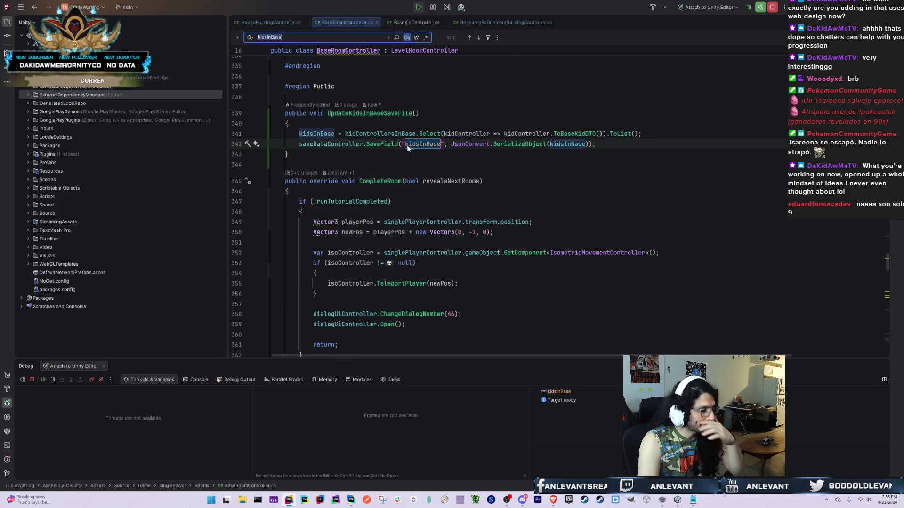
pyautogui.press('Return')
pyautogui.press('Return')
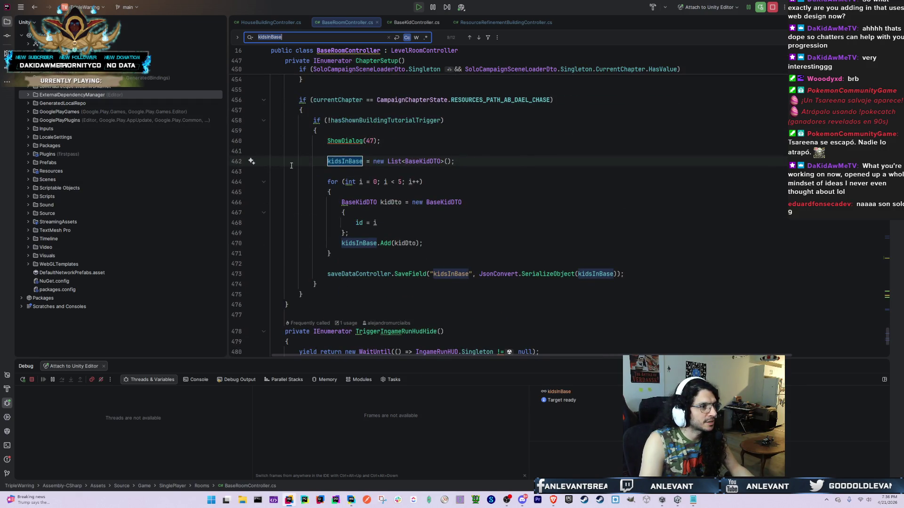
pyautogui.press('Return')
pyautogui.press('Return')
pyautogui.press('Return')
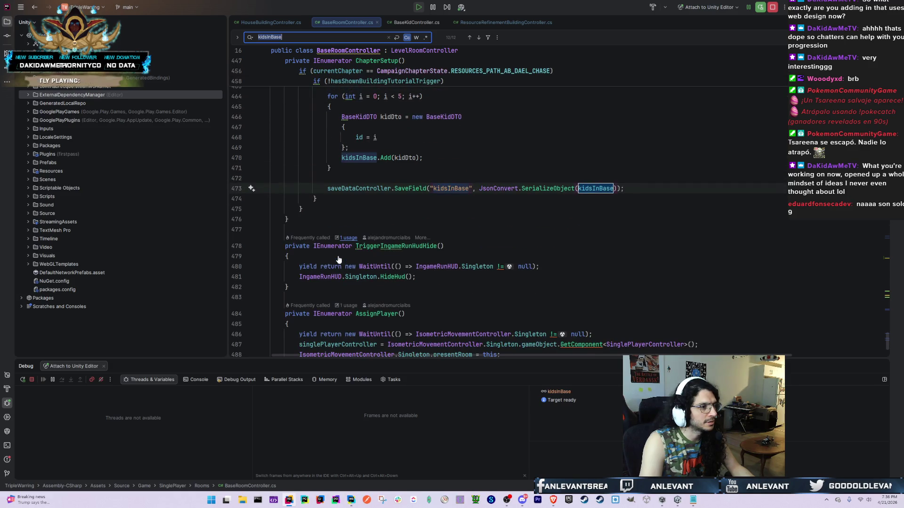
pyautogui.press('Return')
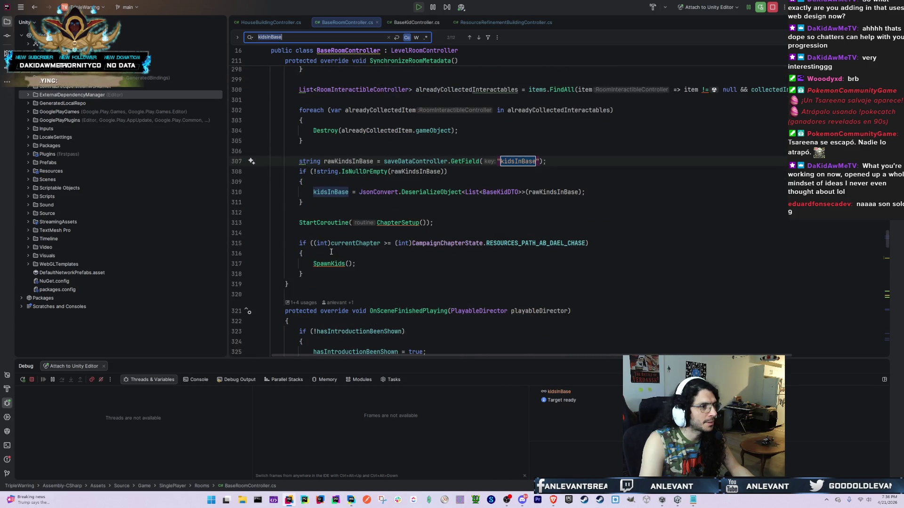
pyautogui.click(238, 172)
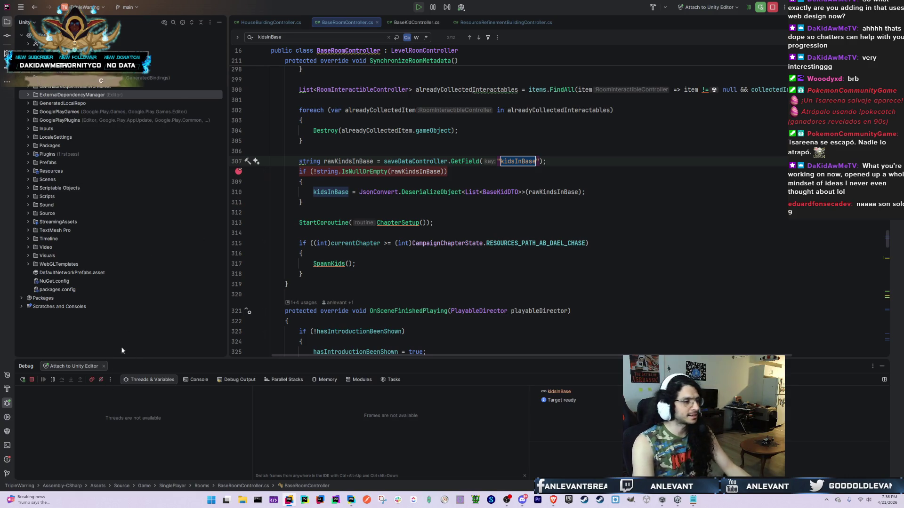
pyautogui.hotkey('alt', 'Tab')
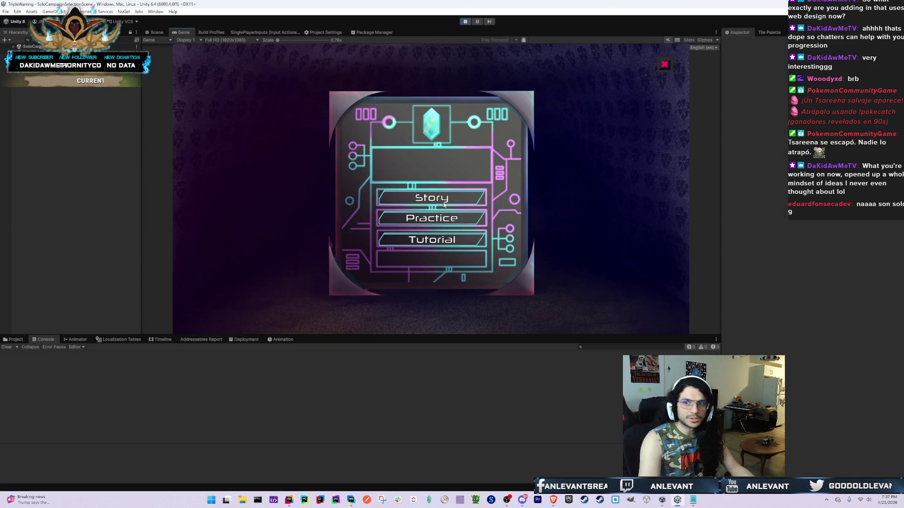
# - Start Story mode and view rawKidsInBase as formatted JSON at the breakpoint, showing kid 0 with houseId 8
pyautogui.click(444, 205)
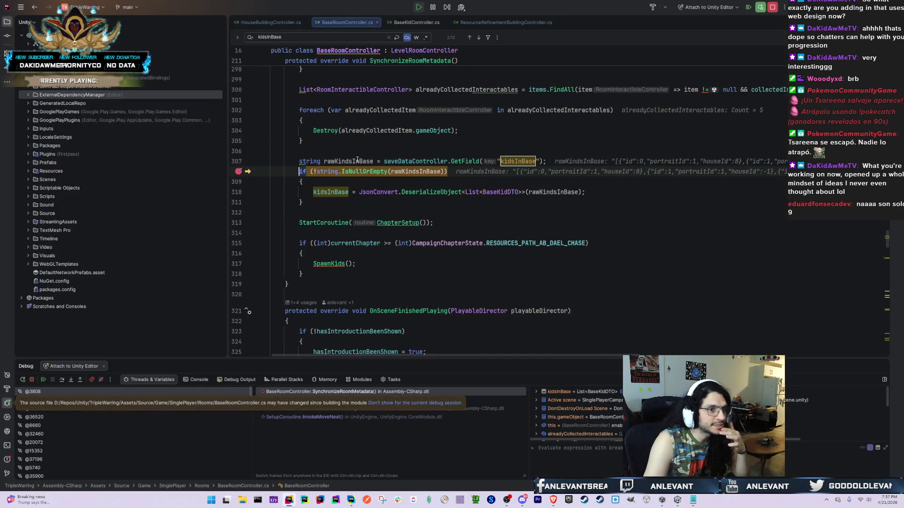
pyautogui.moveTo(361, 161)
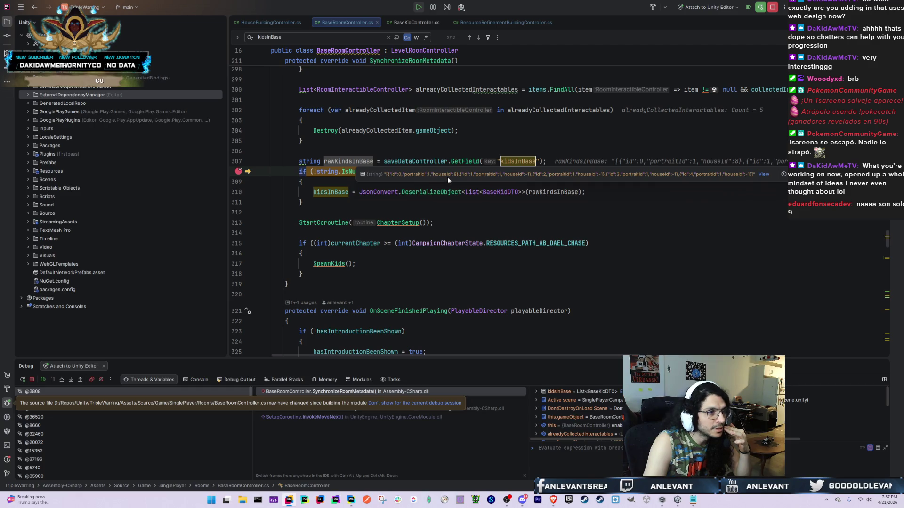
pyautogui.click(765, 175)
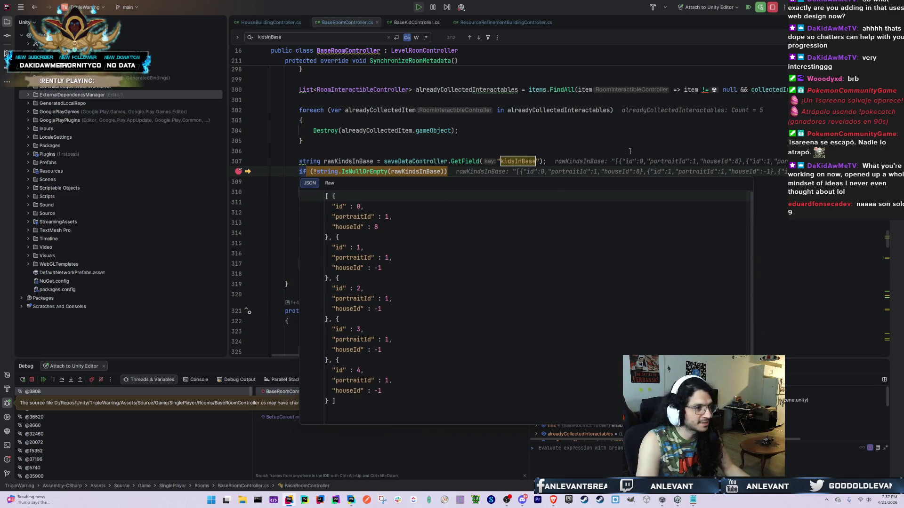
pyautogui.press('Escape')
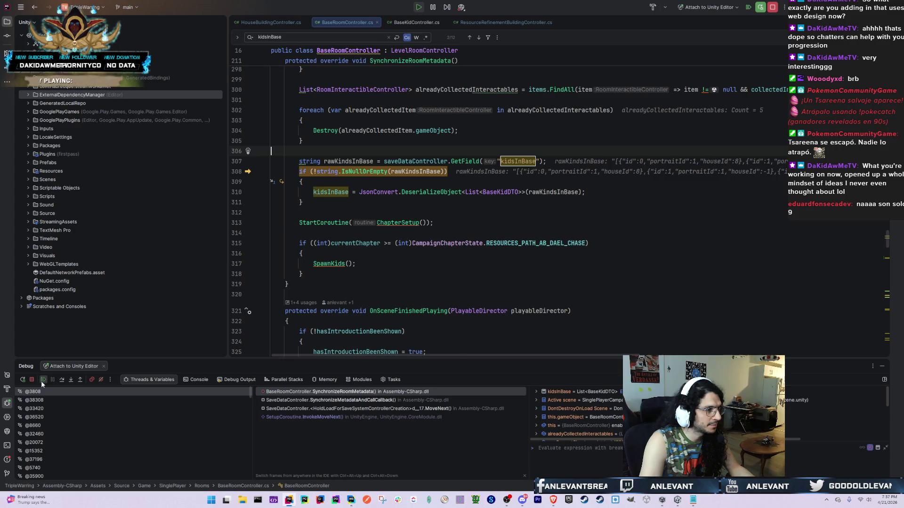
# - Resume the debugger and remove the line-137 breakpoint in BaseKidController so the game keeps running
pyautogui.click(41, 381)
pyautogui.click(239, 158)
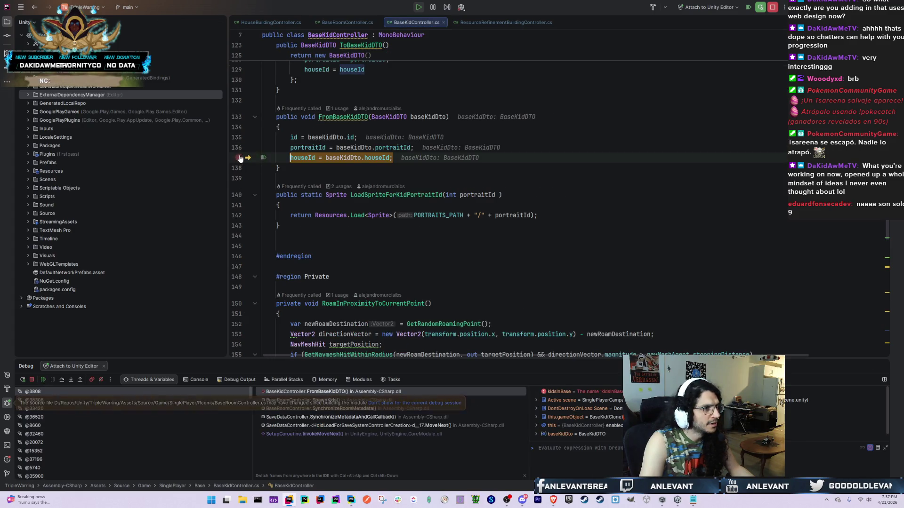
pyautogui.click(44, 381)
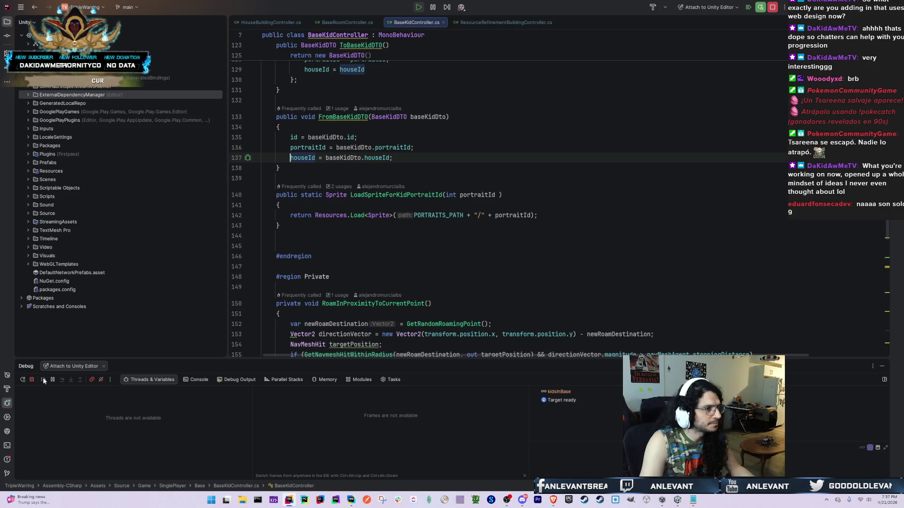
pyautogui.hotkey('alt', 'Tab')
pyautogui.hotkey('alt', 'Tab')
pyautogui.hotkey('alt', 'Tab')
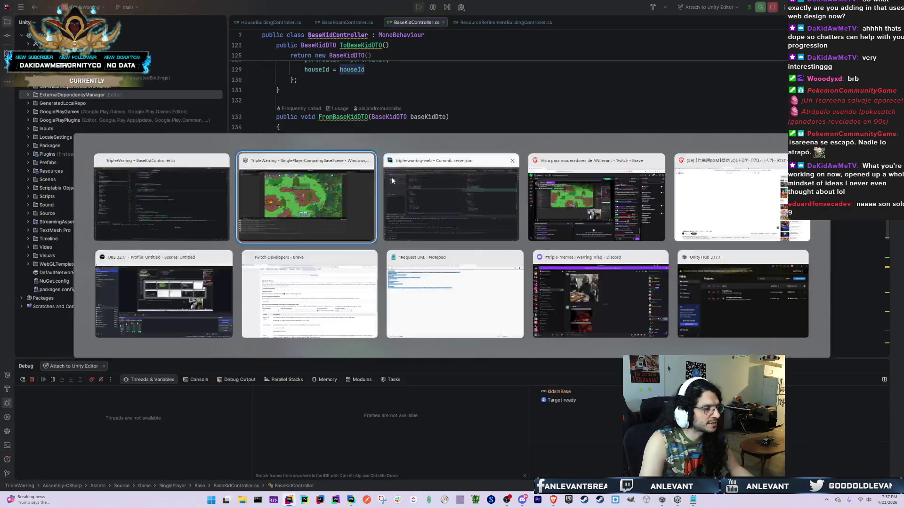
# - Walk the character to the House, enter it, close its popup, then walk back toward the Pack Shack
pyautogui.press('a')
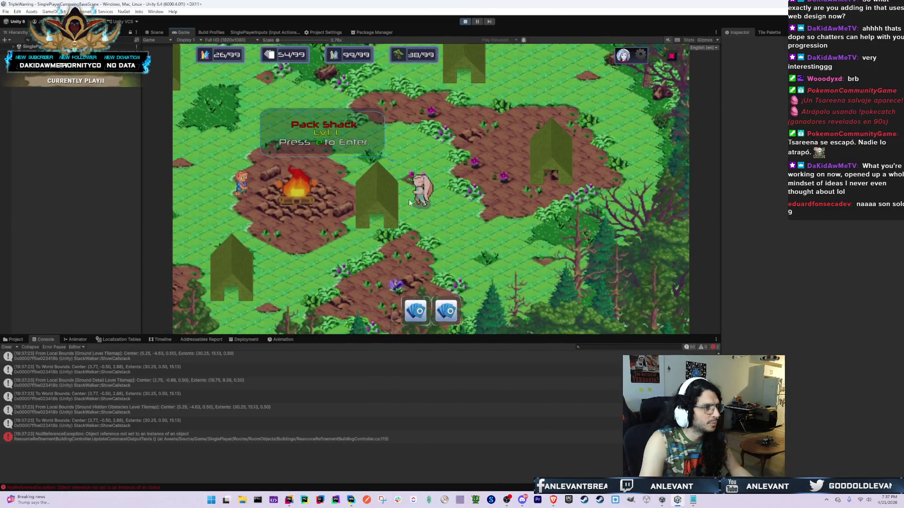
pyautogui.press('s')
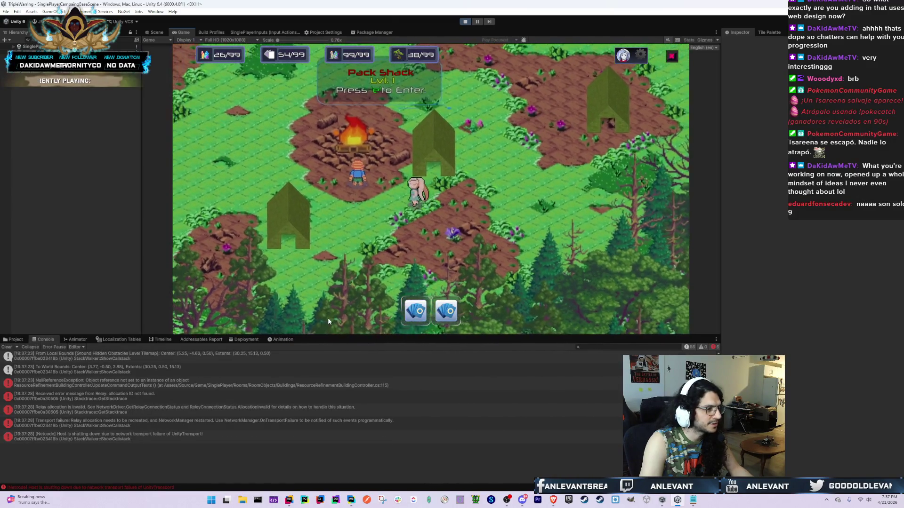
pyautogui.press('a')
pyautogui.press('e')
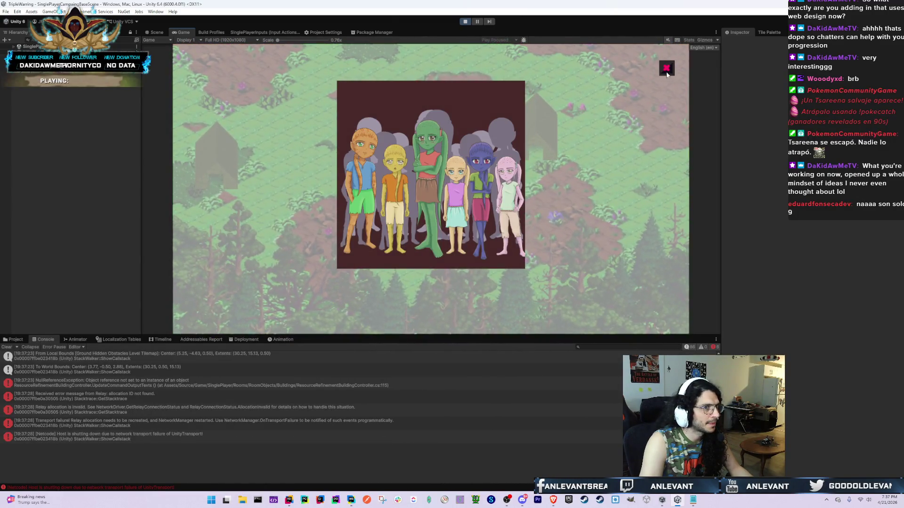
pyautogui.click(607, 102)
pyautogui.press('a')
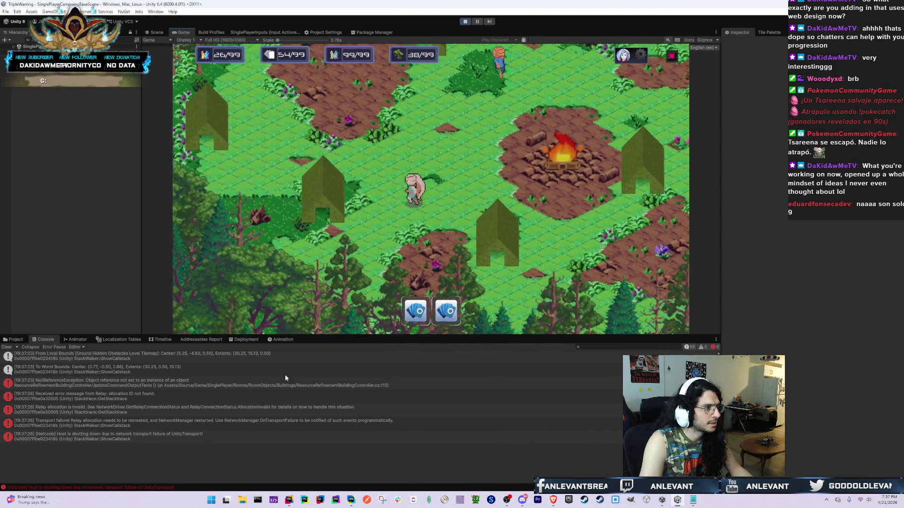
pyautogui.press('d')
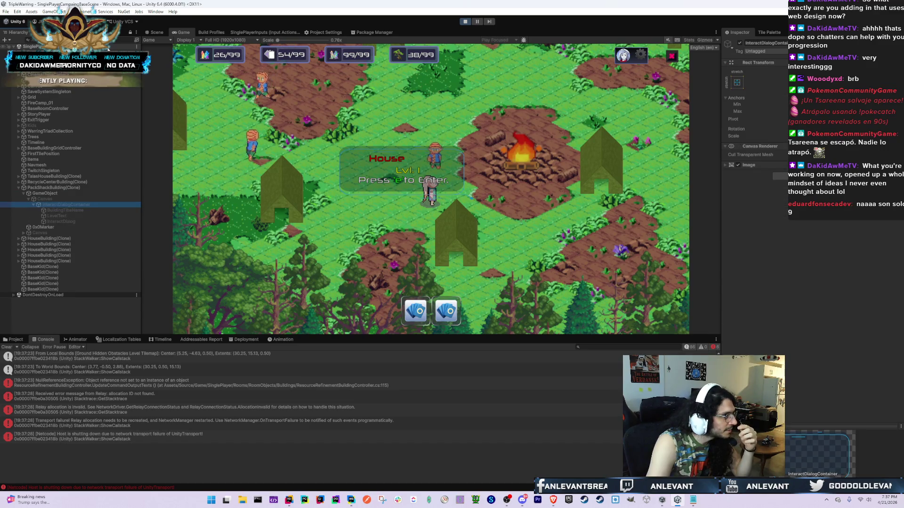
# - Expand Canvas > Panel in the Hierarchy and inspect the Pack Shack dialog's Button
pyautogui.press('Down')
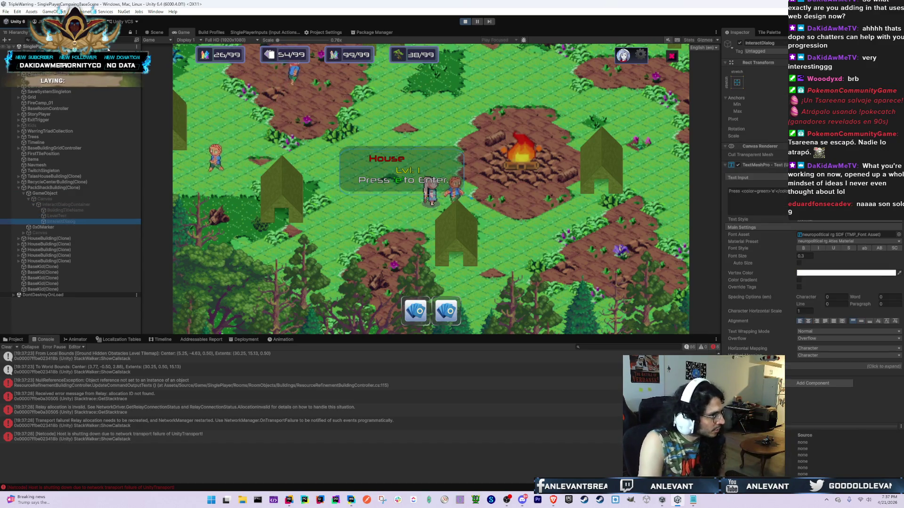
pyautogui.press('Left')
pyautogui.press('Left')
pyautogui.press('Left')
pyautogui.press('Left')
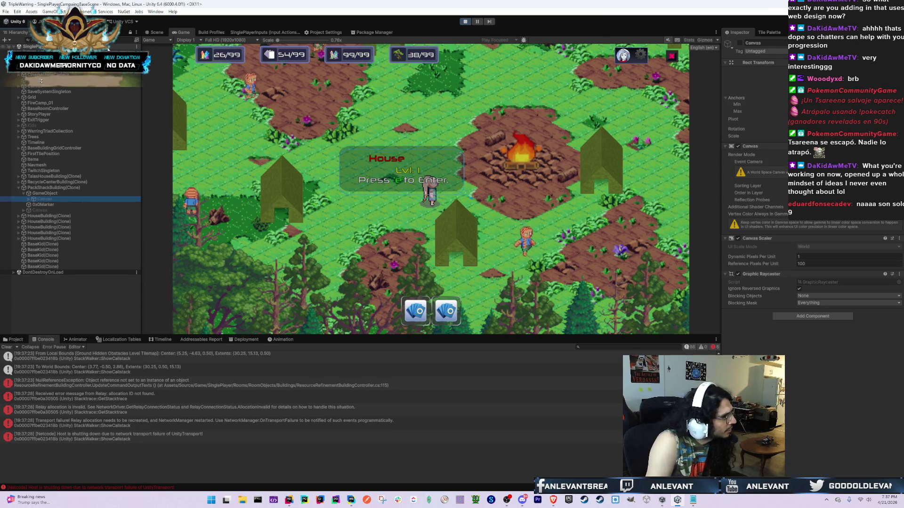
pyautogui.press('Down')
pyautogui.press('Down')
pyautogui.press('Right')
pyautogui.press('Down')
pyautogui.press('Right')
pyautogui.press('Down')
pyautogui.press('Down')
pyautogui.press('Down')
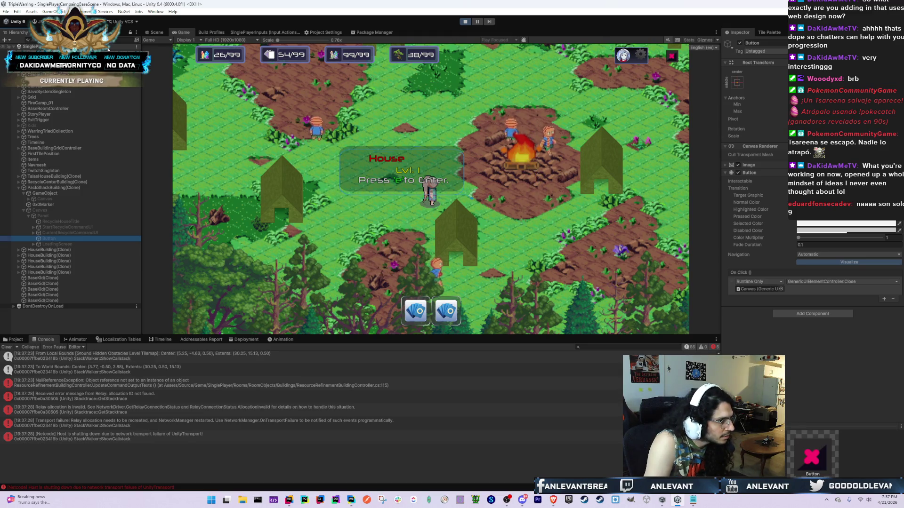
pyautogui.hotkey('alt', 'Tab')
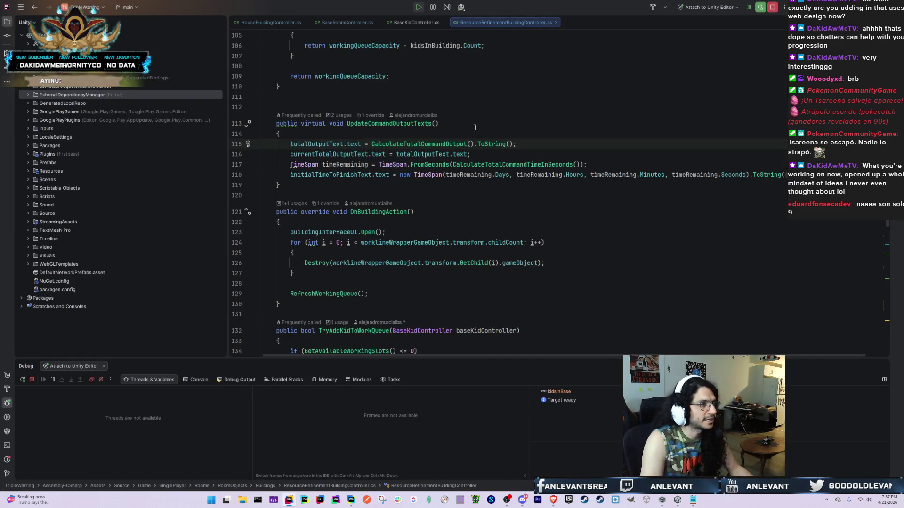
# - Check CalculateTotalCommandOutput, then follow the console stack trace to UpdateCommandOutputTexts in ResourceRefinementBuildingController.cs
pyautogui.keyDown('ctrl'); pyautogui.click(434, 147); pyautogui.keyUp('ctrl')
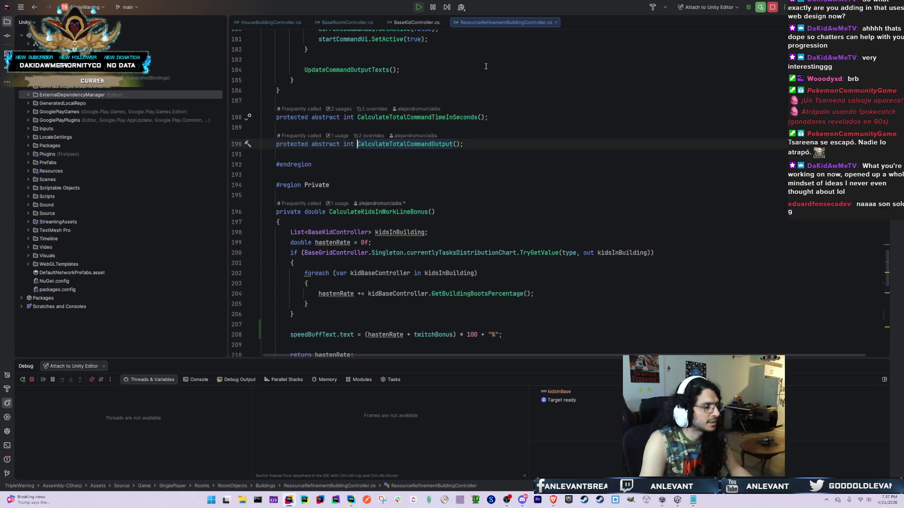
pyautogui.hotkey('ctrl', '-')
pyautogui.hotkey('alt', 'Tab')
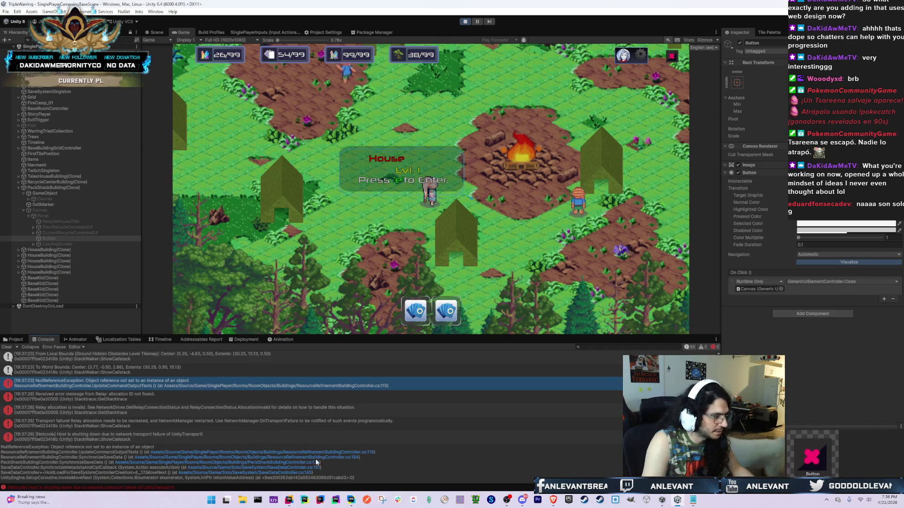
pyautogui.doubleClick(298, 463)
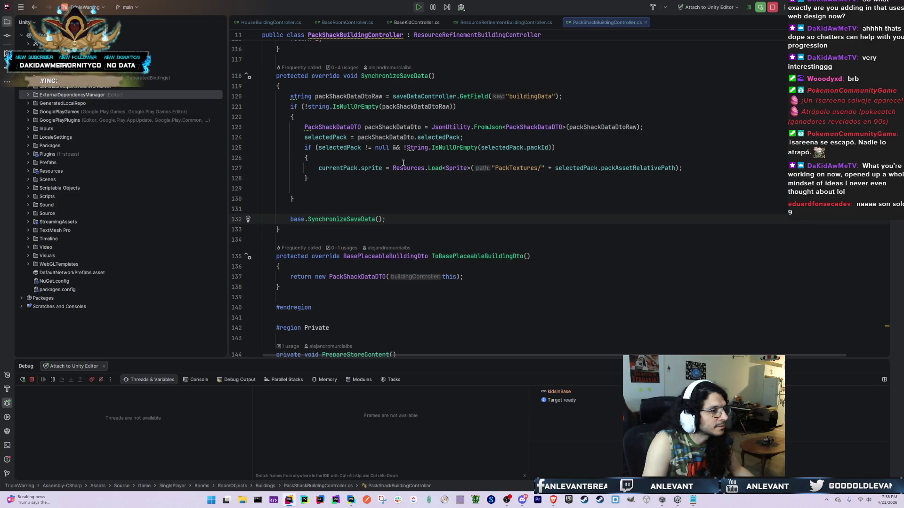
pyautogui.hotkey('alt', 'Tab')
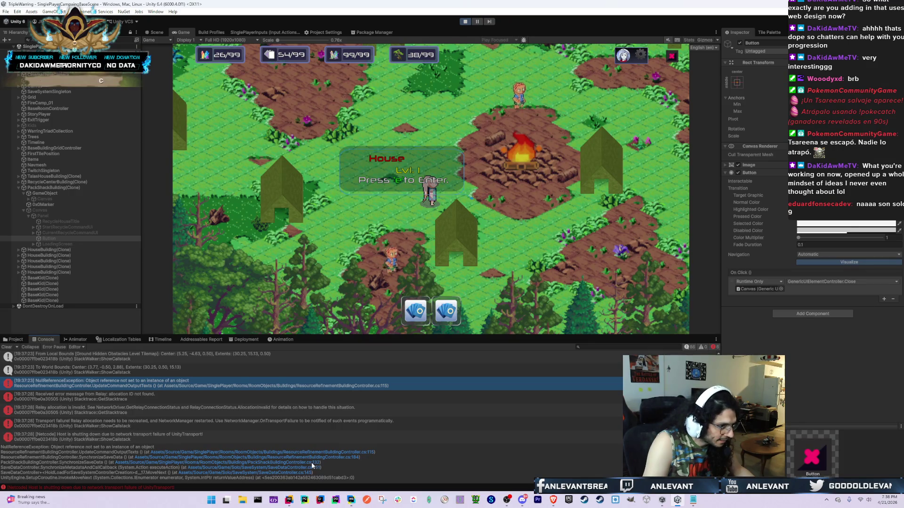
pyautogui.click(318, 458)
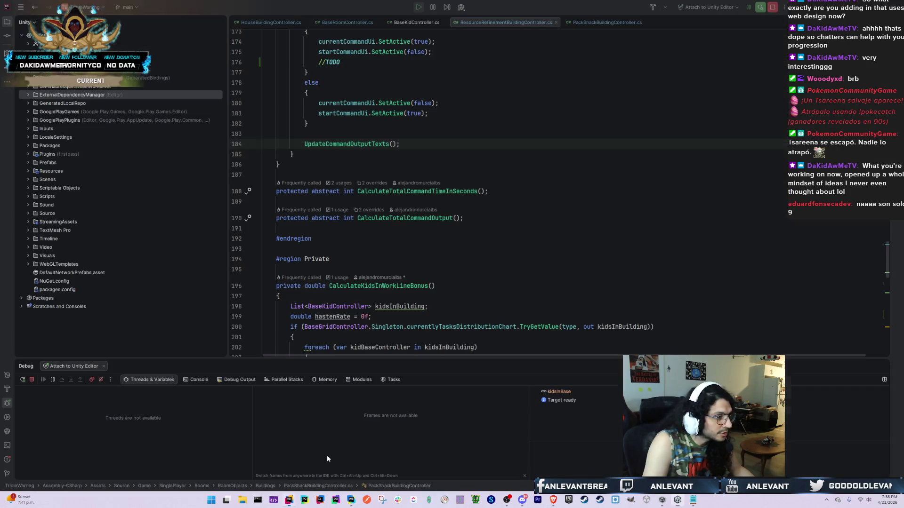
pyautogui.hotkey('alt', 'Tab')
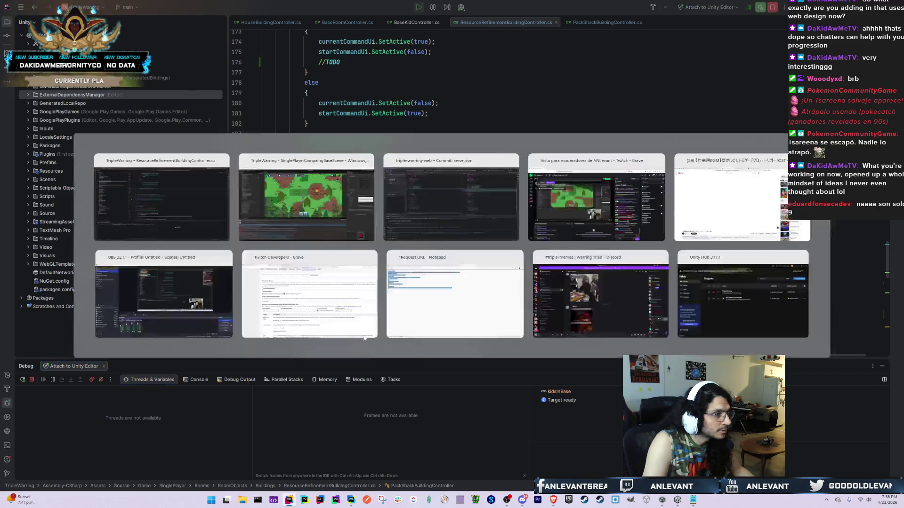
pyautogui.click(364, 455)
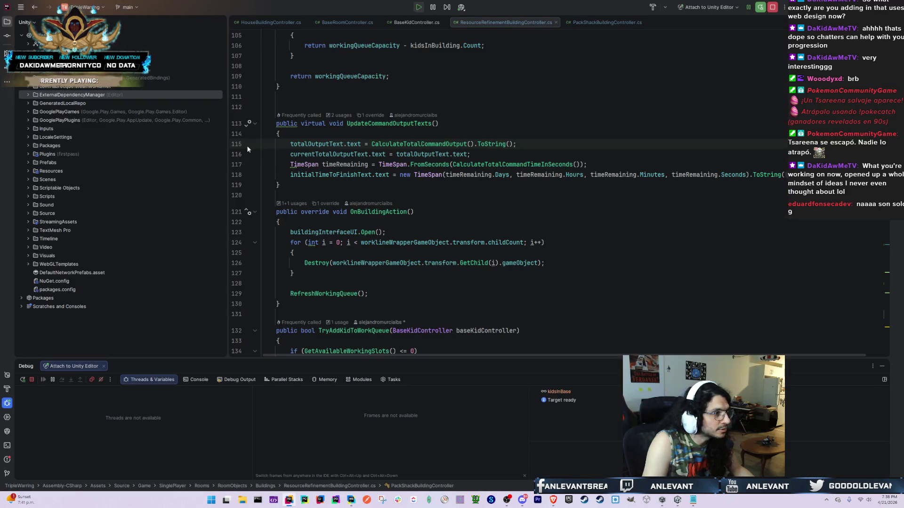
# - Inspect the Pack Shack building's GameObject in Unity, then place the cursor at the totalOutputText assignment
pyautogui.hotkey('alt', 'Tab')
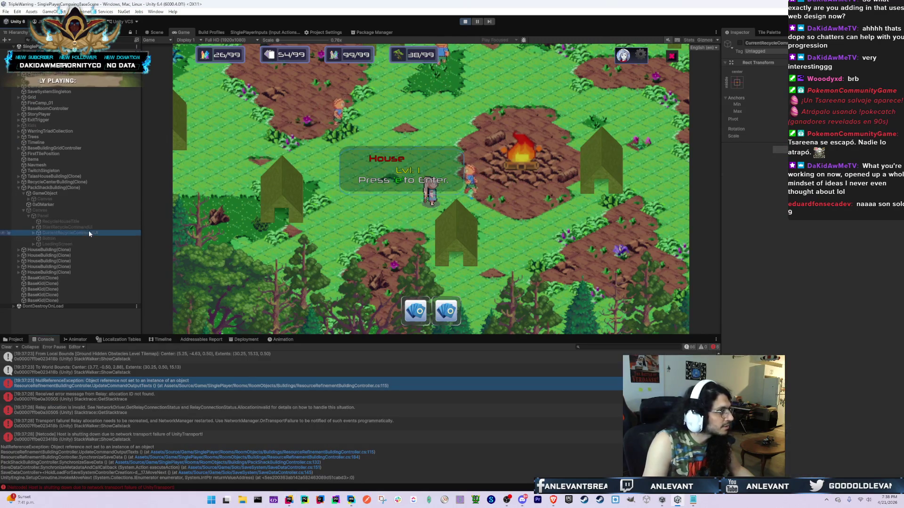
pyautogui.press('Up')
pyautogui.press('Up')
pyautogui.press('Up')
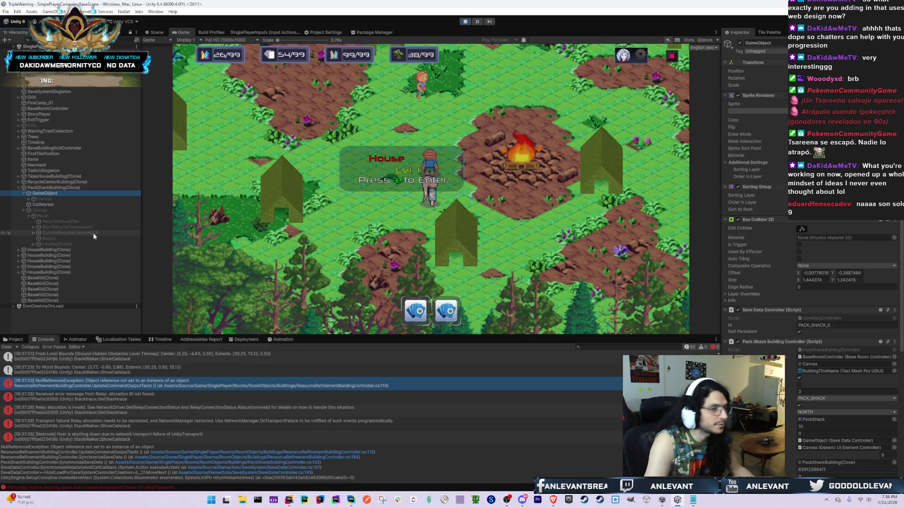
pyautogui.scroll(-5, 745, 323)
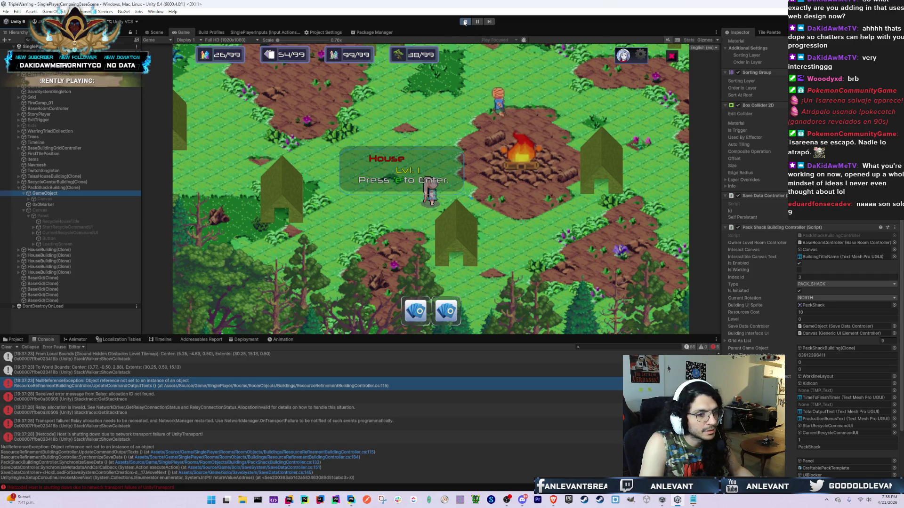
pyautogui.hotkey('alt', 'Tab')
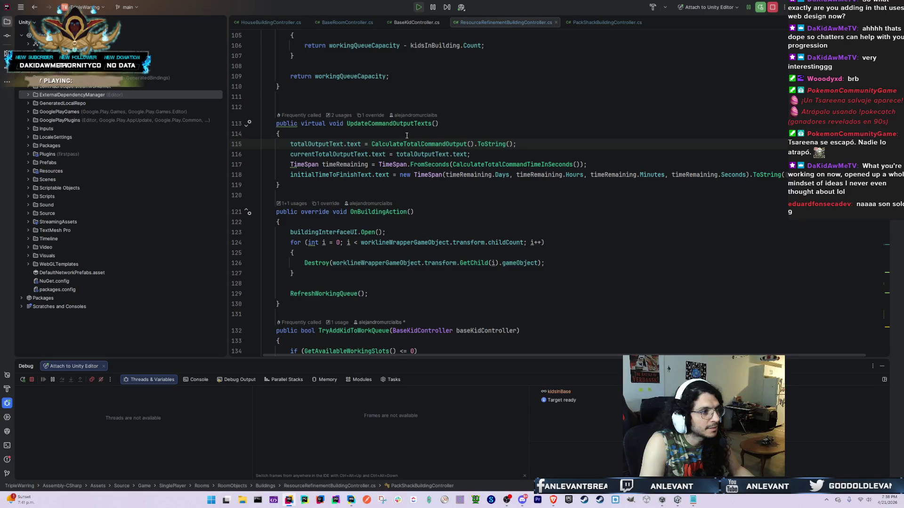
pyautogui.click(343, 144)
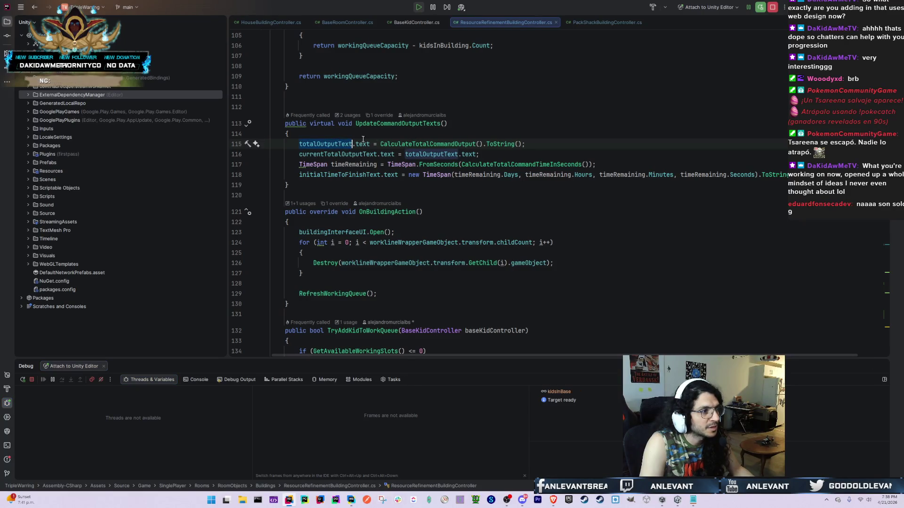
# - Insert 'if(totalOutputText)' and an opening '{' above the totalOutputText assignment
pyautogui.press('Home')
pyautogui.press('Return')
pyautogui.press('Up')
pyautogui.write('if(totalOutputText')
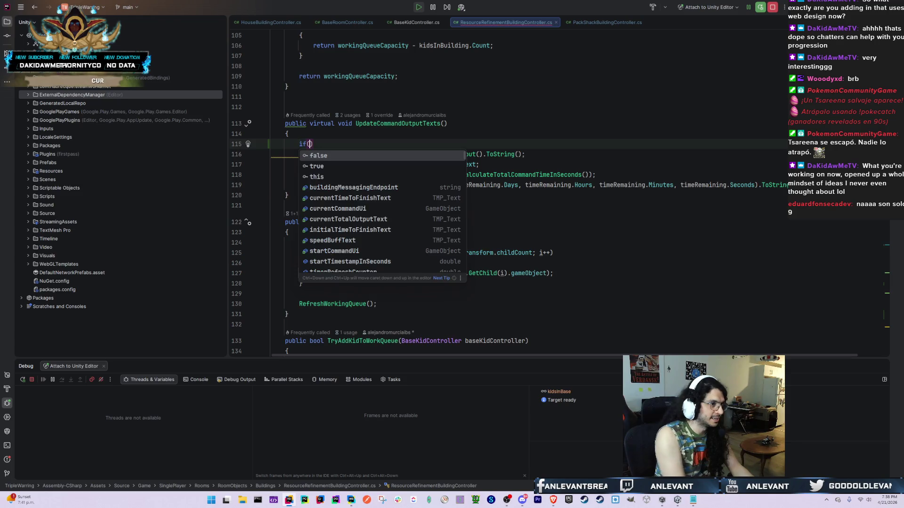
pyautogui.press('End')
pyautogui.press('Return')
pyautogui.write('{')
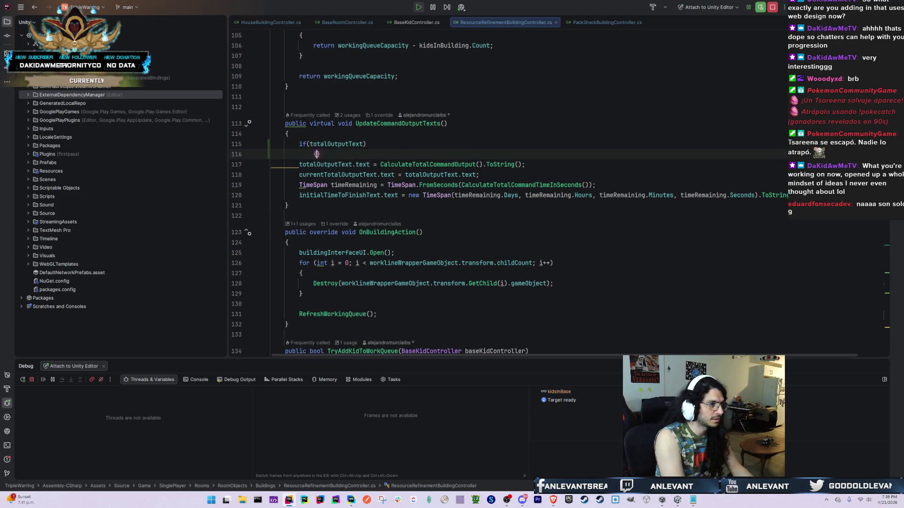
# - Close the null-check block with '}' after the currentTotalOutputText line
pyautogui.click(525, 165)
pyautogui.click(479, 174)
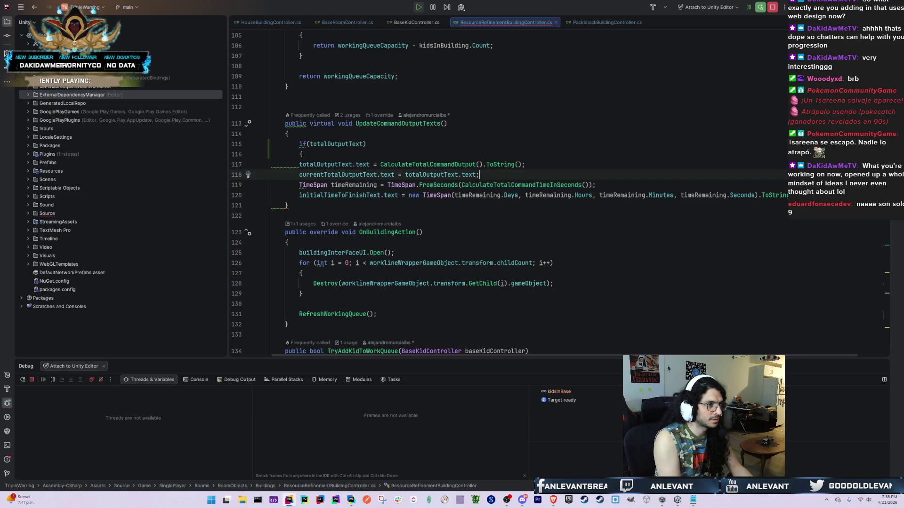
pyautogui.press('Return')
pyautogui.write('}')
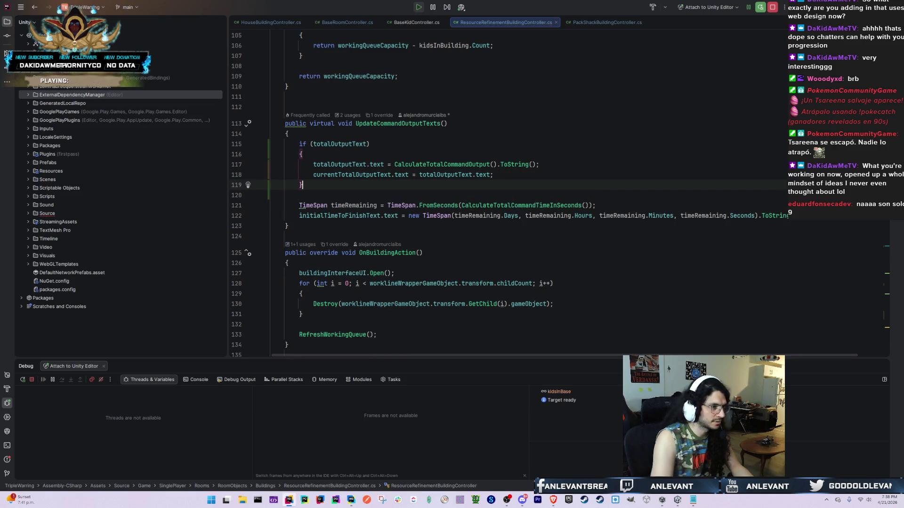
pyautogui.press('Return')
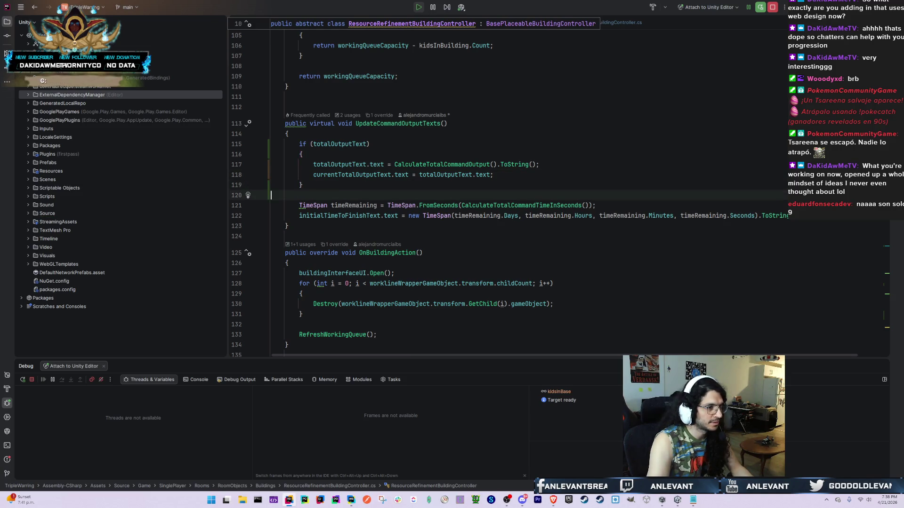
pyautogui.press('Up')
pyautogui.press('Up')
pyautogui.press('Up')
pyautogui.press('End')
pyautogui.press('Left')
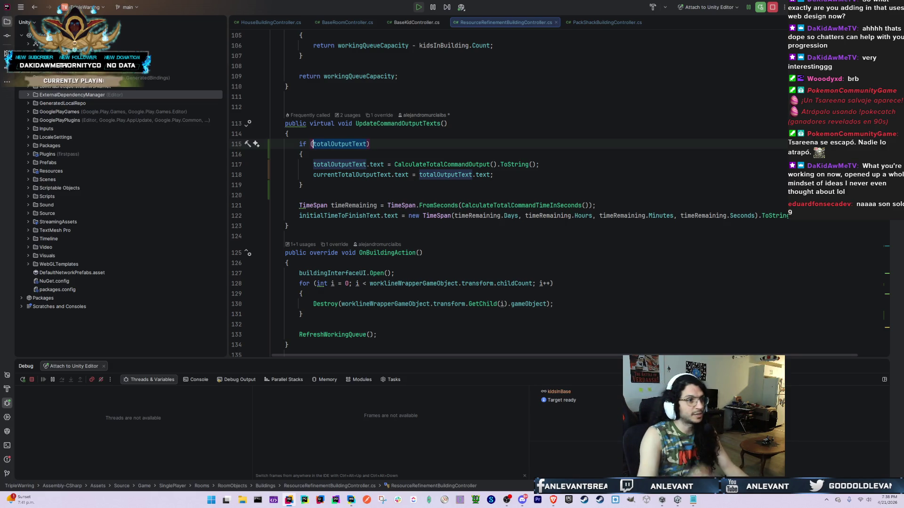
# - Switch windows to the triple-warring-web project
pyautogui.hotkey('alt', 'Tab')
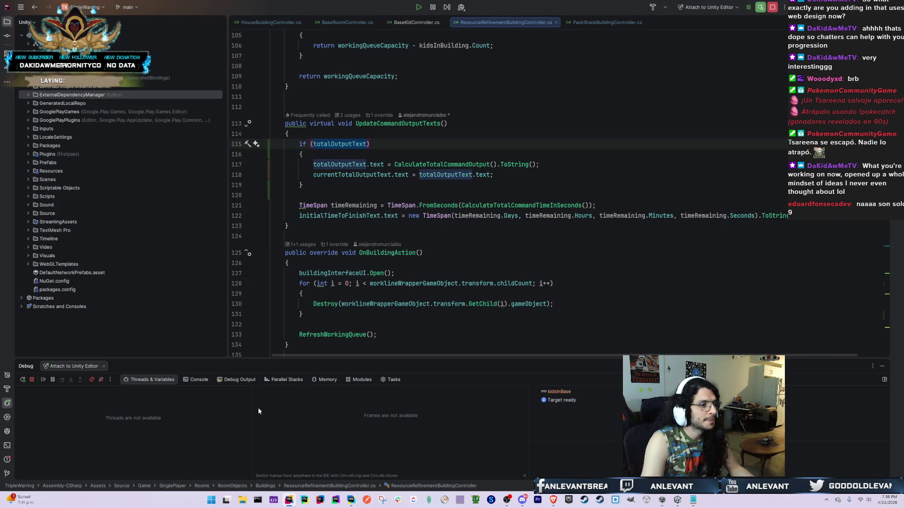
pyautogui.hotkey('alt', 'Tab')
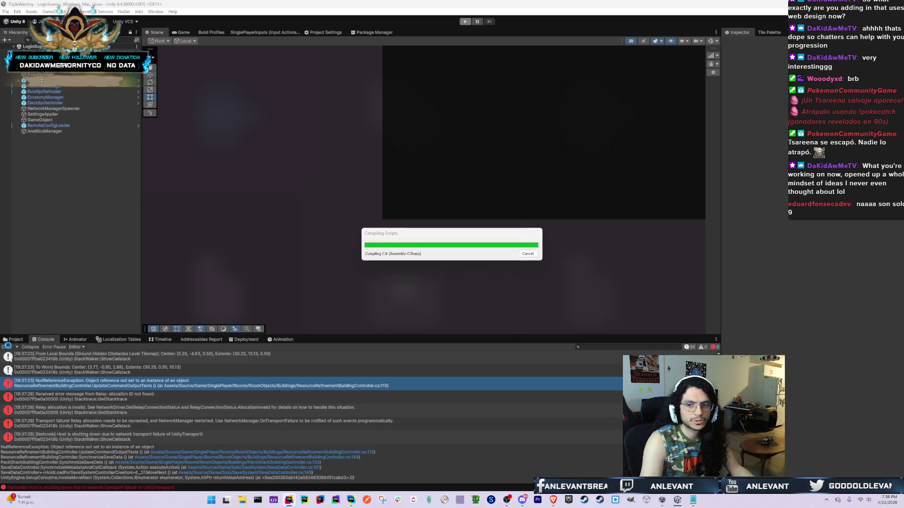
pyautogui.hotkey('alt', 'Tab')
pyautogui.click(370, 225)
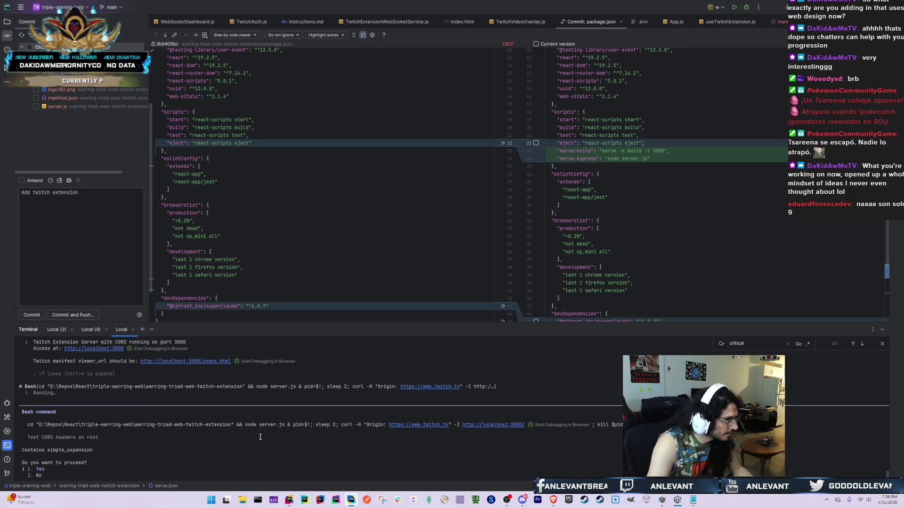
# - Approve the pending server-test command in the triple-warring-web assistant and return to Rider
pyautogui.press('Return')
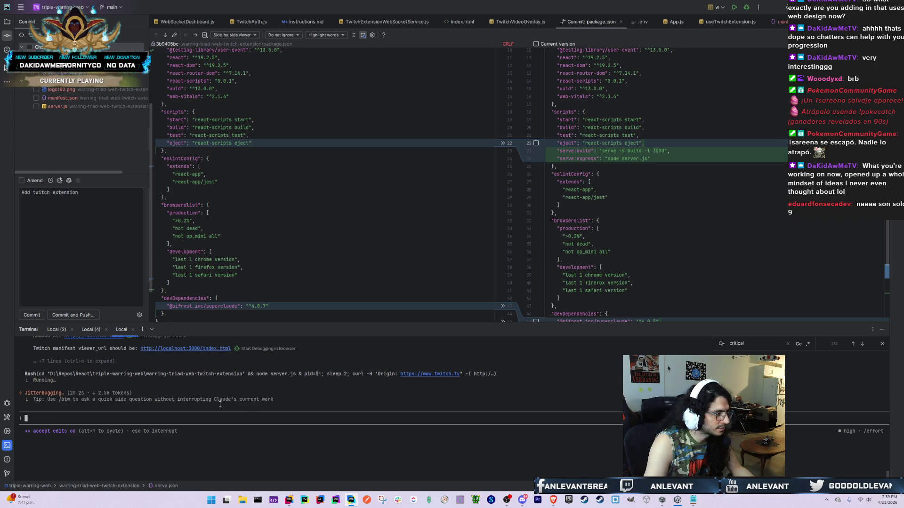
pyautogui.hotkey('alt', 'Tab')
pyautogui.hotkey('alt', 'Tab')
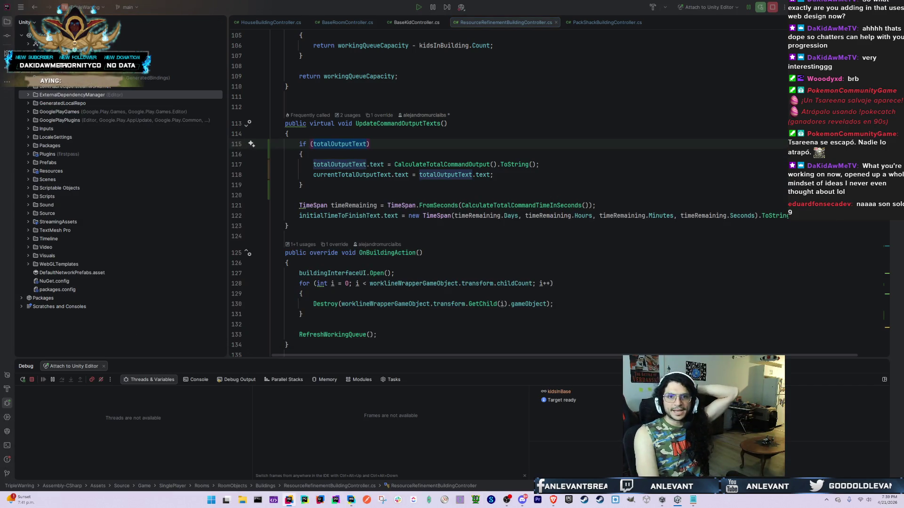
pyautogui.hscroll(1, 402, 90)
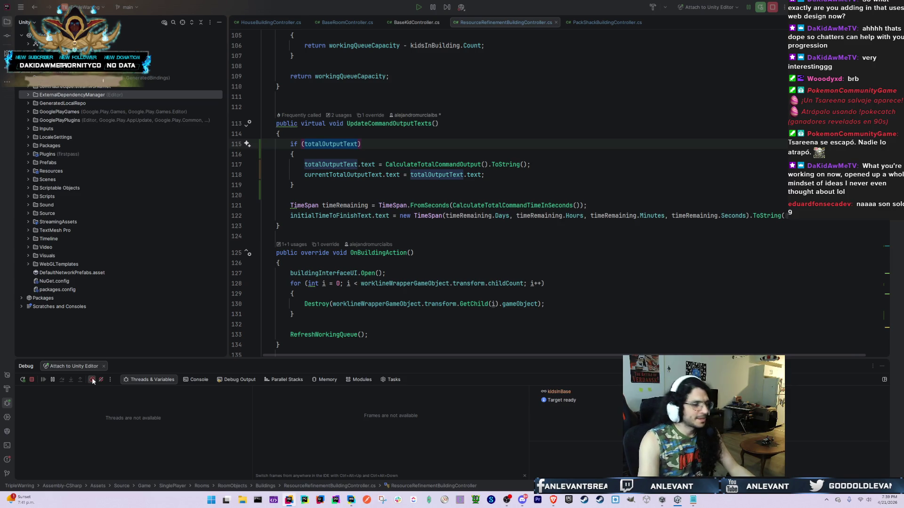
# - Cycle through the browser to bring the Unity editor back to the front
pyautogui.hotkey('alt', 'Tab')
pyautogui.click(134, 331)
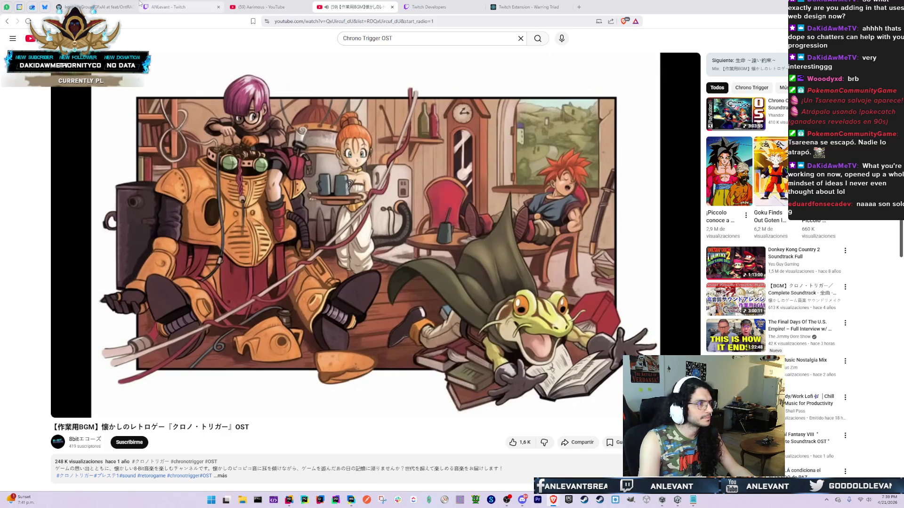
pyautogui.hotkey('alt', 'Tab')
pyautogui.click(306, 222)
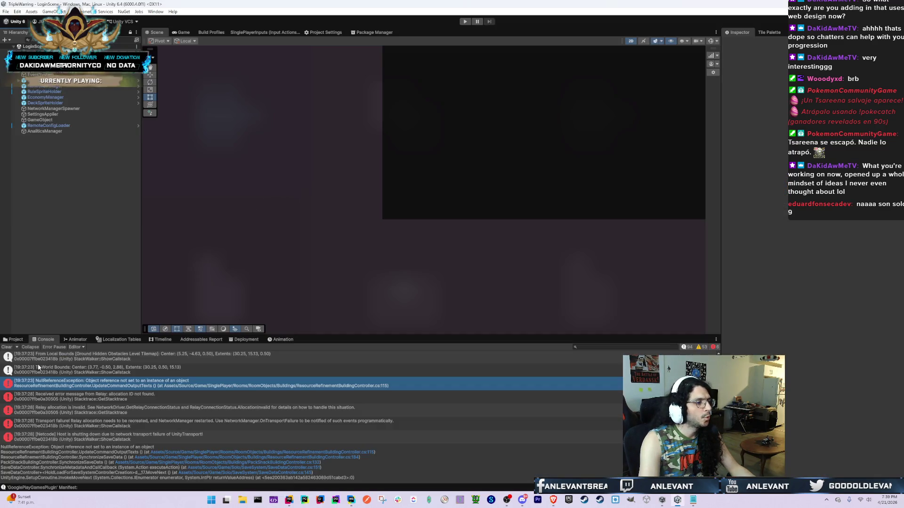
# - Clear the Console window of all old errors
pyautogui.click(6, 348)
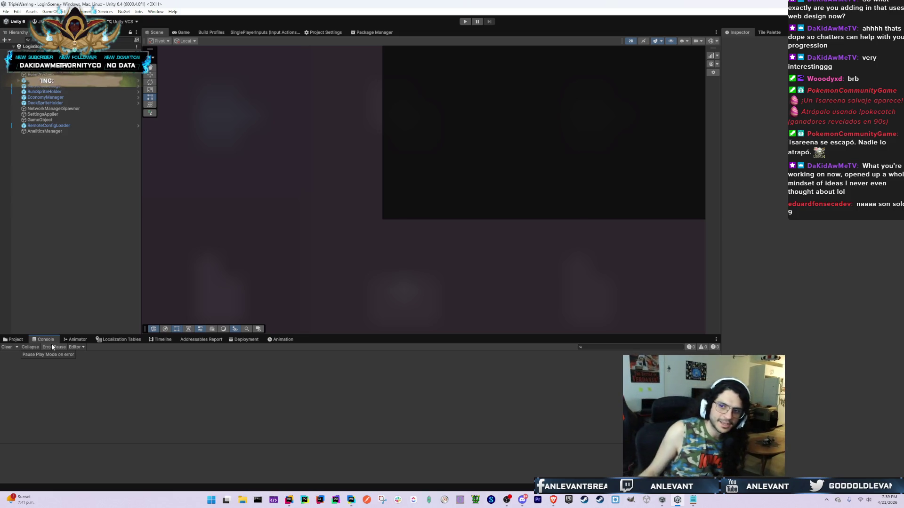
# - Switch to the Game view with the Project panel shown and start play mode
pyautogui.click(181, 32)
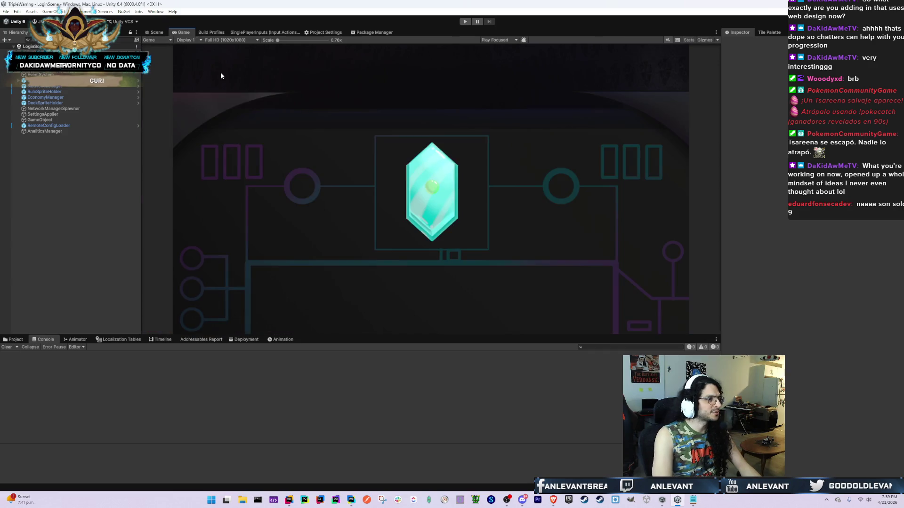
pyautogui.click(10, 339)
pyautogui.click(45, 340)
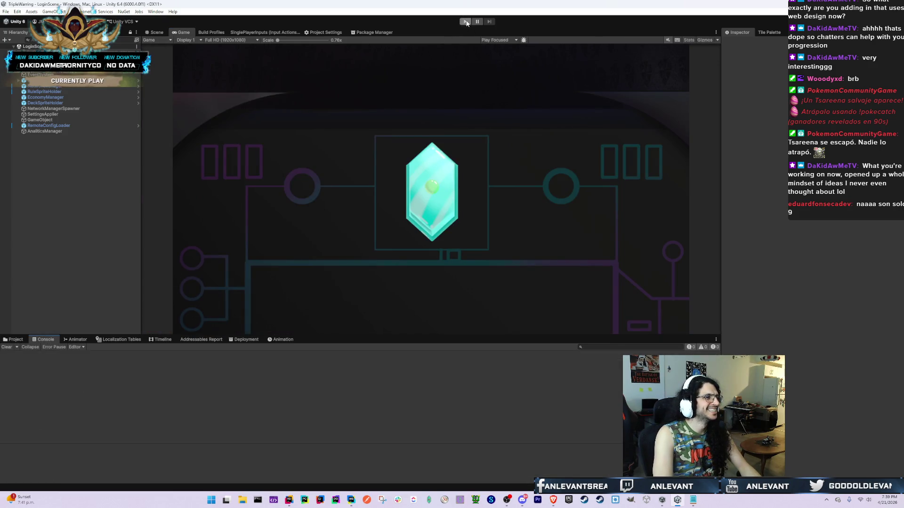
pyautogui.click(11, 340)
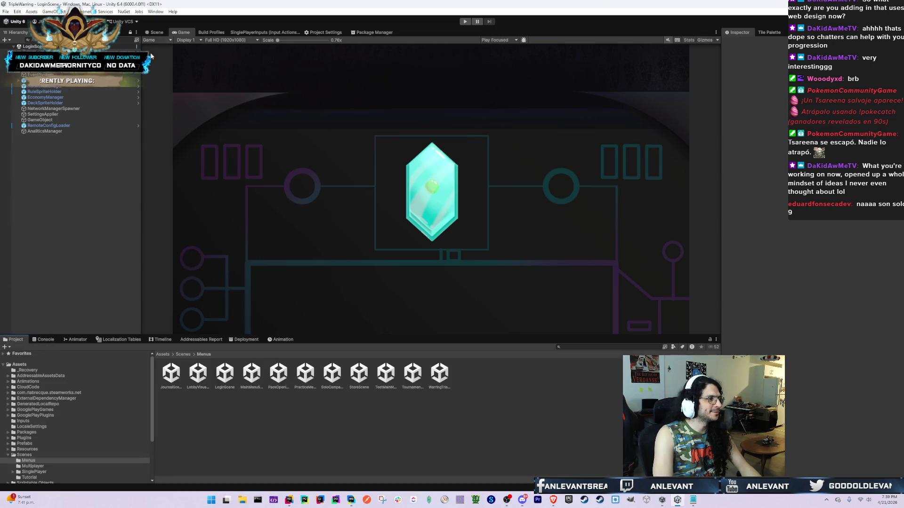
pyautogui.click(155, 33)
pyautogui.click(180, 33)
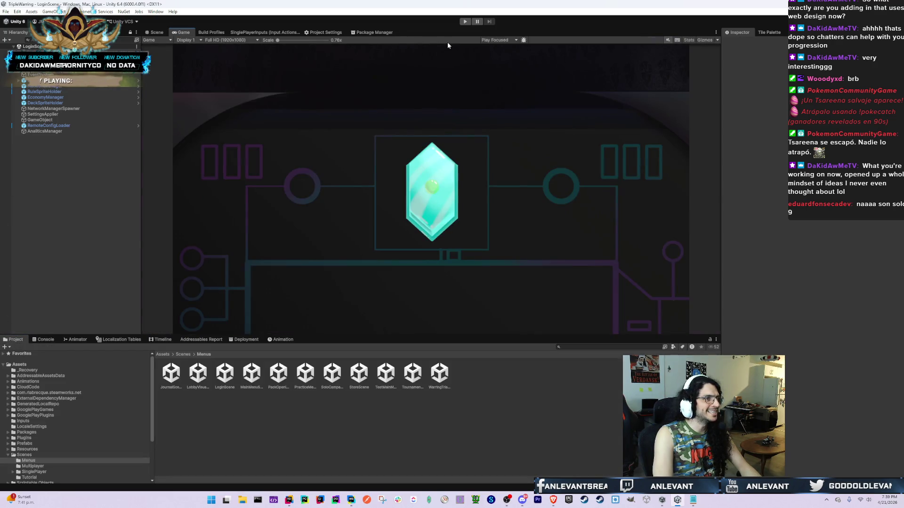
pyautogui.click(465, 22)
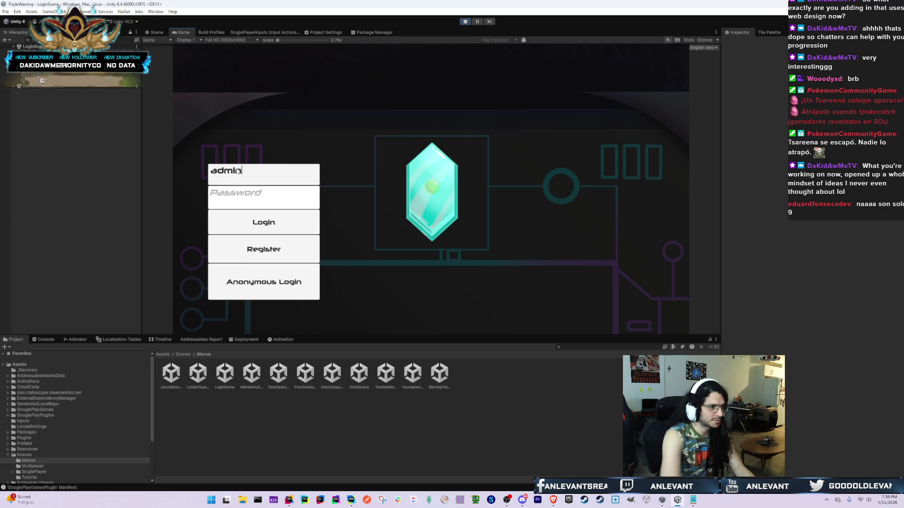
# - Enter the account password on the login screen and log in
pyautogui.click(298, 202)
pyautogui.write('**********')
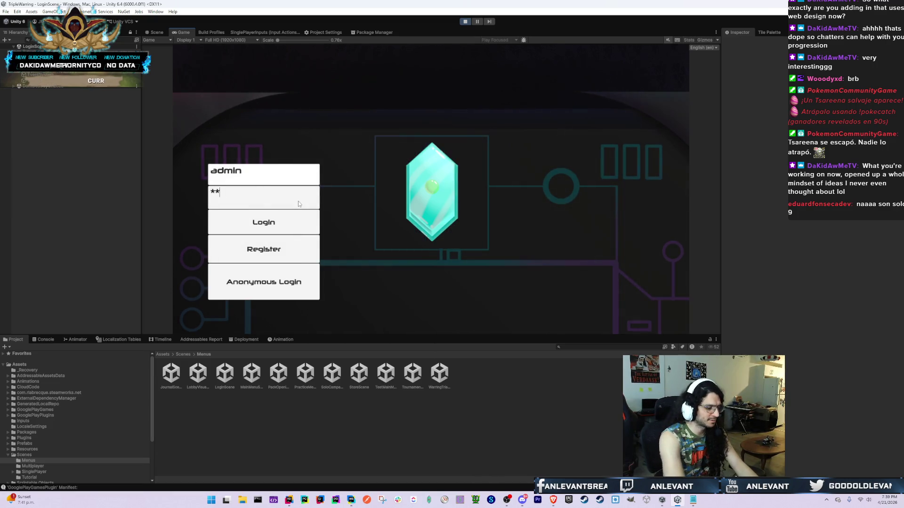
pyautogui.write('*')
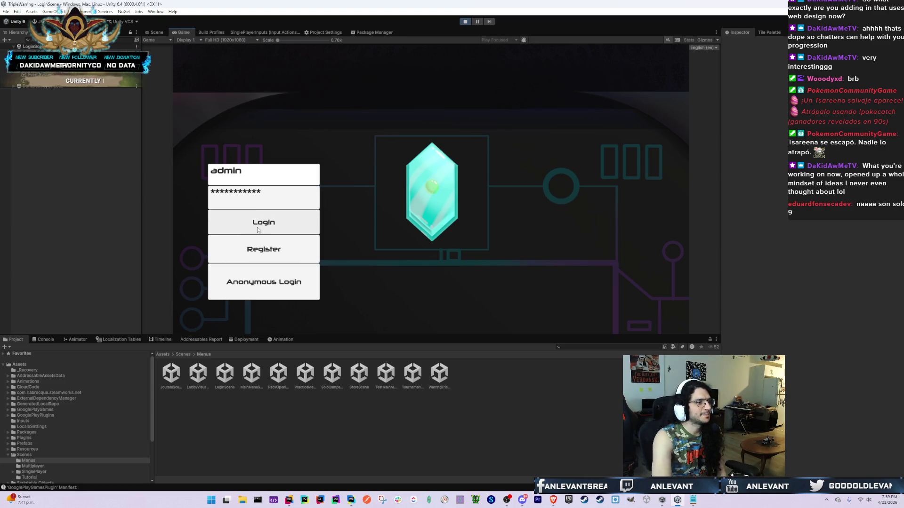
pyautogui.click(254, 227)
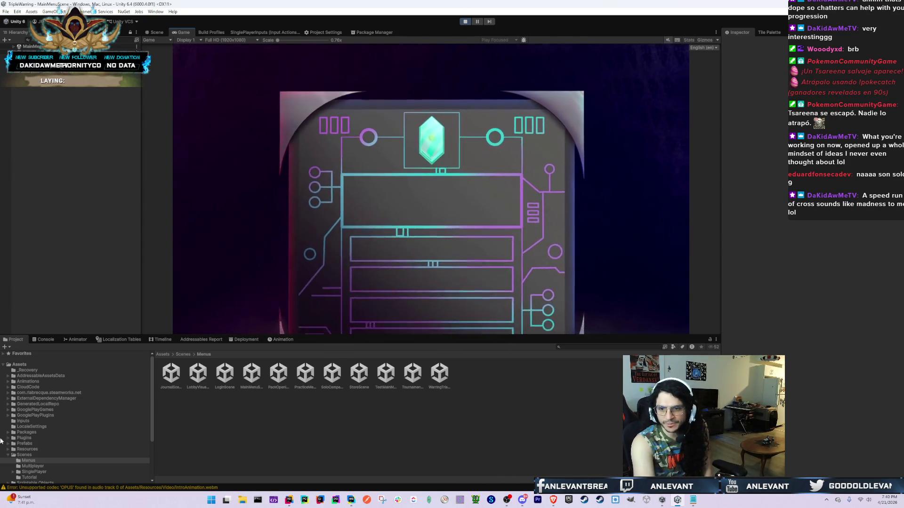
# - Clear the new console messages and open the Solo game modes screen
pyautogui.click(40, 341)
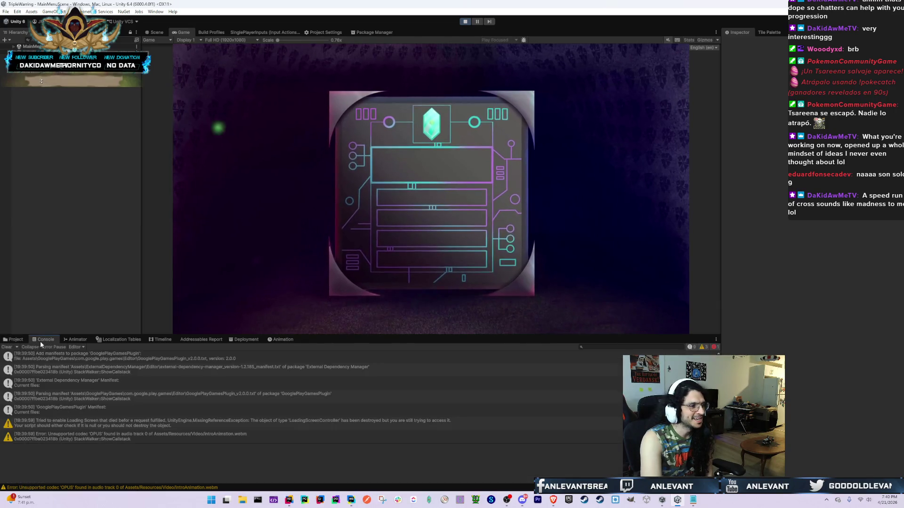
pyautogui.click(7, 347)
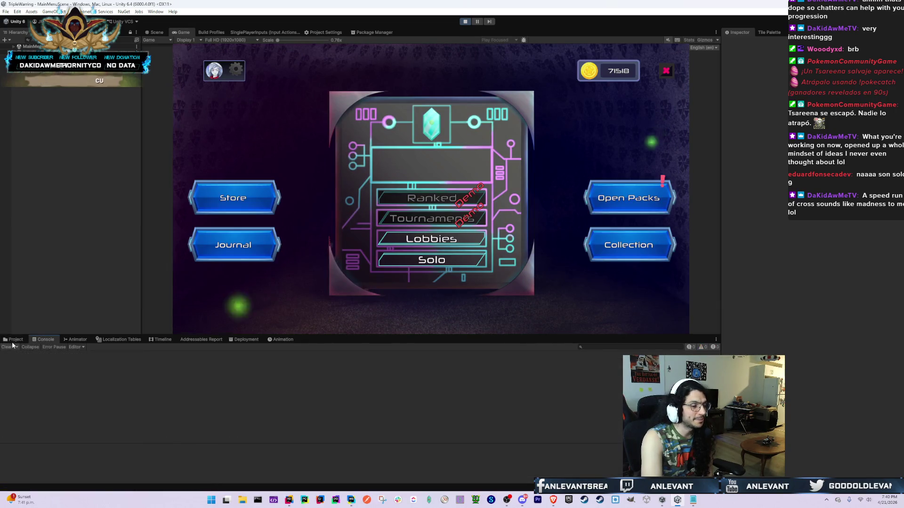
pyautogui.click(416, 259)
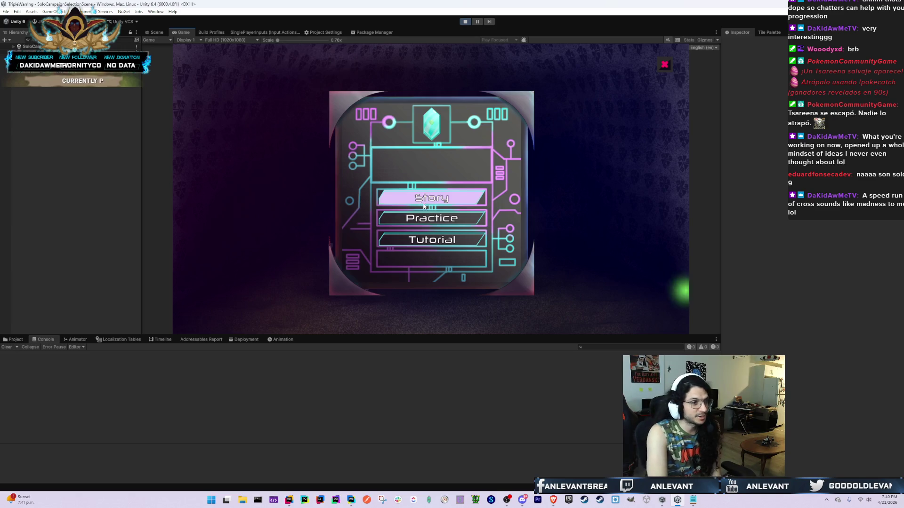
# - Start the Story campaign, clear the console, and walk the player toward the Pack Shack and House
pyautogui.click(432, 198)
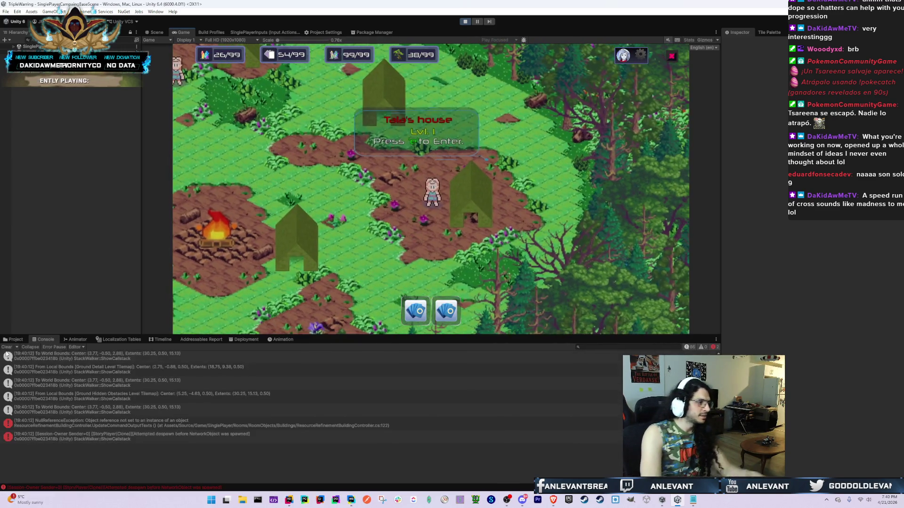
pyautogui.click(4, 348)
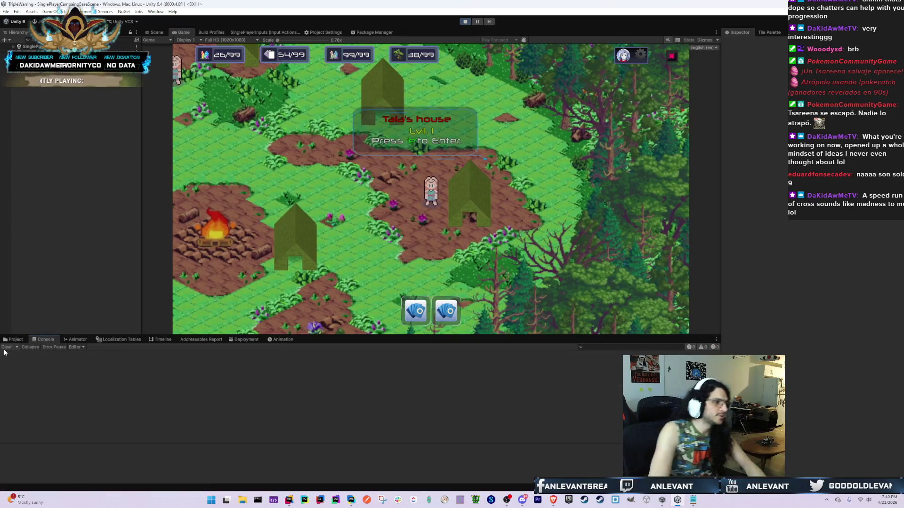
pyautogui.press('w')
pyautogui.press('a')
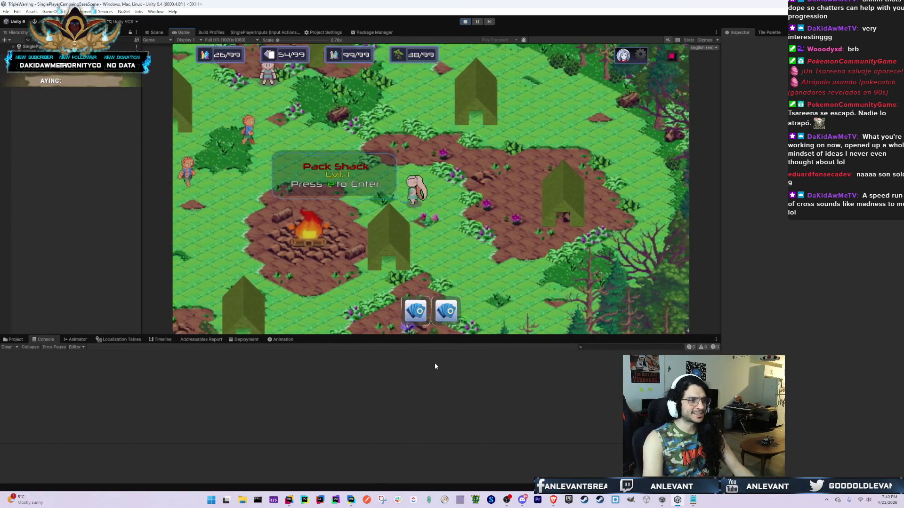
pyautogui.press('w')
pyautogui.press('s')
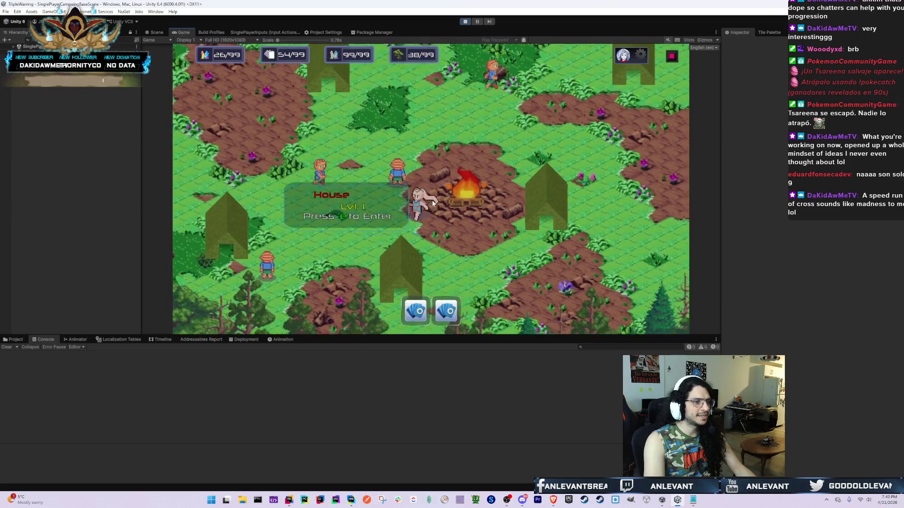
pyautogui.press('s')
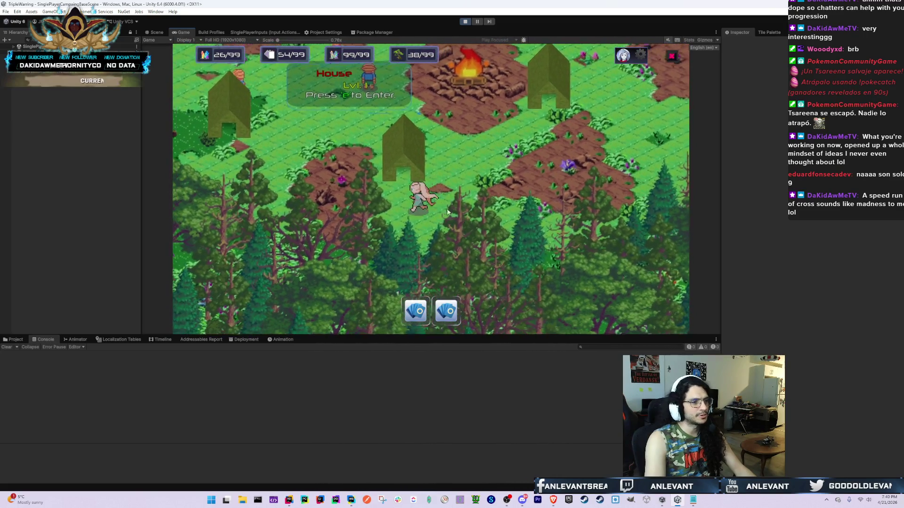
# - Walk past the campfire, enter the House to open its kids panel, then close it
pyautogui.press('w')
pyautogui.press('d')
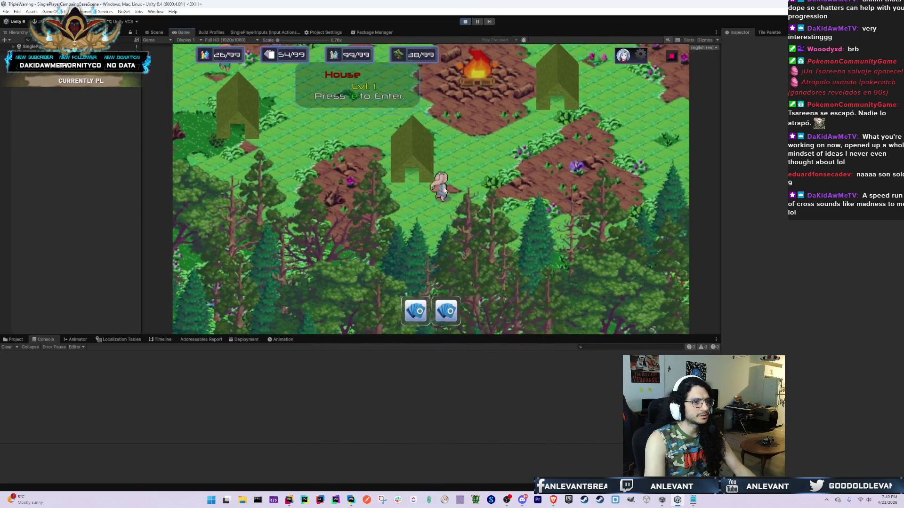
pyautogui.press('w')
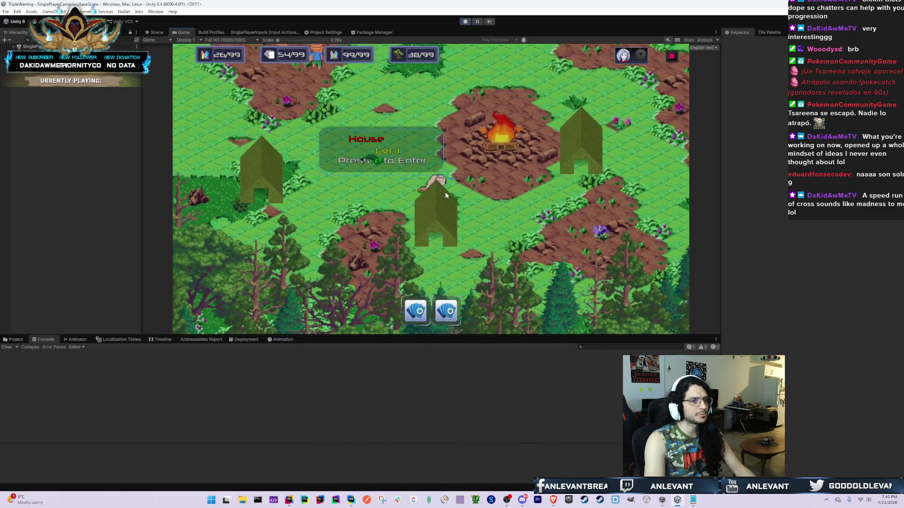
pyautogui.press('w')
pyautogui.press('d')
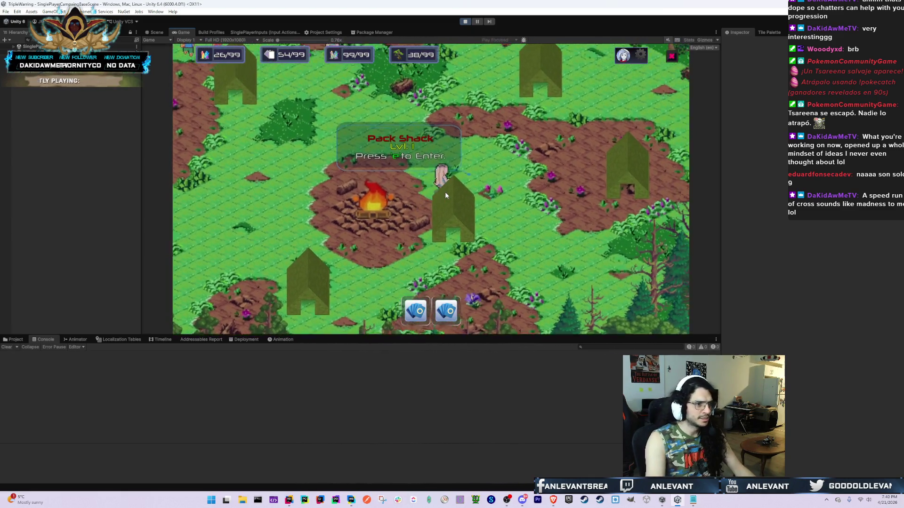
pyautogui.press('s')
pyautogui.press('w')
pyautogui.press('a')
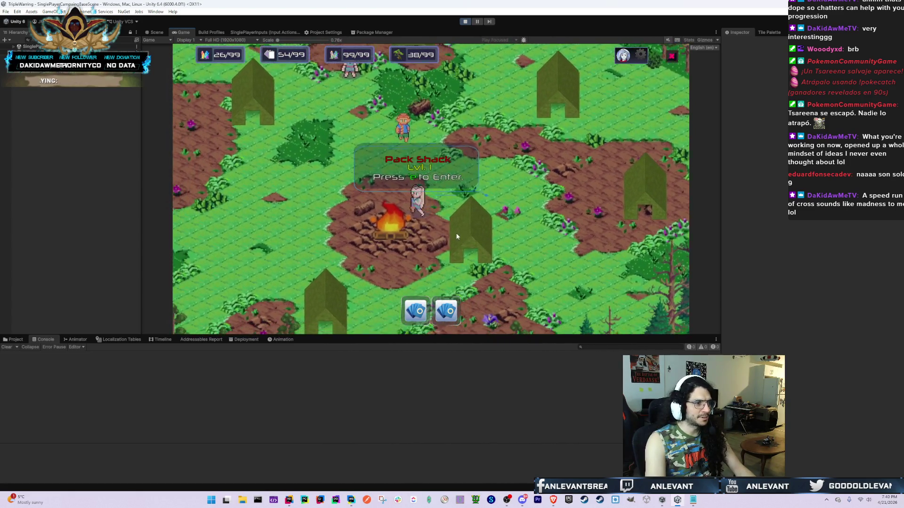
pyautogui.press('a')
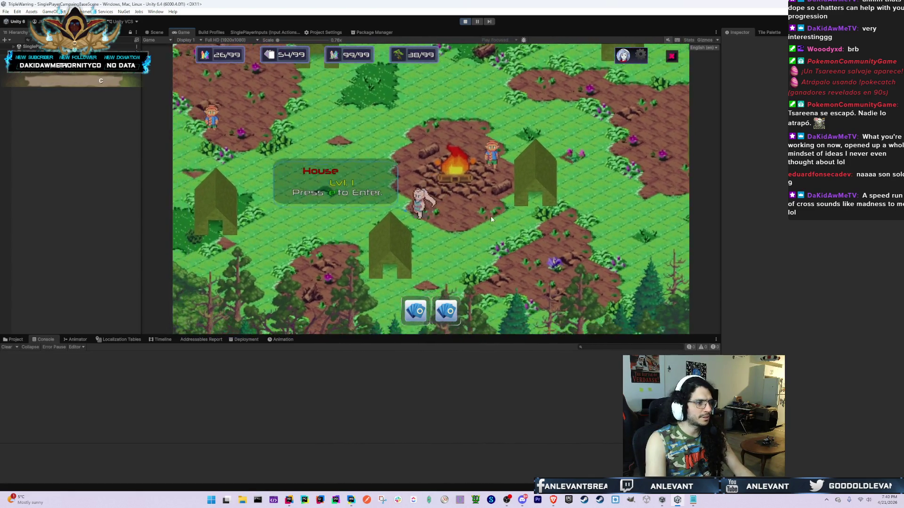
pyautogui.press('e')
pyautogui.click(666, 67)
# - Walk to the House and nearby buildings, opening and closing their character and owner panels
pyautogui.press('a')
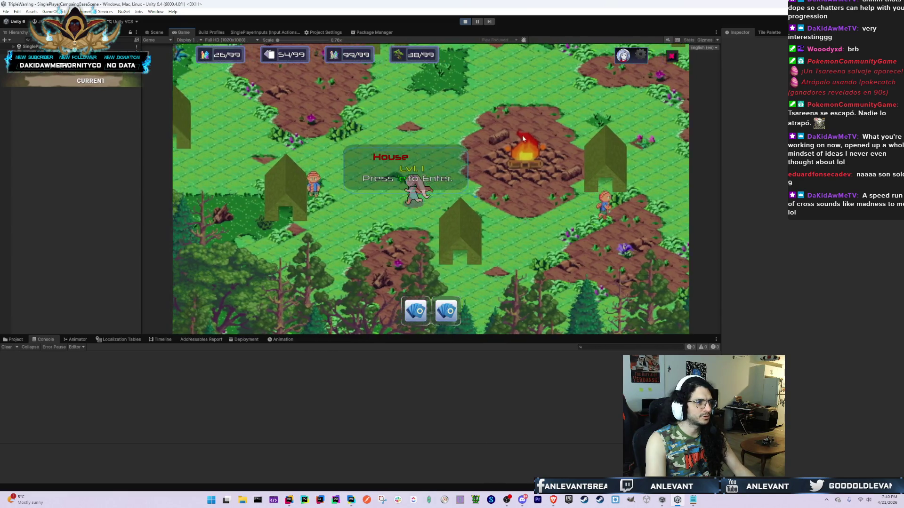
pyautogui.press('a')
pyautogui.press('e')
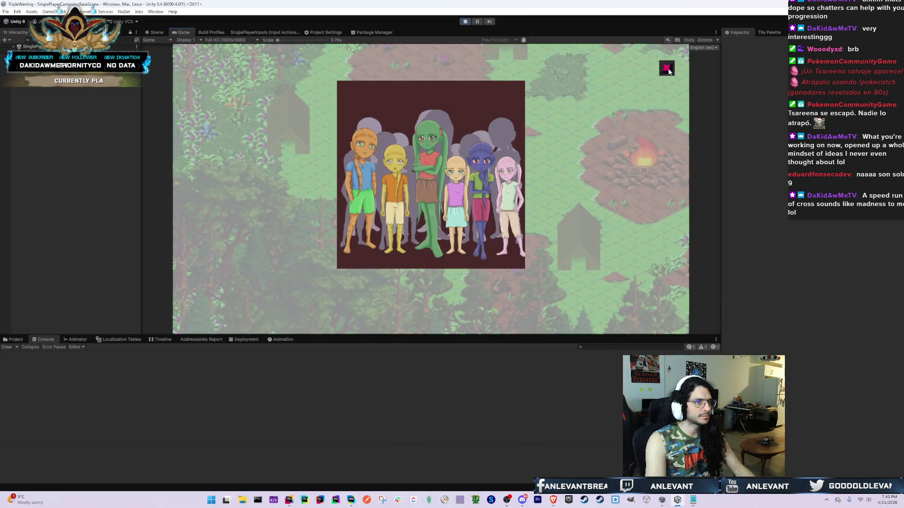
pyautogui.click(664, 69)
pyautogui.press('a')
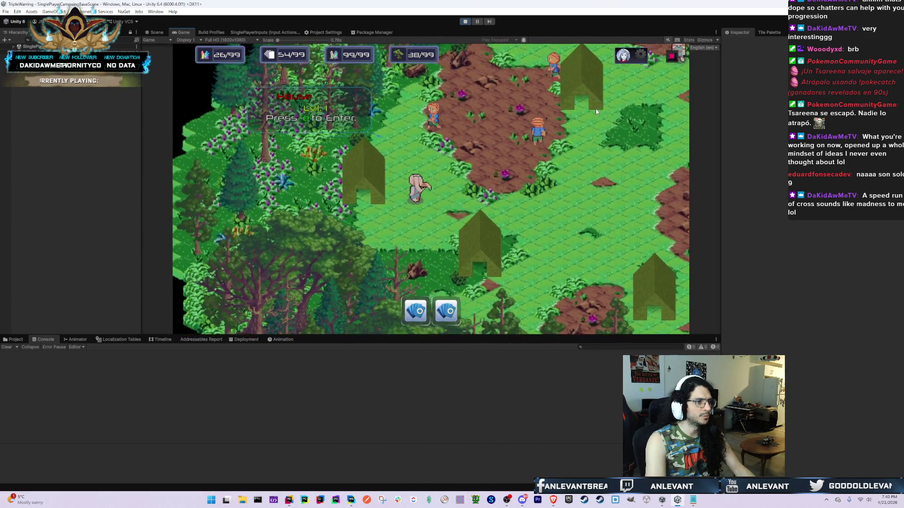
pyautogui.press('e')
pyautogui.press('e')
pyautogui.press('d')
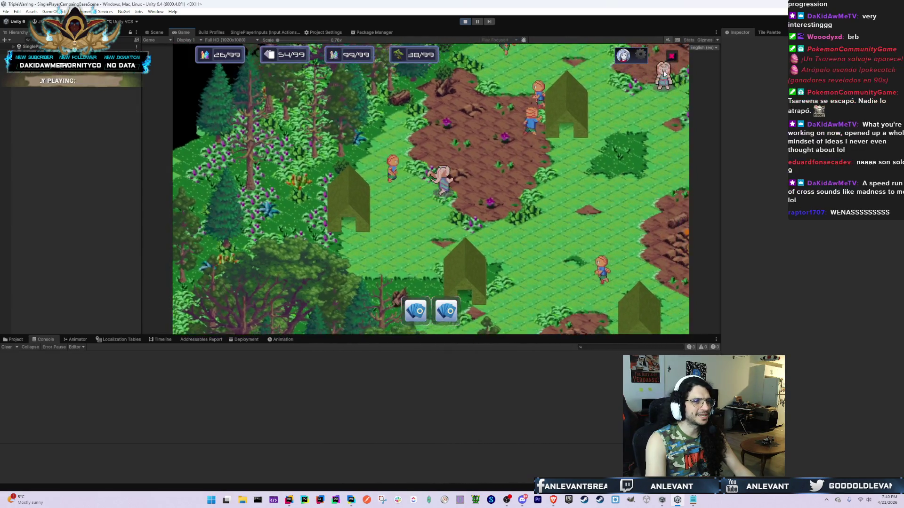
pyautogui.press('d')
pyautogui.press('e')
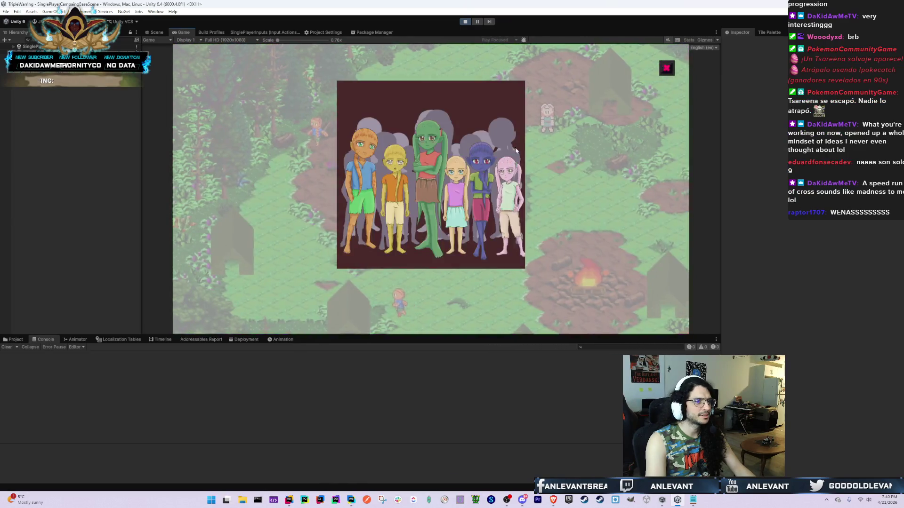
pyautogui.click(666, 69)
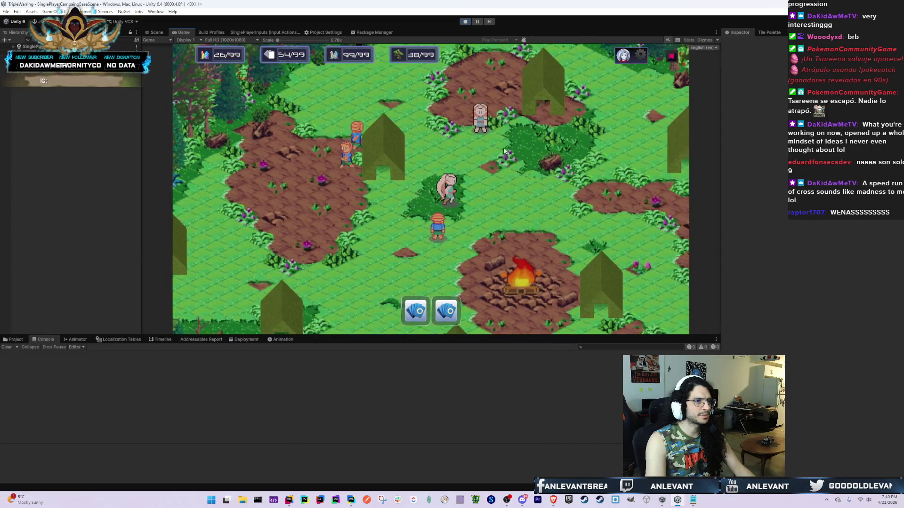
pyautogui.press('d')
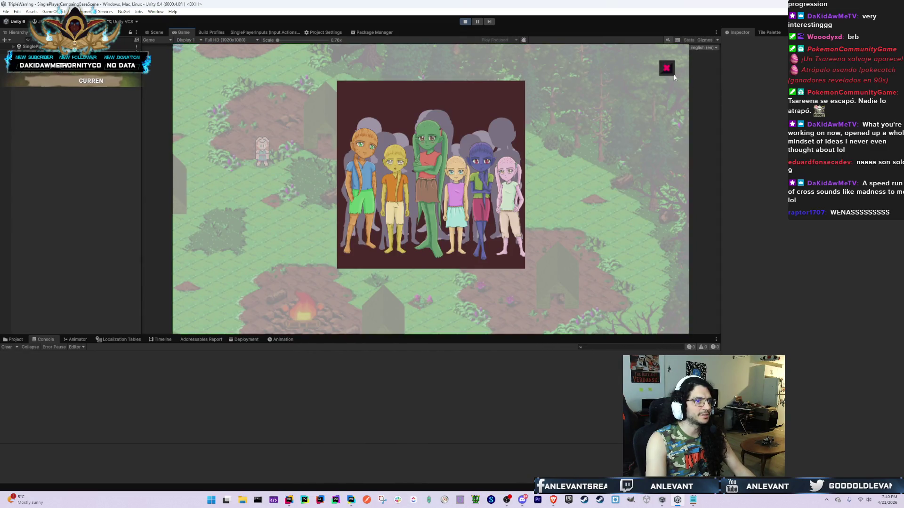
pyautogui.click(666, 68)
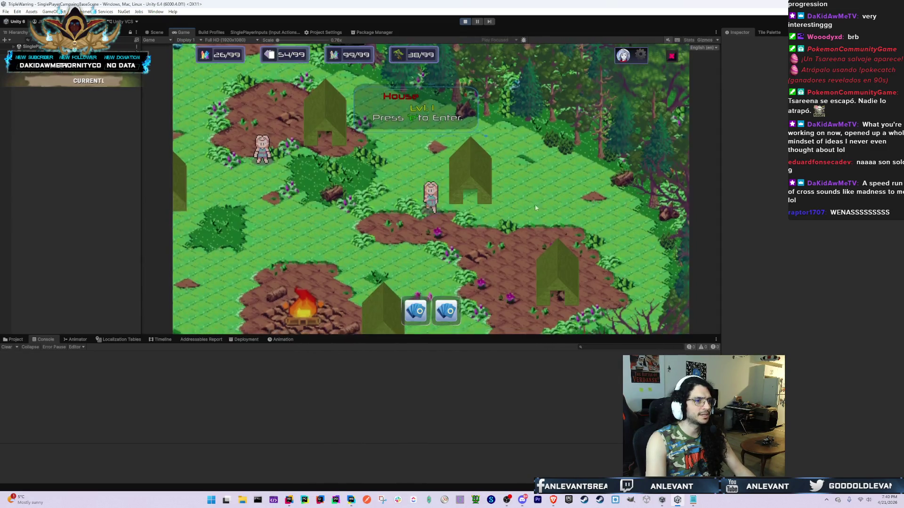
# - Enter more houses to check their Choose House Owner panels, closing each group portrait
pyautogui.press('s')
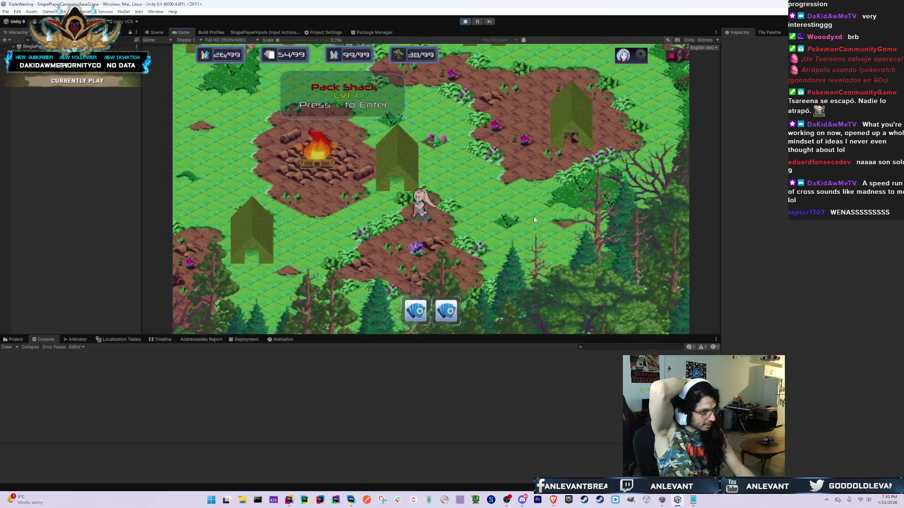
pyautogui.press('a')
pyautogui.press('e')
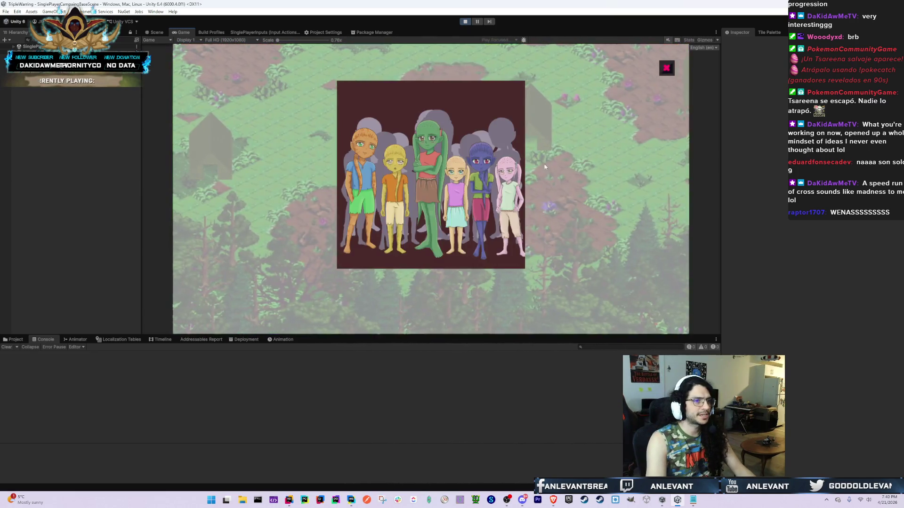
pyautogui.click(319, 144)
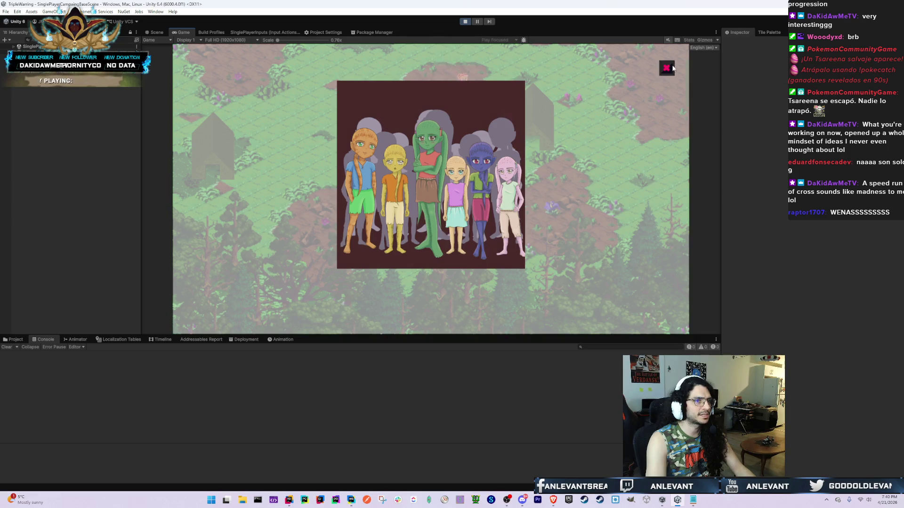
pyautogui.click(673, 68)
pyautogui.press('a')
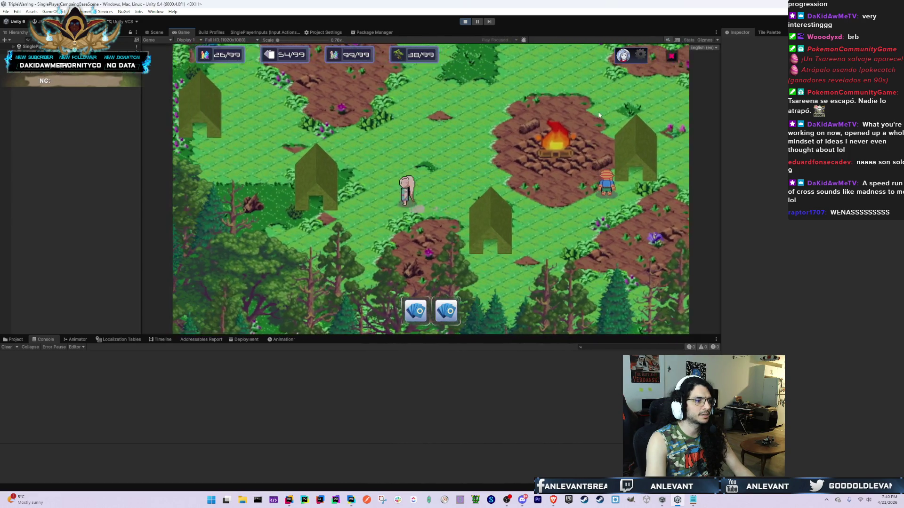
pyautogui.press('e')
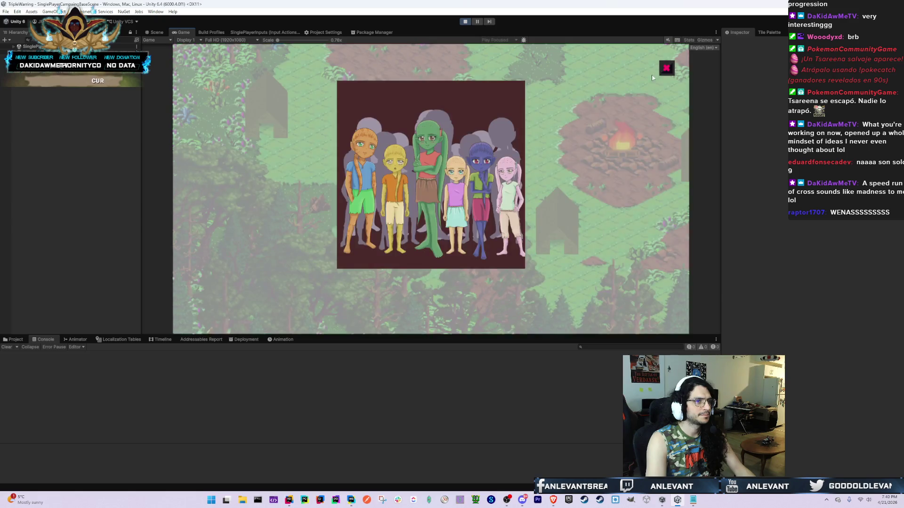
pyautogui.click(666, 68)
pyautogui.press('a')
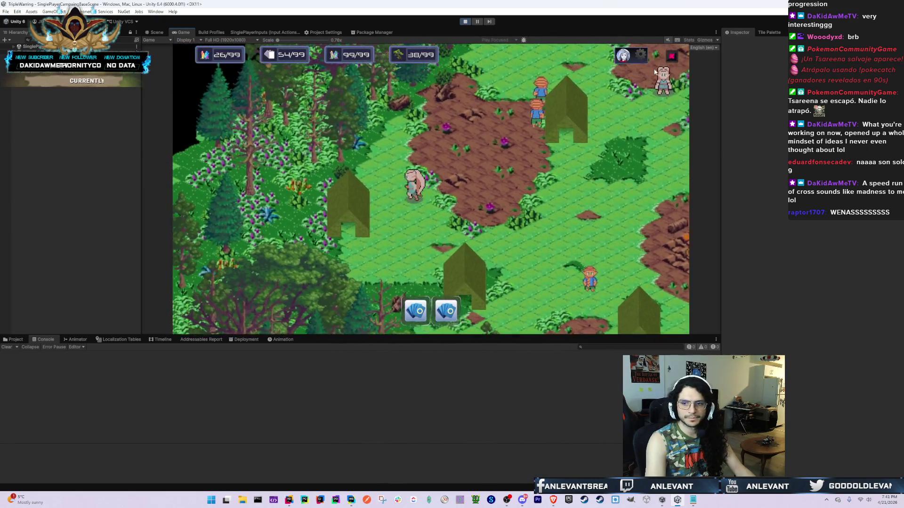
pyautogui.press('e')
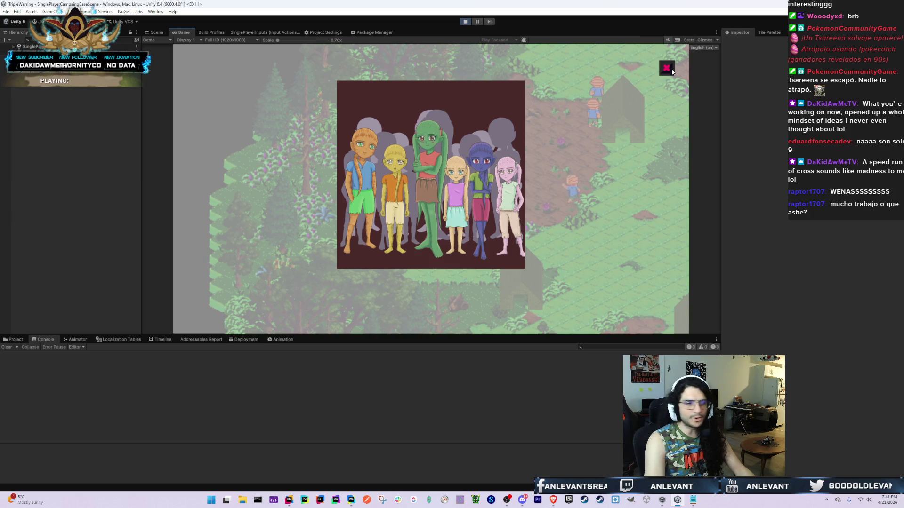
pyautogui.click(671, 70)
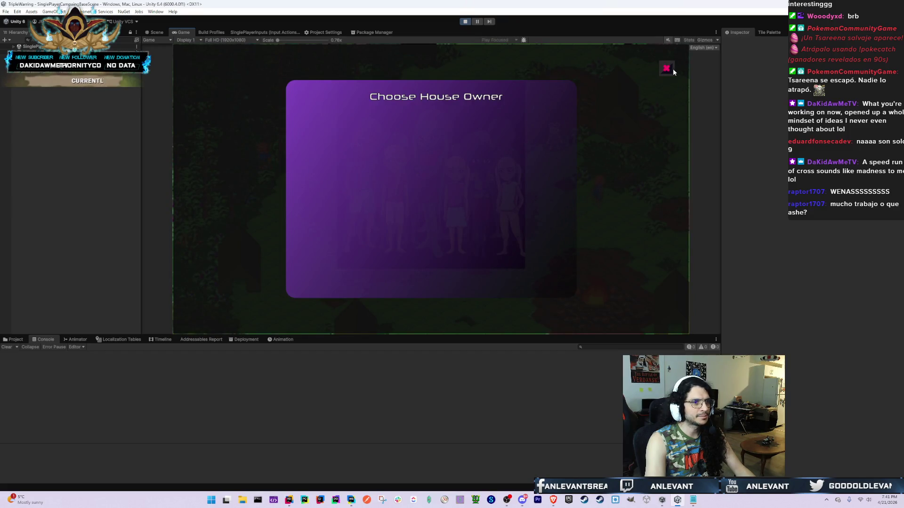
pyautogui.click(673, 70)
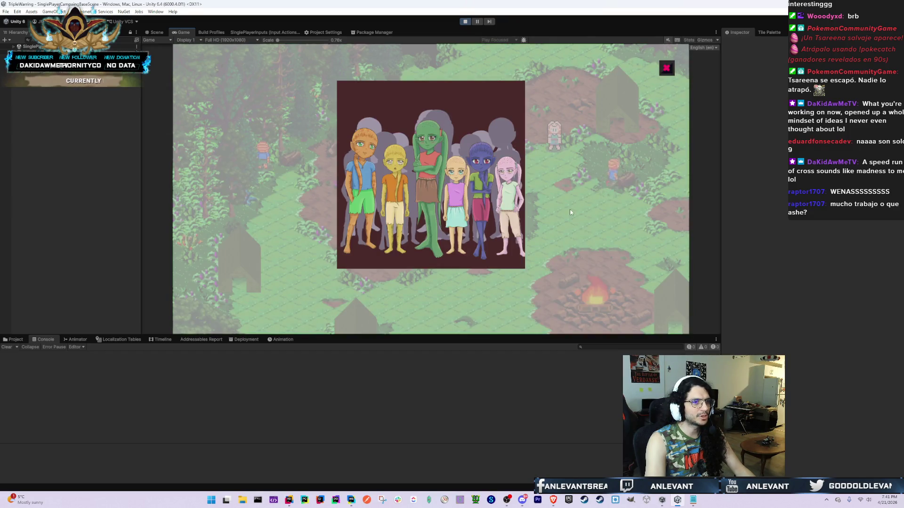
pyautogui.click(666, 68)
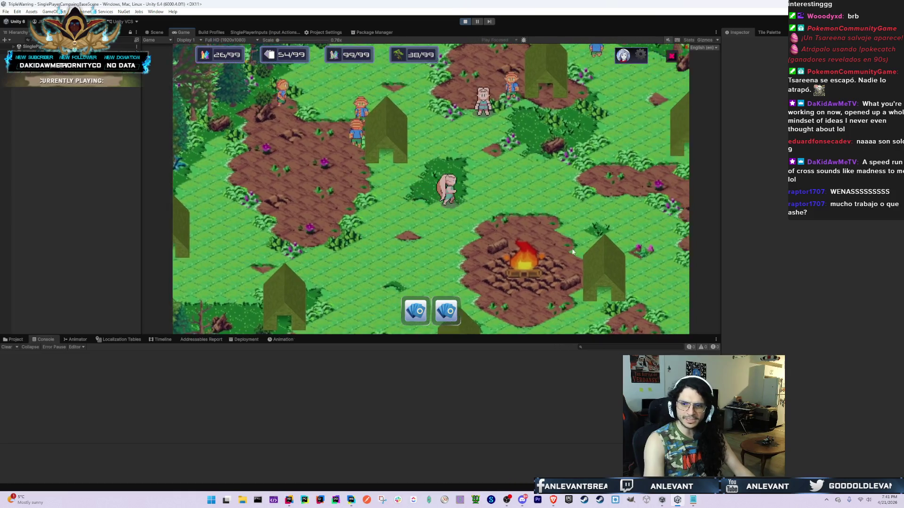
# - Walk the character across the map past the Pack Shack and forest
pyautogui.press('d')
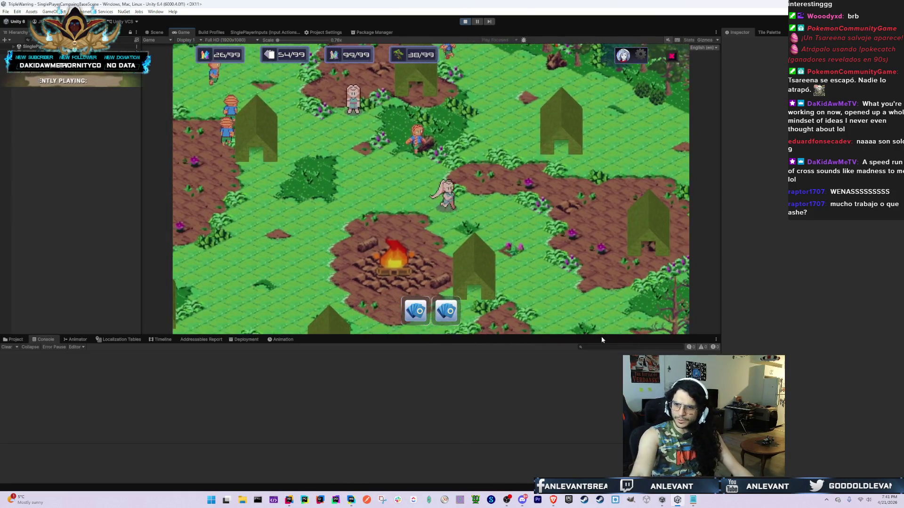
pyautogui.press('s')
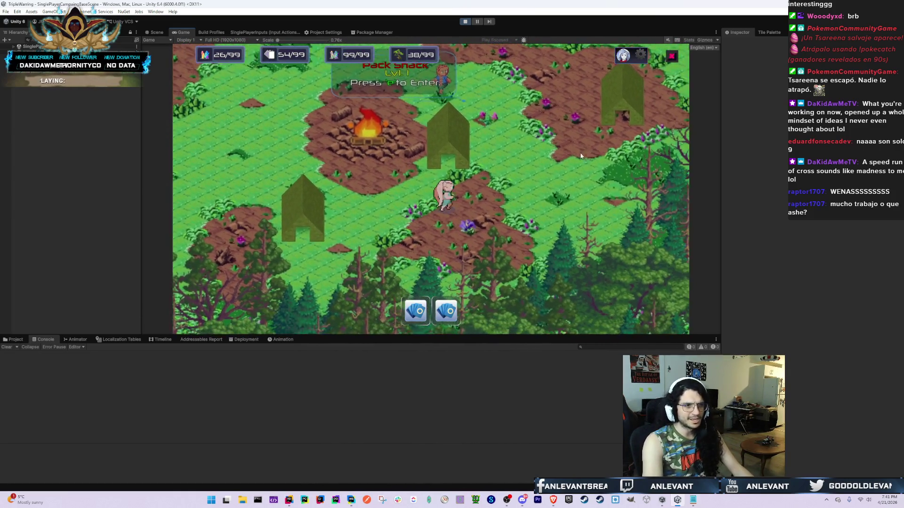
pyautogui.press('w')
pyautogui.press('w')
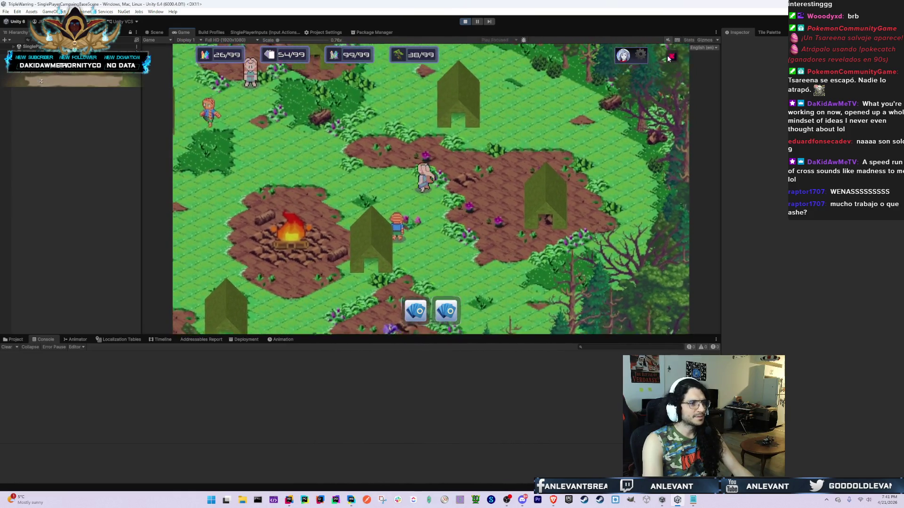
pyautogui.press('a')
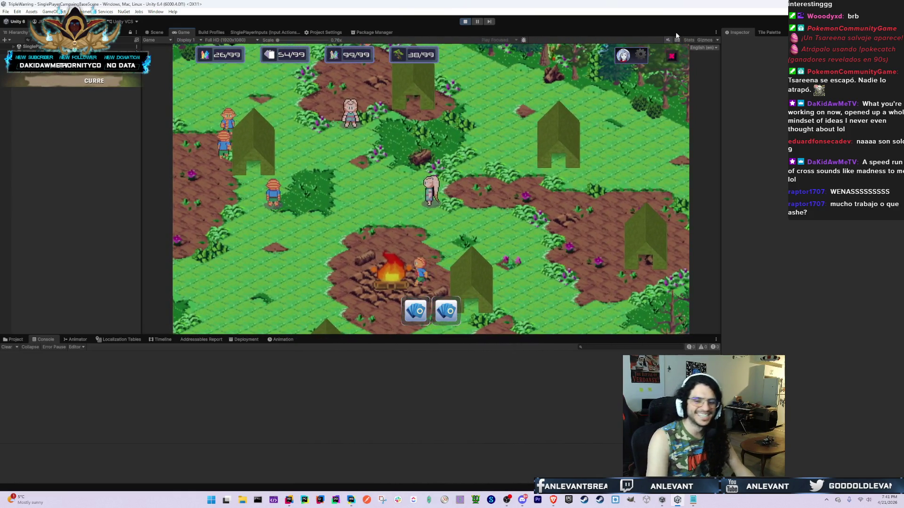
pyautogui.press('a')
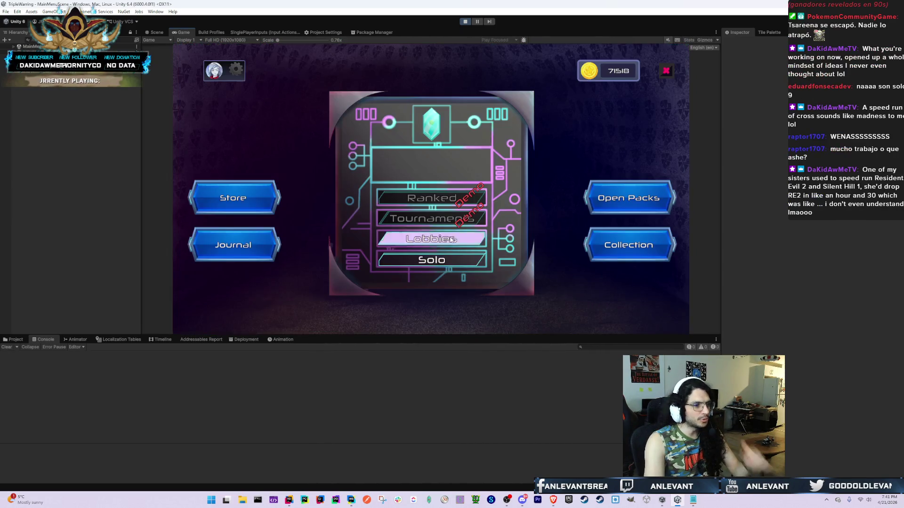
# - Relaunch the Story campaign from the Solo menu and head back toward the Pack Shack
pyautogui.click(448, 259)
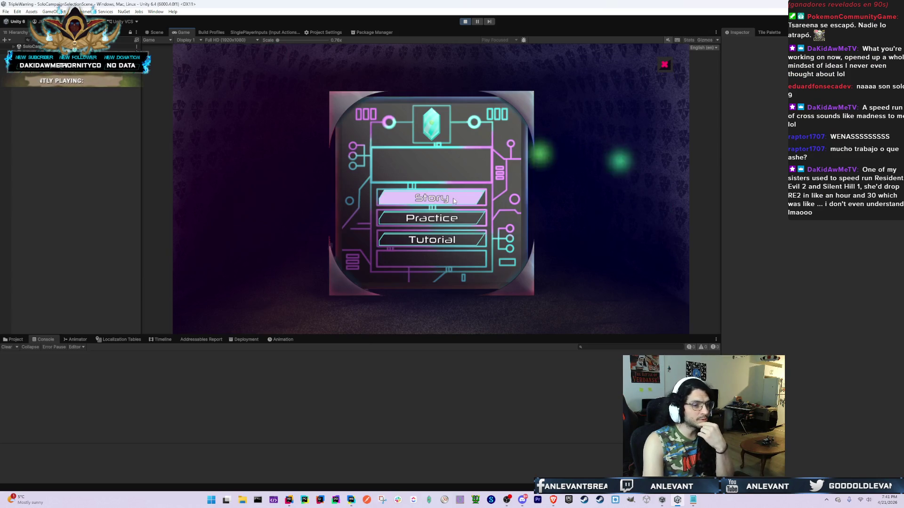
pyautogui.click(454, 201)
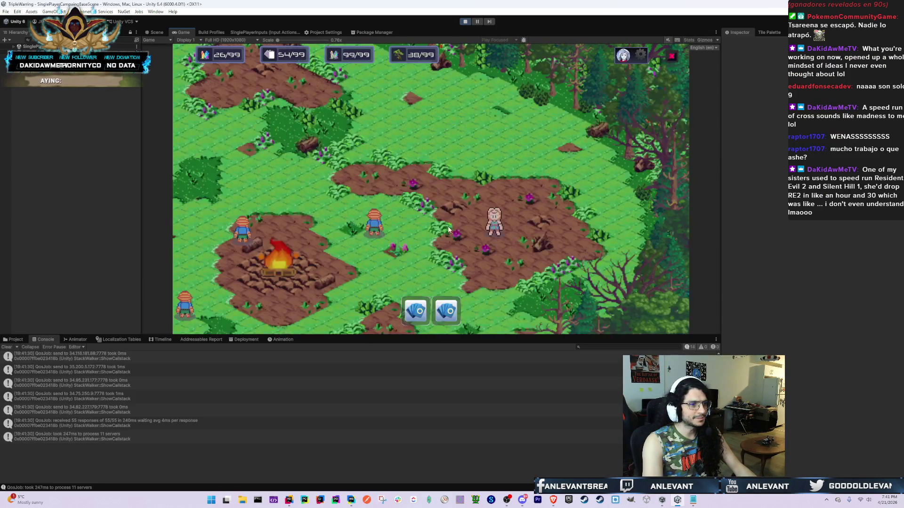
pyautogui.press('a')
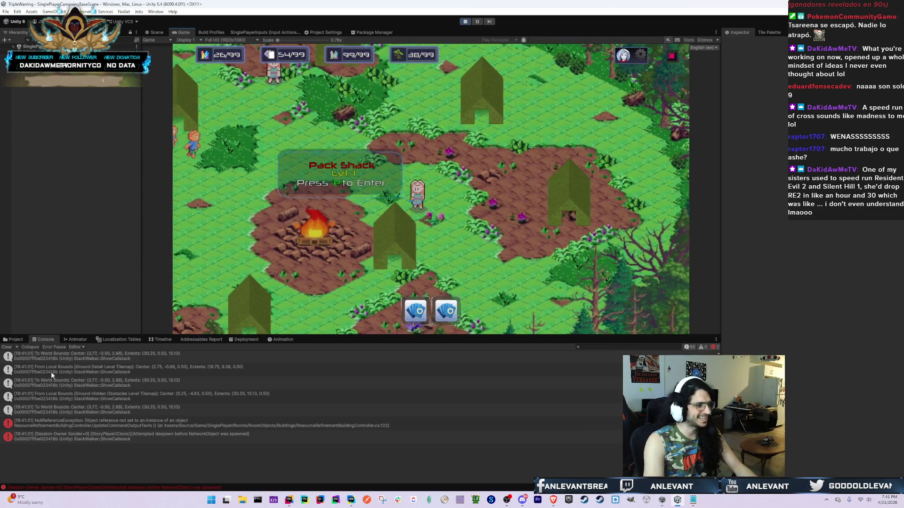
# - Open ResourceRefinementBuildingController line 122 in Rider from the Console's NullReferenceException
pyautogui.click(216, 428)
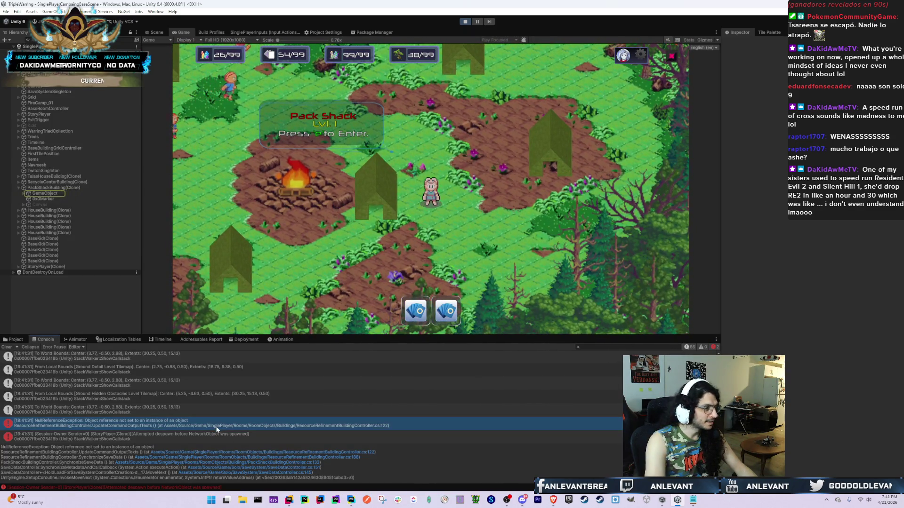
pyautogui.doubleClick(217, 429)
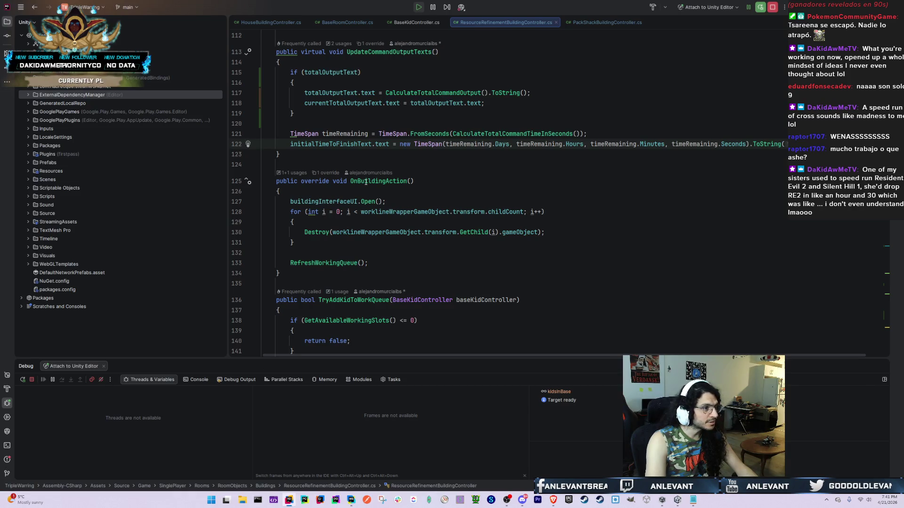
pyautogui.press('Home')
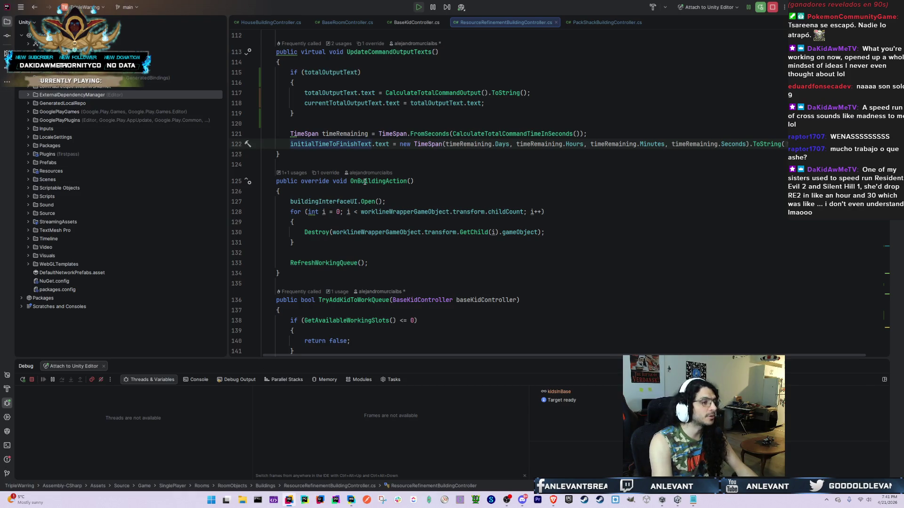
# - Move the TimeSpan and initialTimeToFinishText statements up into the if (totalOutputText) block
pyautogui.press('Return')
pyautogui.press('Up')
pyautogui.write('if')
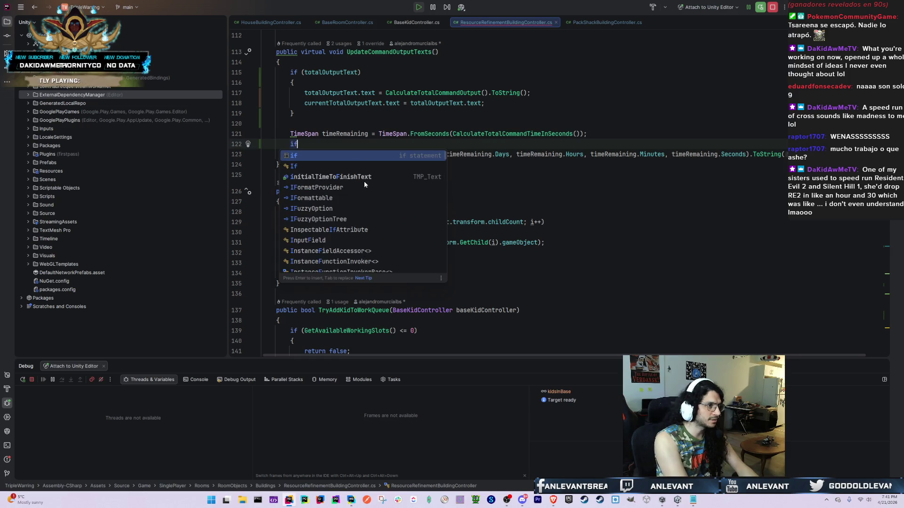
pyautogui.press('BackSpace')
pyautogui.press('BackSpace')
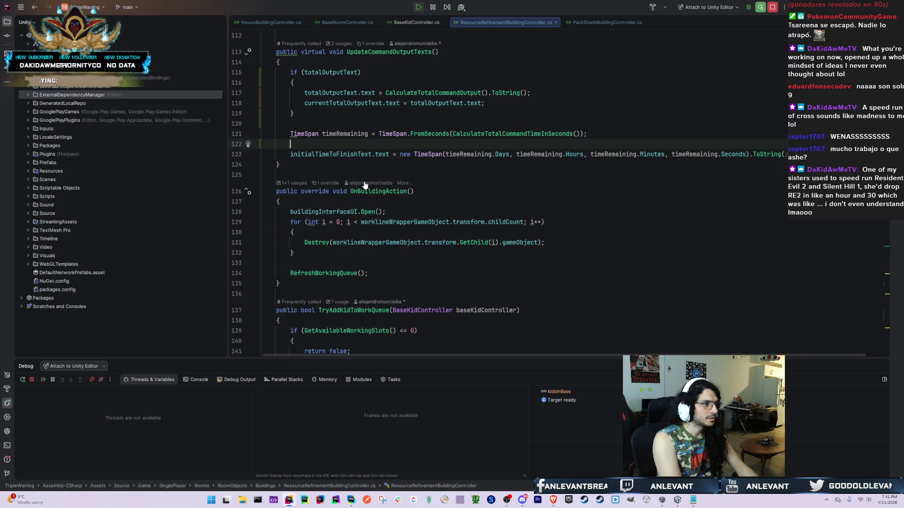
pyautogui.press('BackSpace')
pyautogui.hotkey('ctrl', 'w')
pyautogui.hotkey('ctrl', 'w')
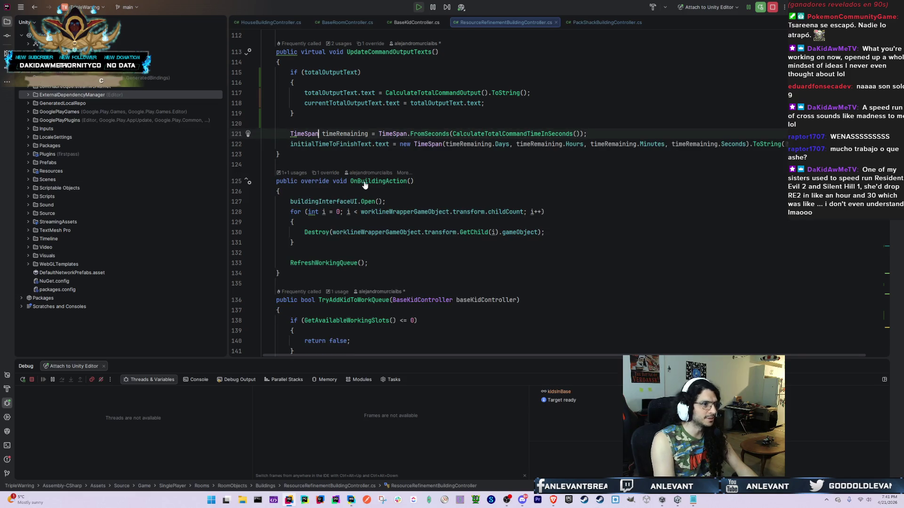
pyautogui.hotkey('ctrl', 'shift', 'Up')
pyautogui.hotkey('ctrl', 'shift', 'Up')
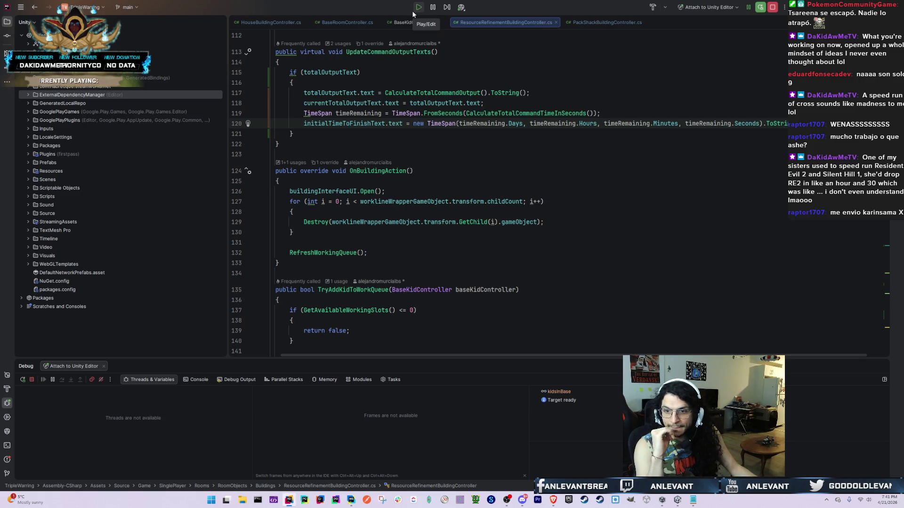
pyautogui.hotkey('alt', 'Tab')
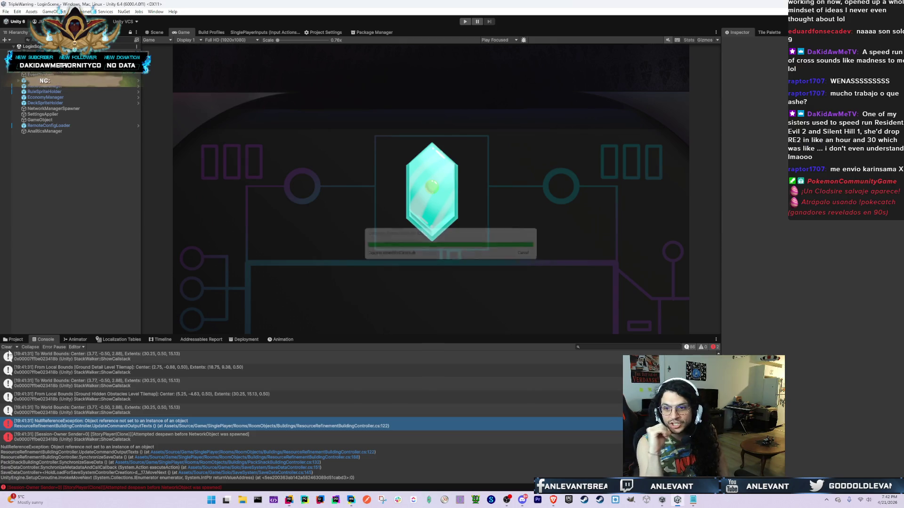
# - Clear the old Console messages and enter play mode to test the fix
pyautogui.click(8, 349)
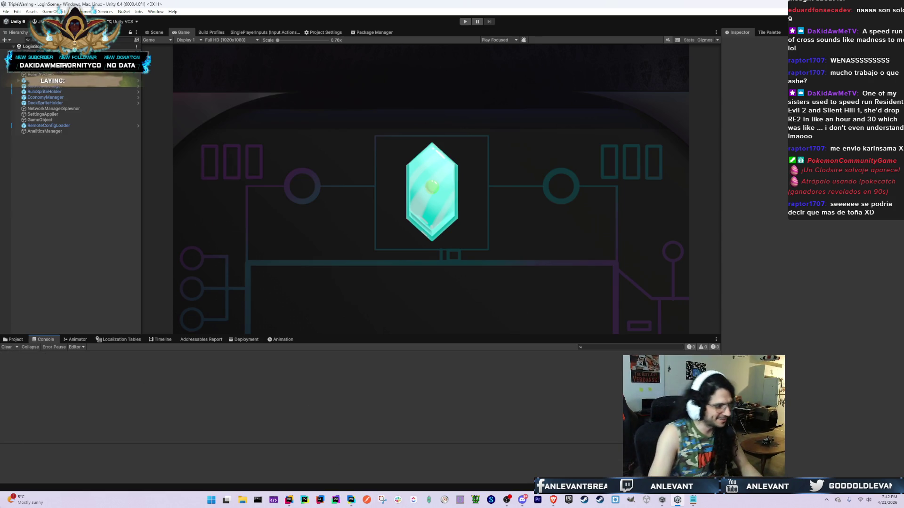
pyautogui.click(13, 339)
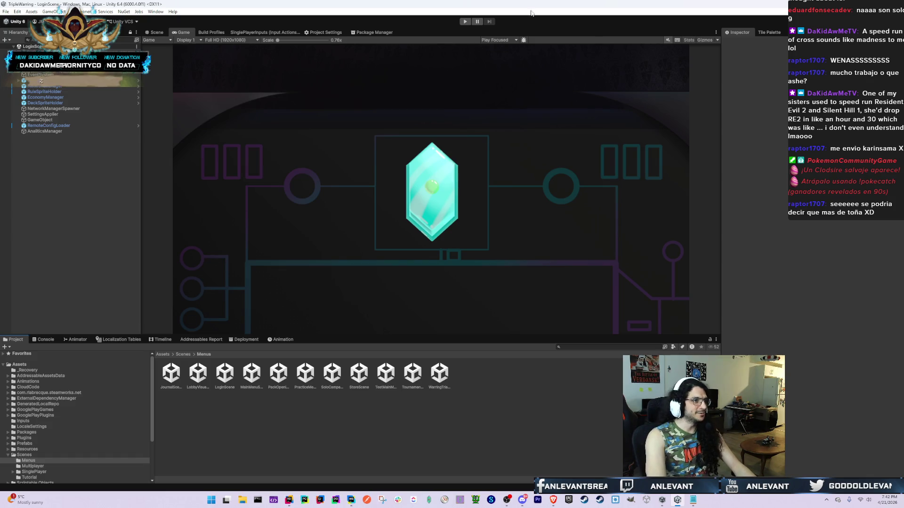
pyautogui.click(464, 22)
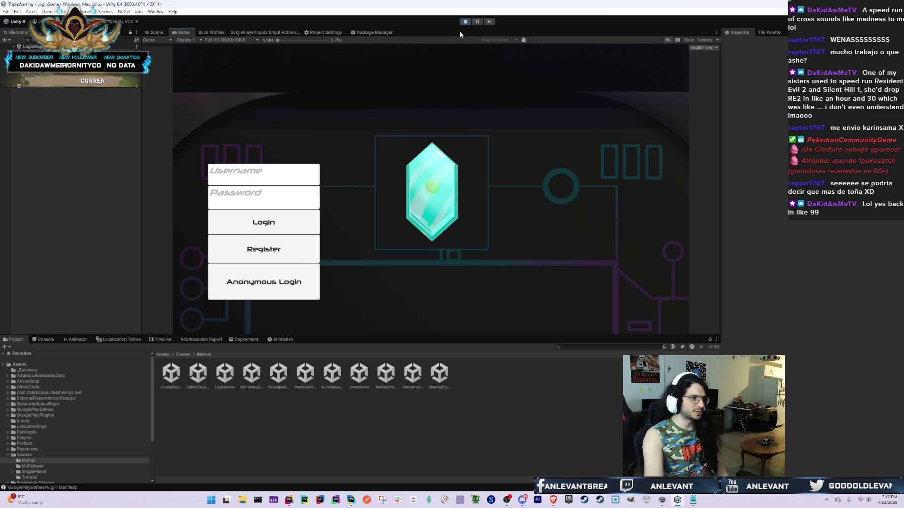
# - Log in with the account username and password, then start the Solo Story campaign
pyautogui.click(238, 175)
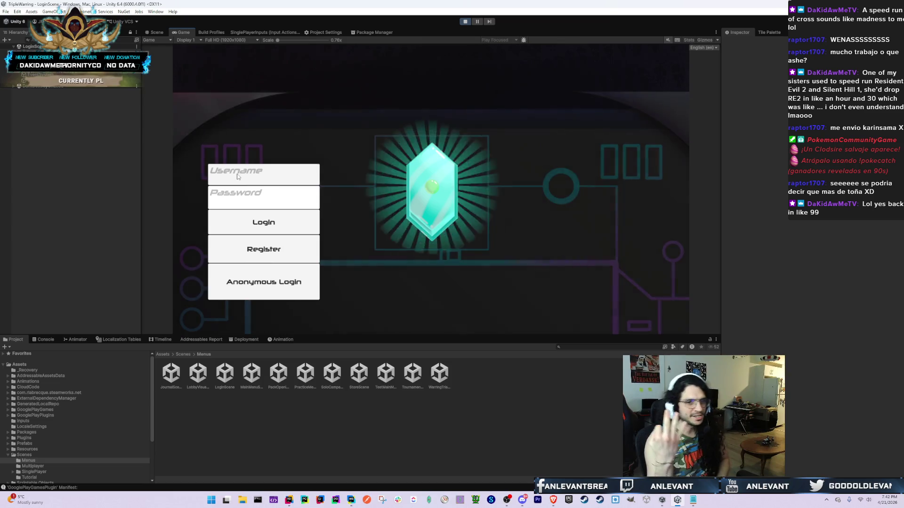
pyautogui.write('admin')
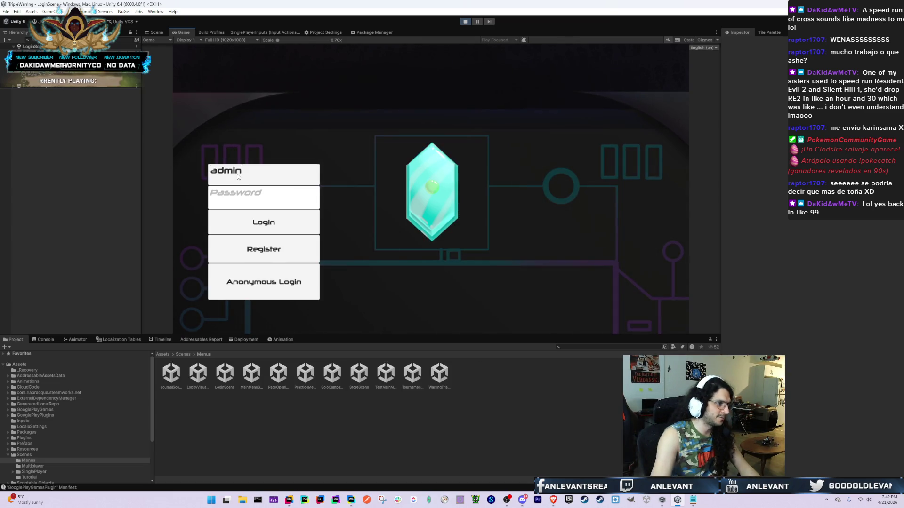
pyautogui.click(213, 198)
pyautogui.write('a')
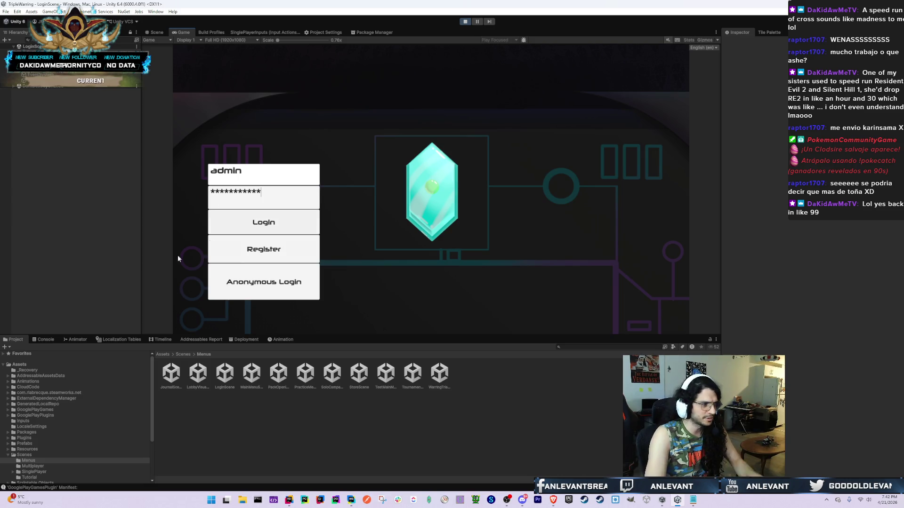
pyautogui.click(40, 340)
pyautogui.click(13, 340)
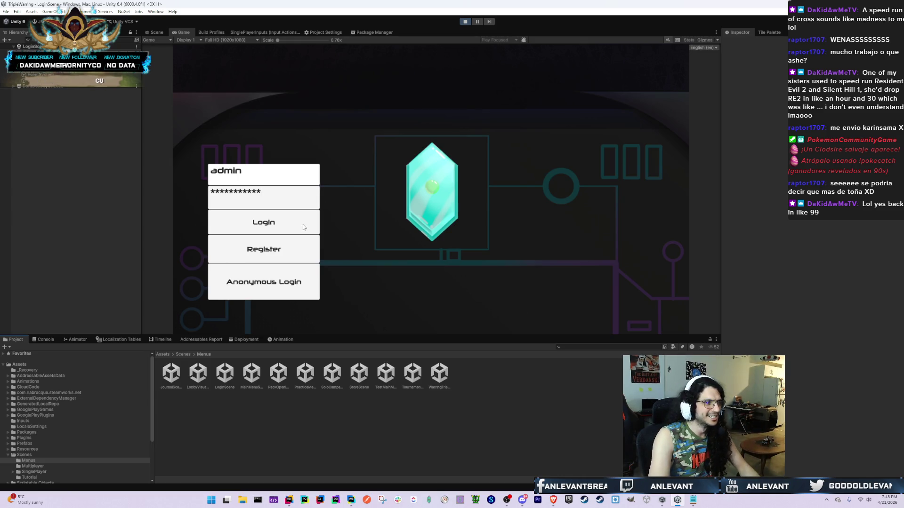
pyautogui.click(299, 226)
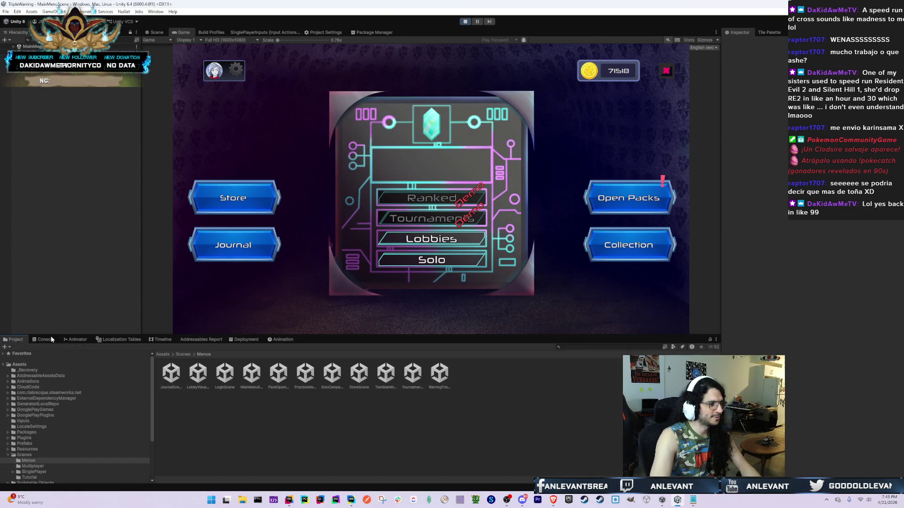
pyautogui.click(432, 259)
pyautogui.click(430, 195)
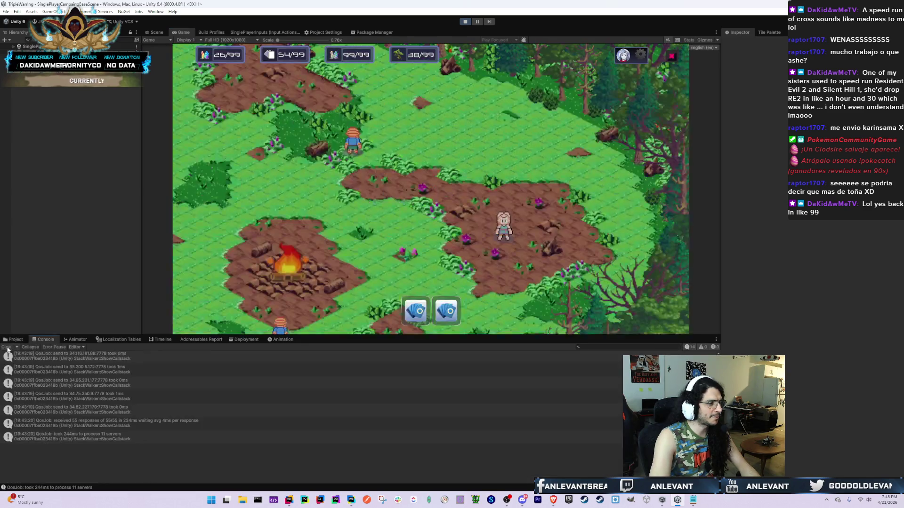
# - Walk the character to the Recycle Factory with the Console visible and enter it
pyautogui.press('a')
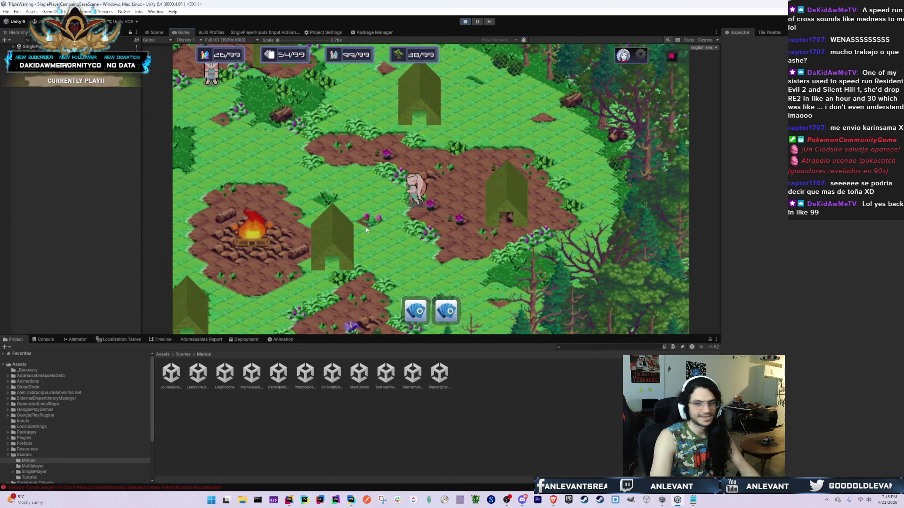
pyautogui.press('a')
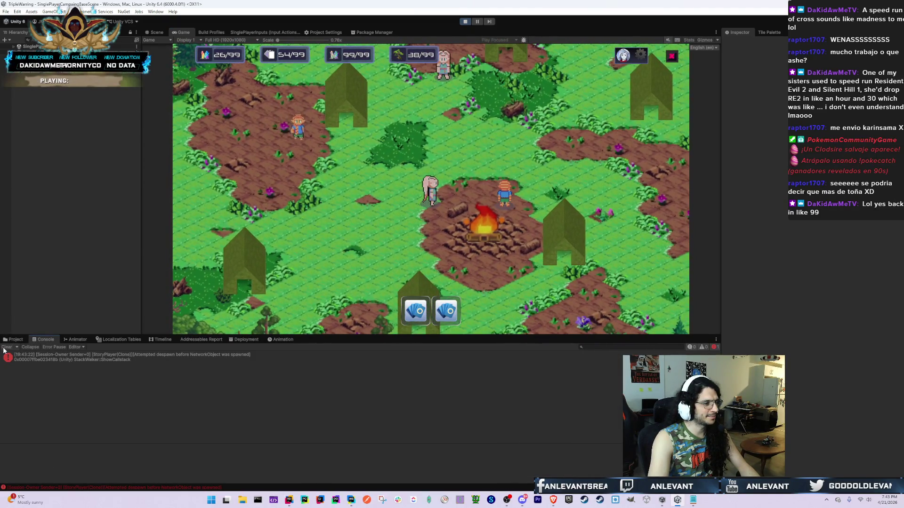
pyautogui.click(44, 340)
pyautogui.press('d')
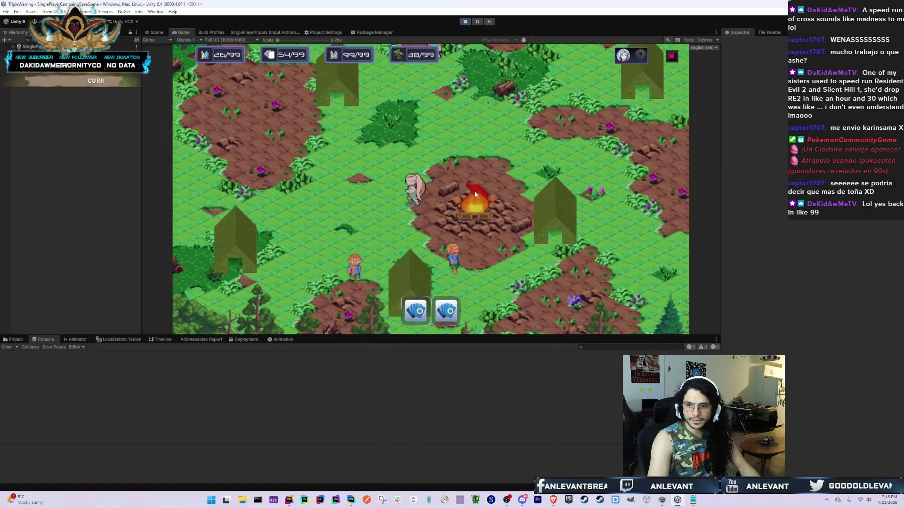
pyautogui.hotkey('alt', 'Tab')
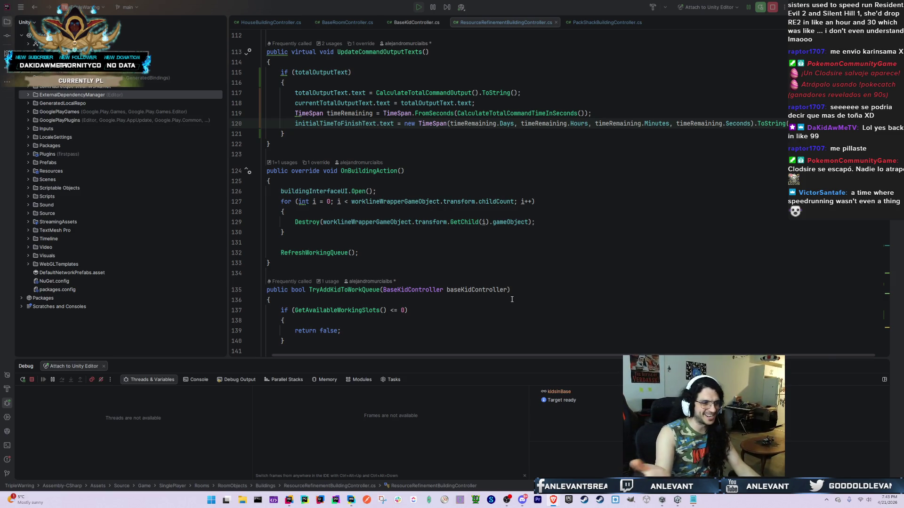
pyautogui.hotkey('alt', 'Tab')
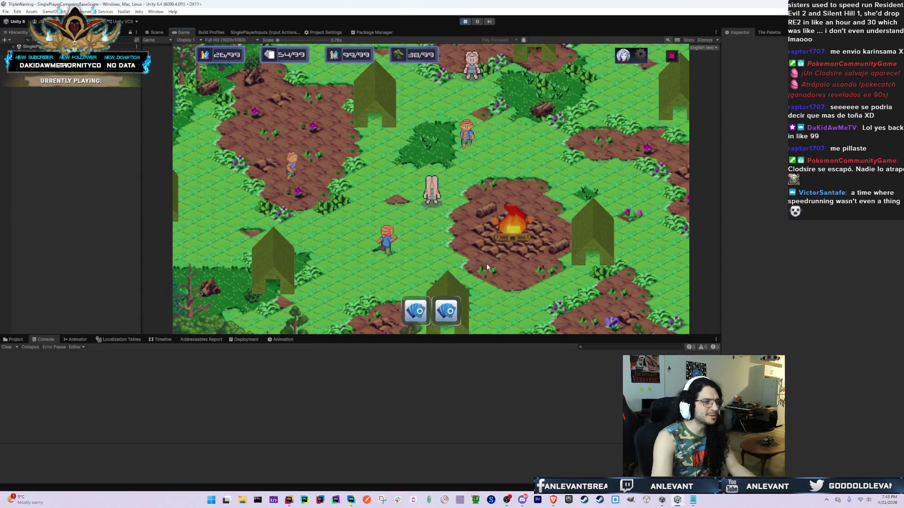
pyautogui.click(485, 213)
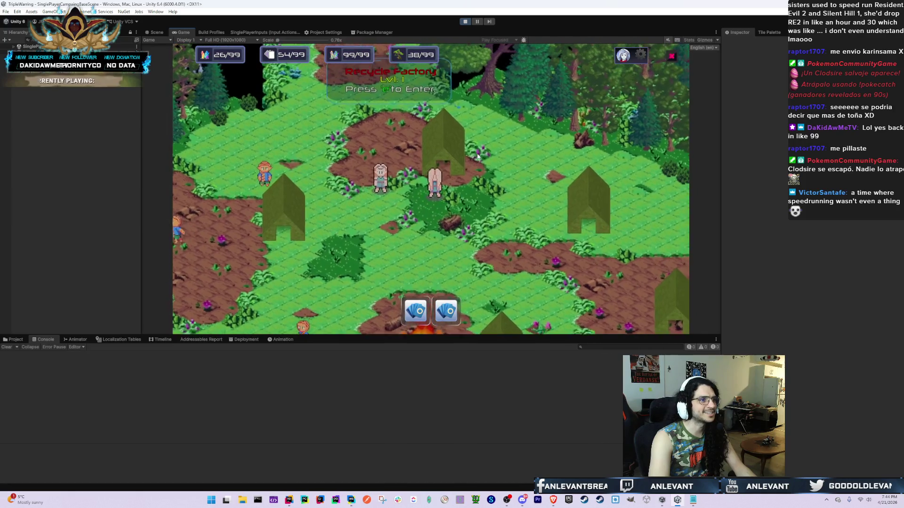
pyautogui.press('e')
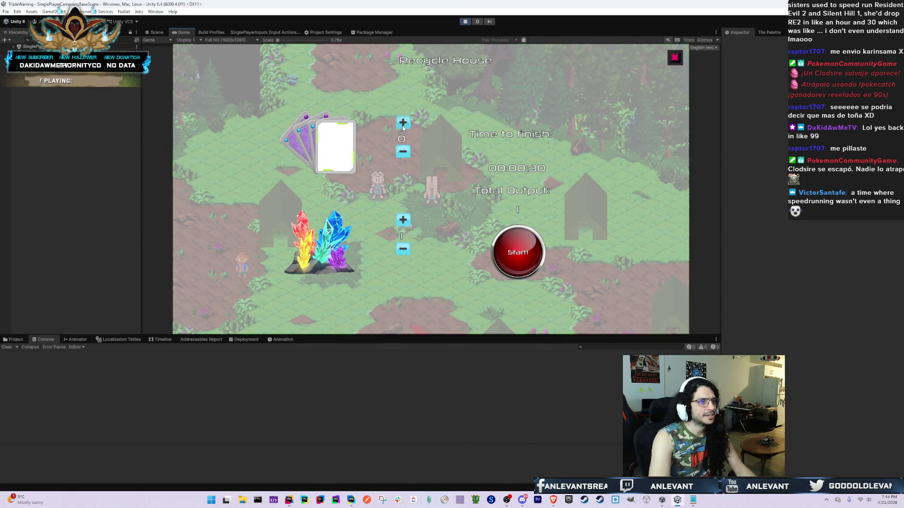
# - Try to start recycling production from the Recycle House panel
pyautogui.click(534, 259)
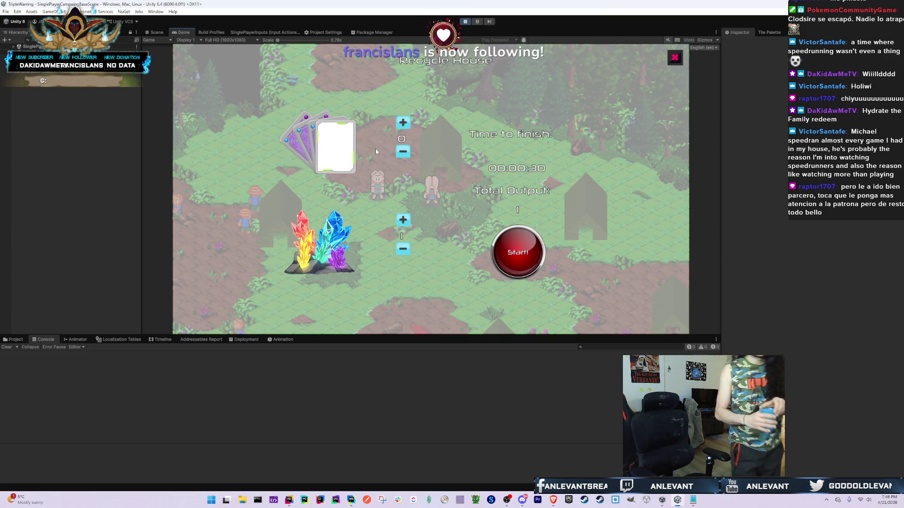
pyautogui.click(522, 500)
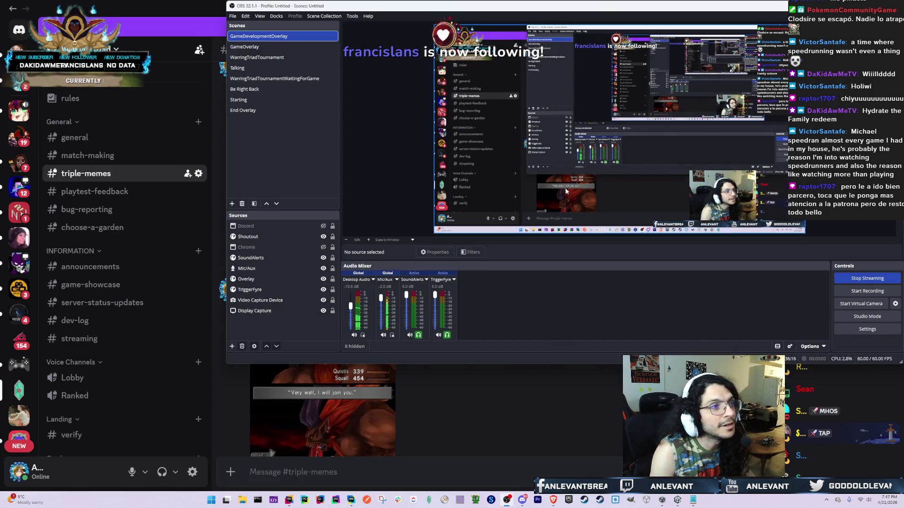
pyautogui.click(491, 500)
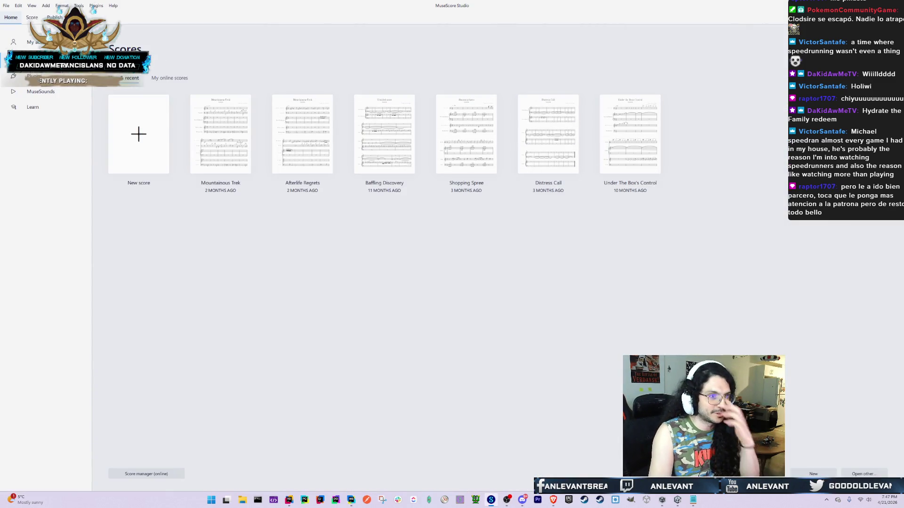
pyautogui.hotkey('alt', 'Tab')
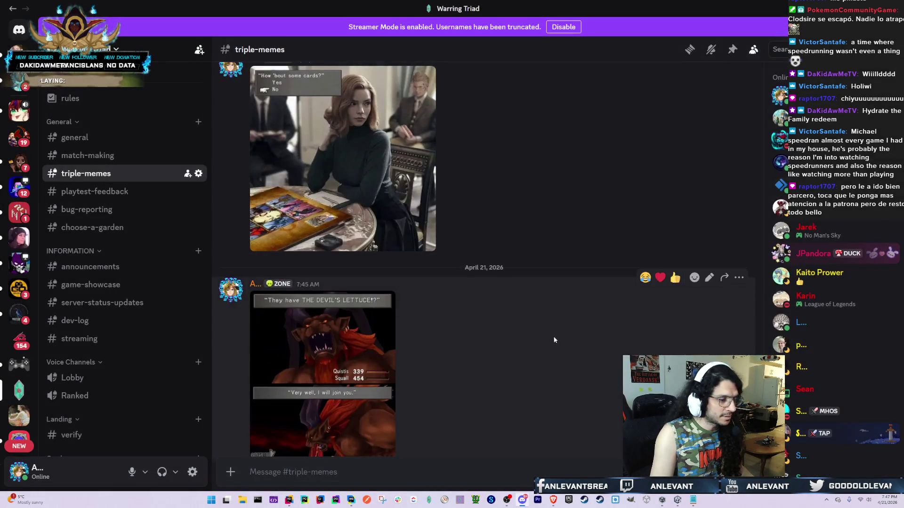
pyautogui.hotkey('alt', 'Tab')
pyautogui.click(442, 224)
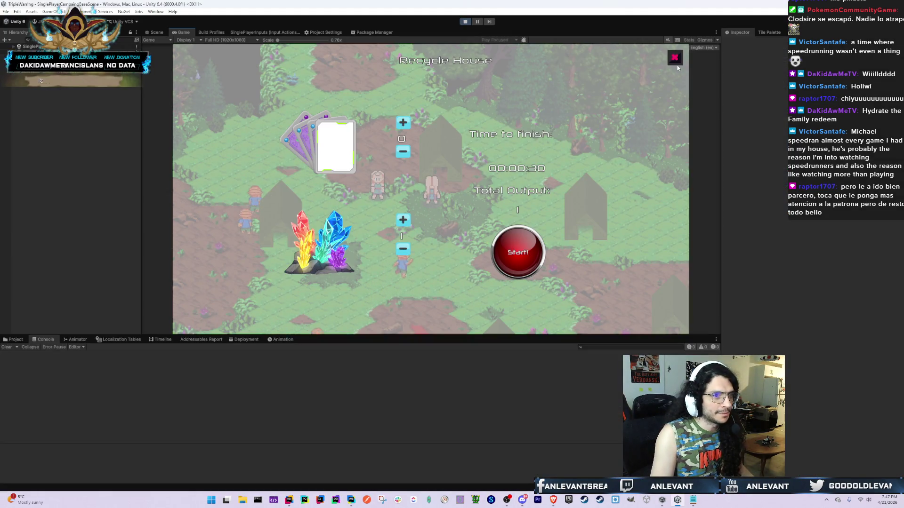
# - Close the Recycle House panel and walk the player to the Pack Shack tent
pyautogui.click(675, 58)
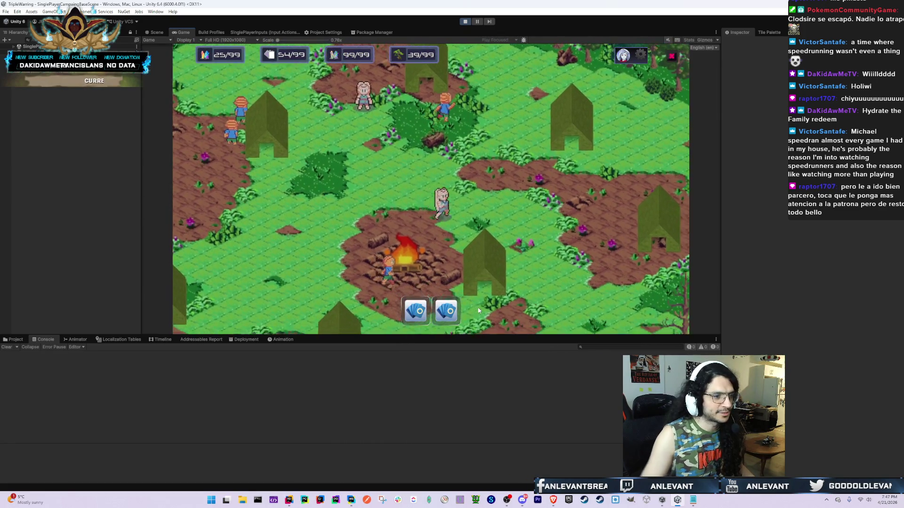
pyautogui.press('d')
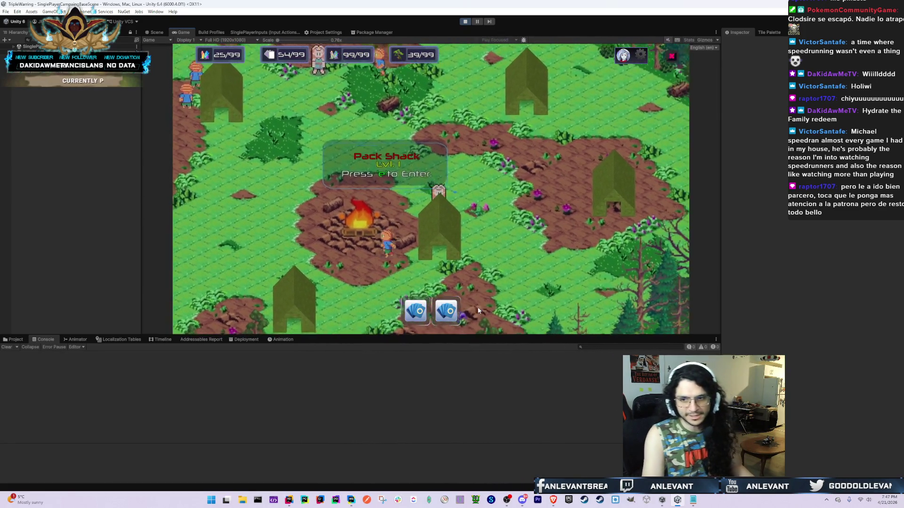
pyautogui.press('a')
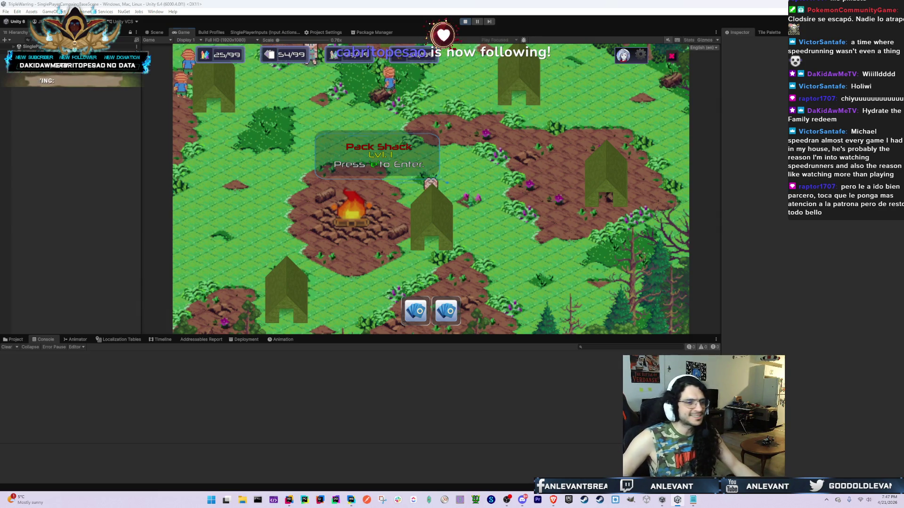
pyautogui.hotkey('alt', 'Tab')
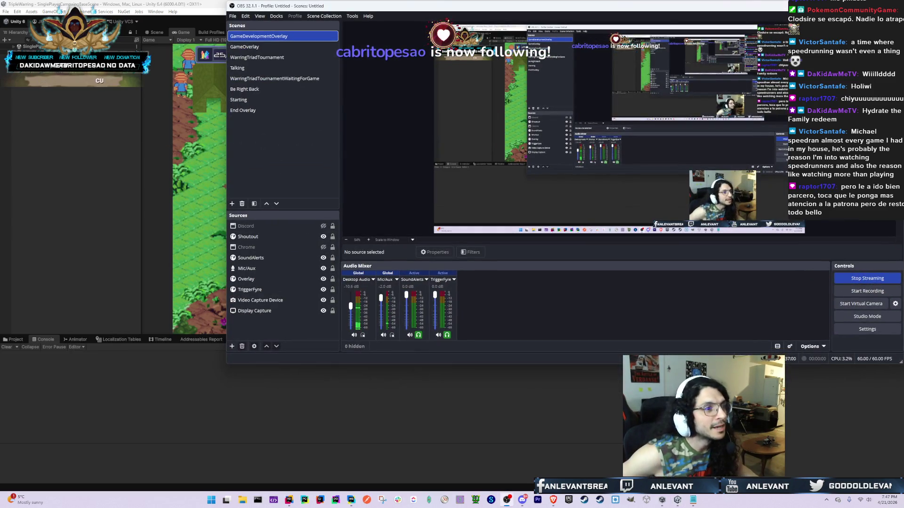
pyautogui.hotkey('alt', 'Tab')
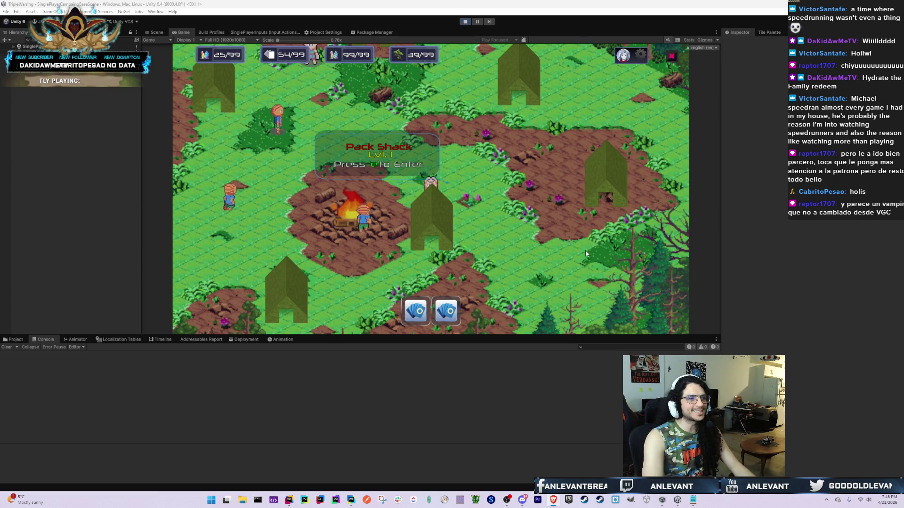
# - Walk the player around the map between the House and the campfire
pyautogui.press('s')
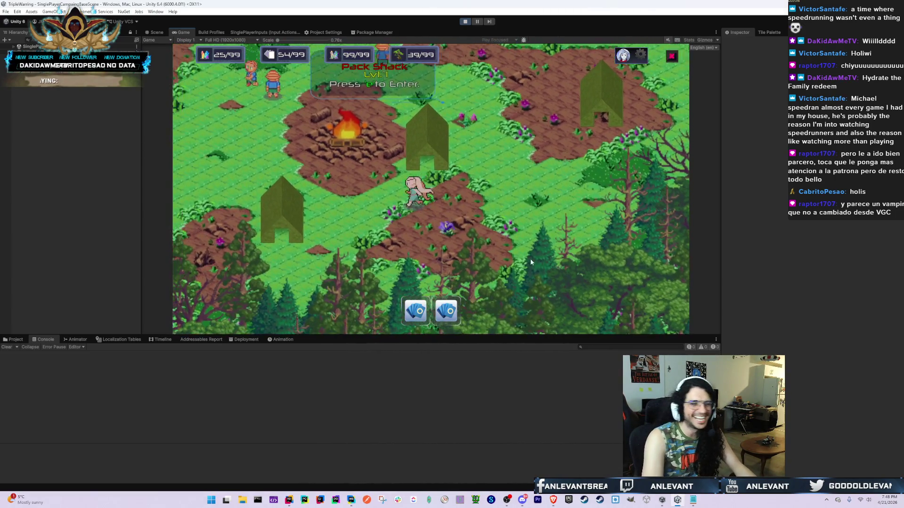
pyautogui.press('a')
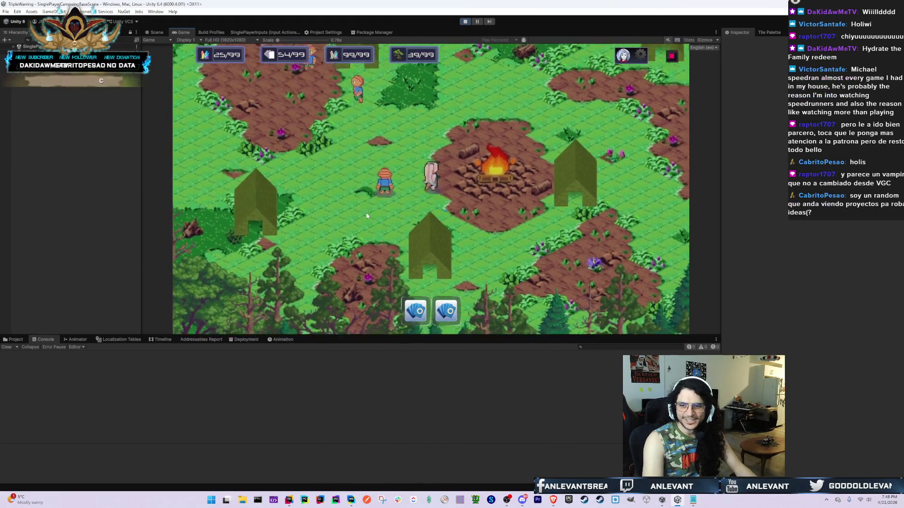
pyautogui.press('w')
pyautogui.press('s')
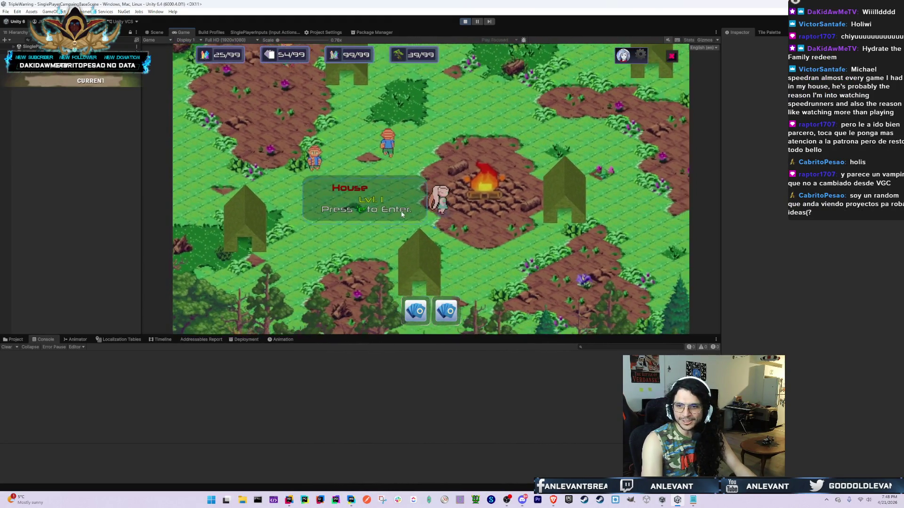
pyautogui.press('d')
pyautogui.press('w')
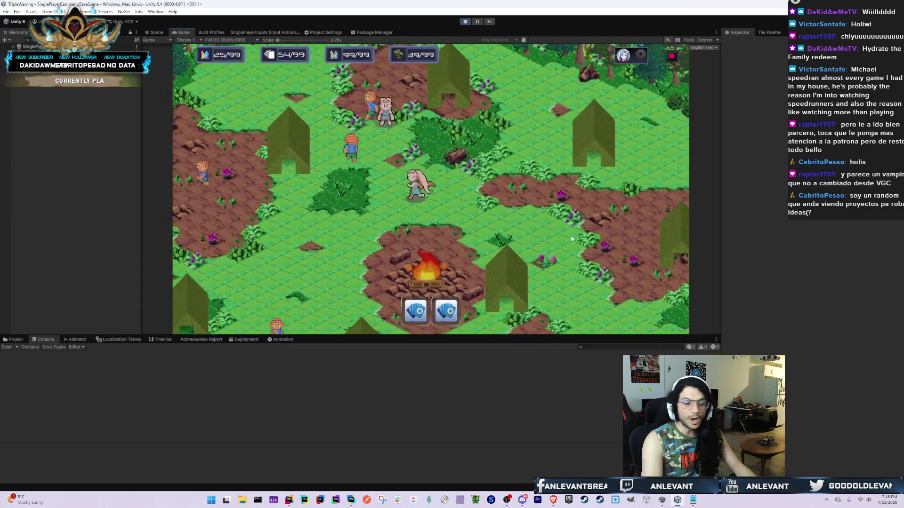
pyautogui.press('a')
pyautogui.press('s')
pyautogui.press('d')
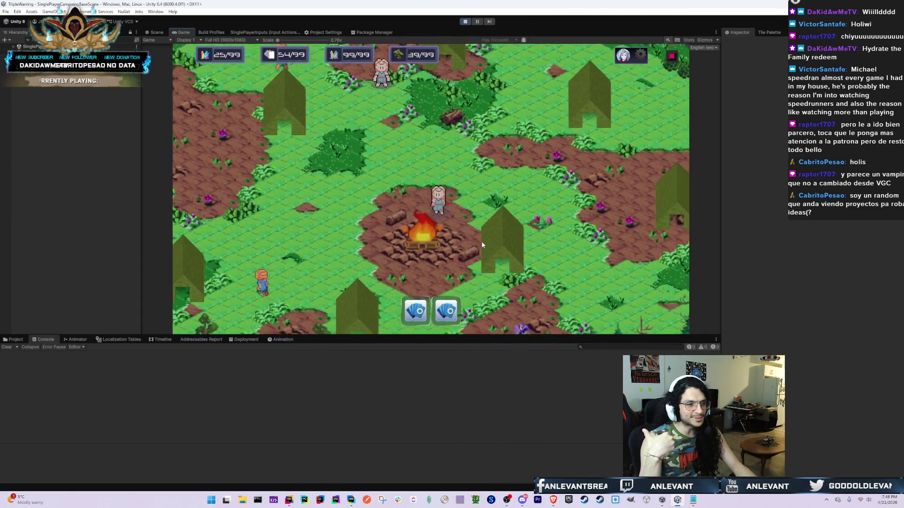
pyautogui.press('d')
pyautogui.press('a')
pyautogui.press('w')
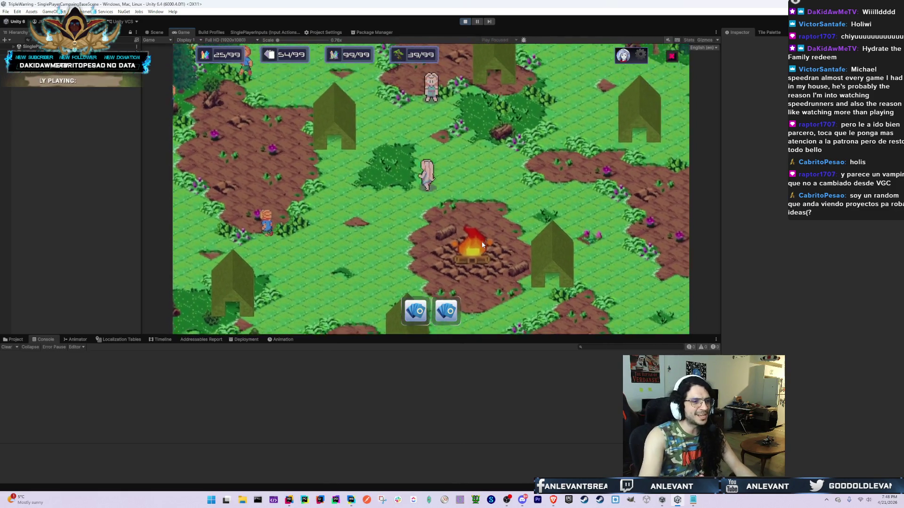
# - Walk the player past the House entrance and up to the Recycle House
pyautogui.press('a')
pyautogui.press('w')
pyautogui.press('d')
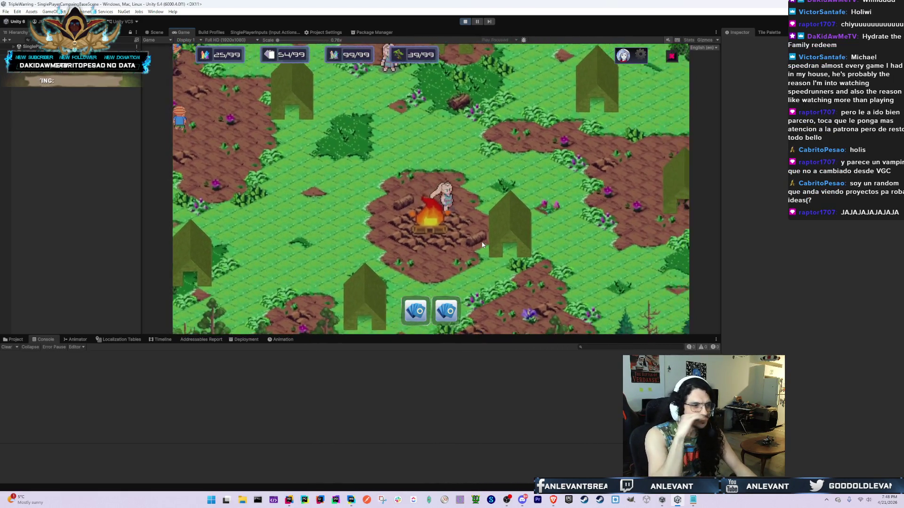
pyautogui.press('s')
pyautogui.press('a')
pyautogui.press('w')
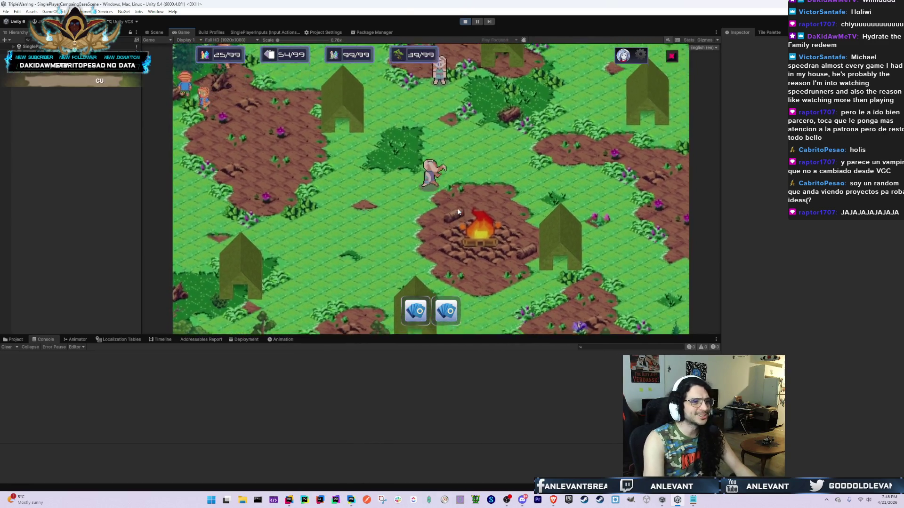
pyautogui.press('w')
pyautogui.press('s')
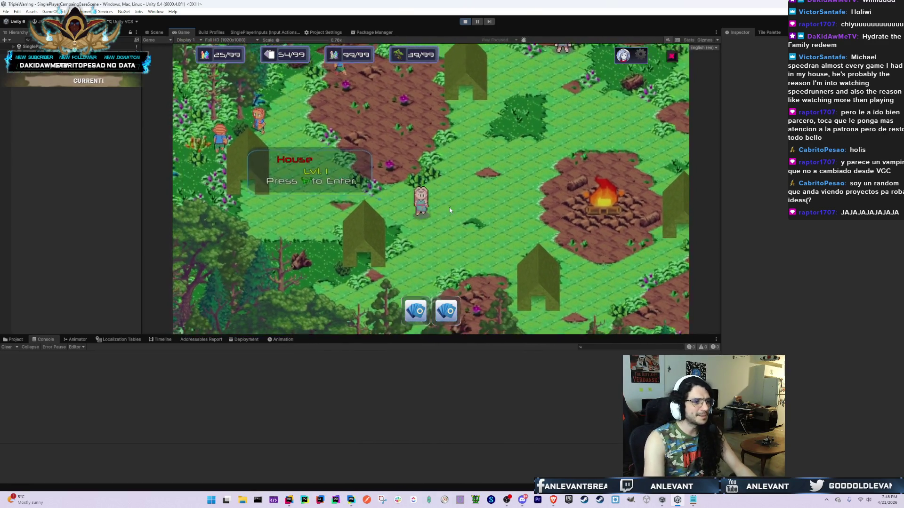
pyautogui.press('s')
pyautogui.press('d')
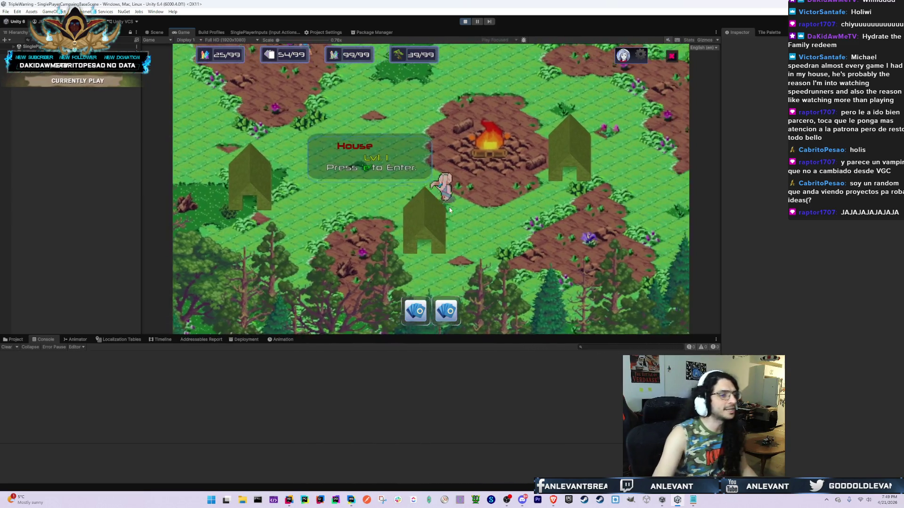
pyautogui.press('w')
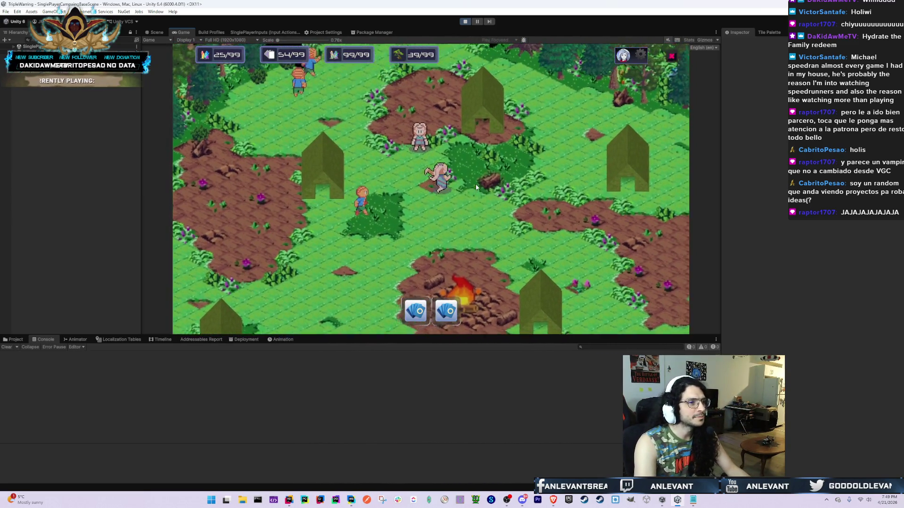
pyautogui.press('a')
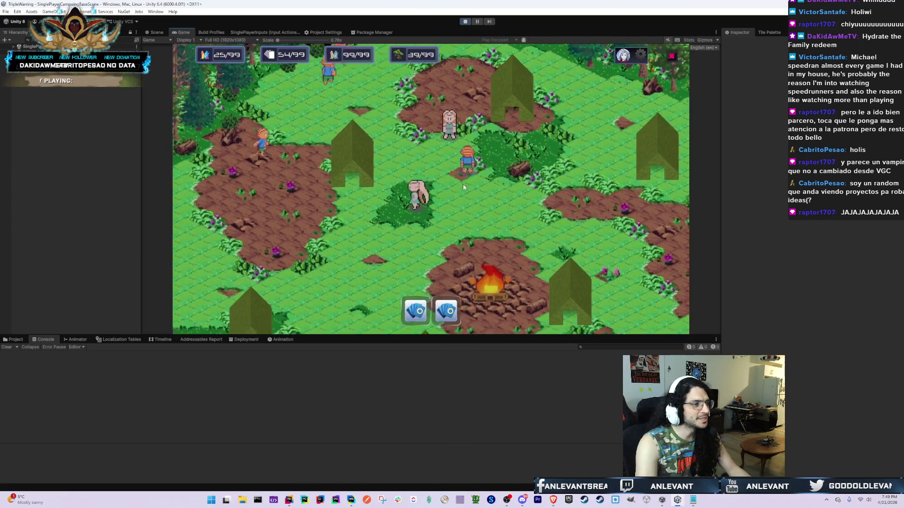
pyautogui.press('s')
pyautogui.press('d')
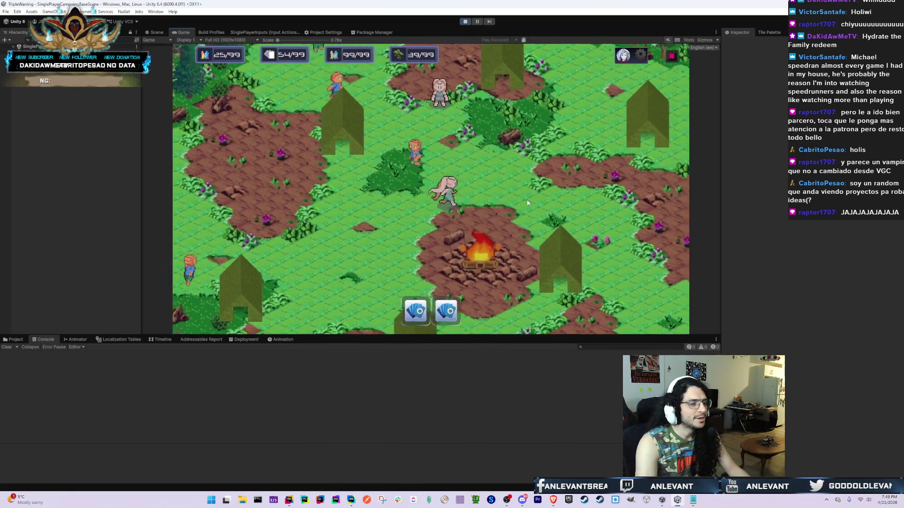
pyautogui.press('w')
# - Start a recycling production run in the Recycle House, then close its panel
pyautogui.press('e')
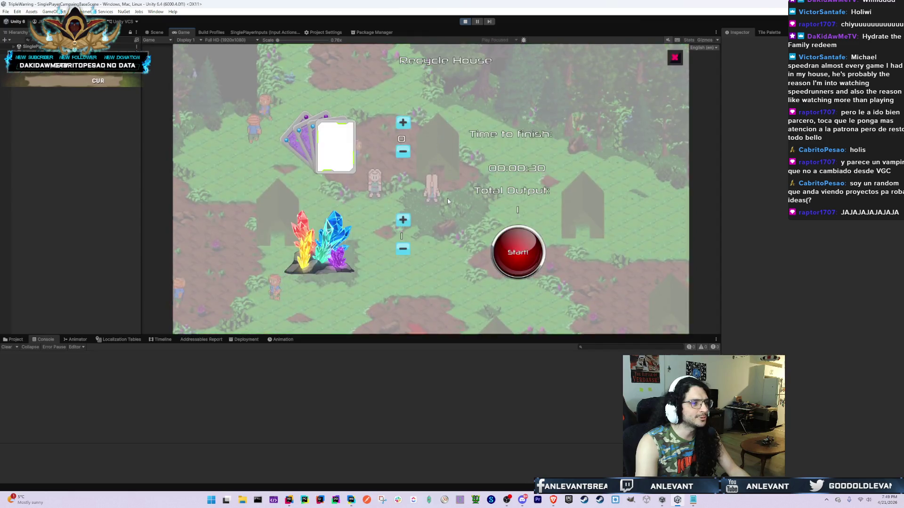
pyautogui.click(520, 252)
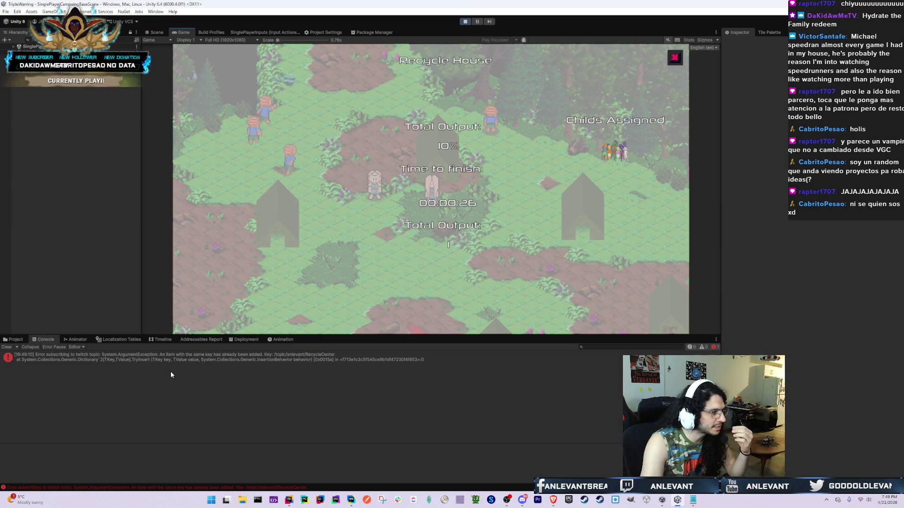
pyautogui.click(674, 57)
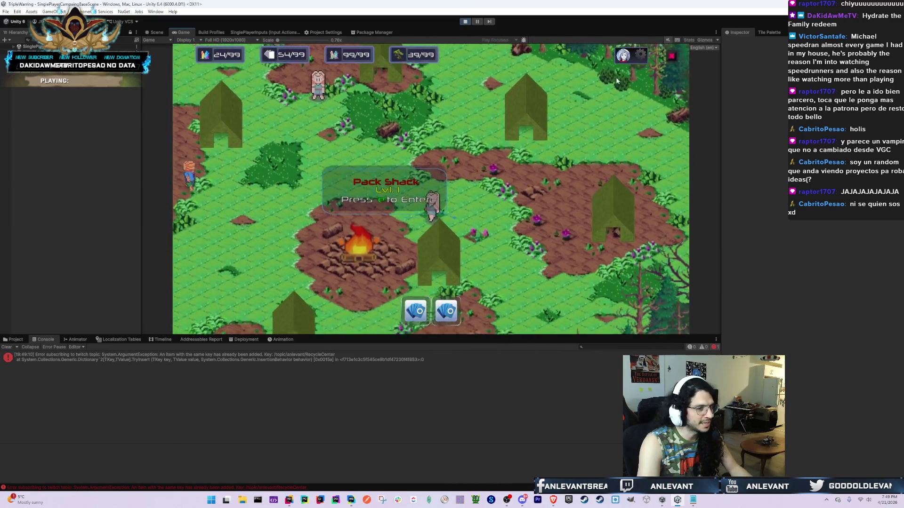
pyautogui.press('s')
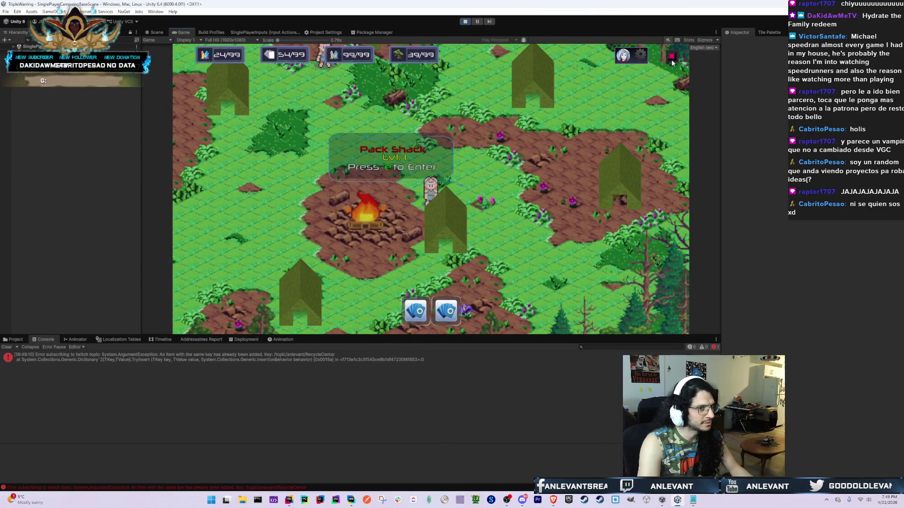
# - Exit to the main menu and relaunch the Solo Story campaign
pyautogui.press('e')
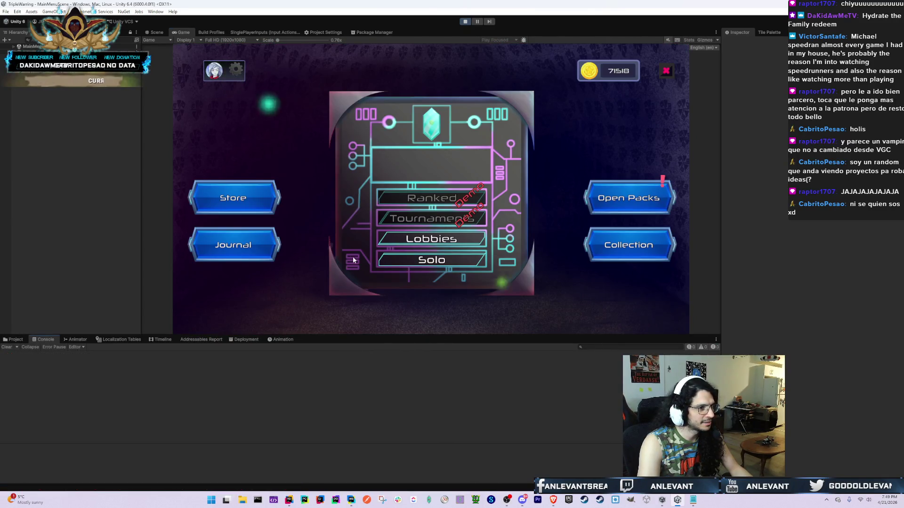
pyautogui.click(383, 262)
pyautogui.click(432, 198)
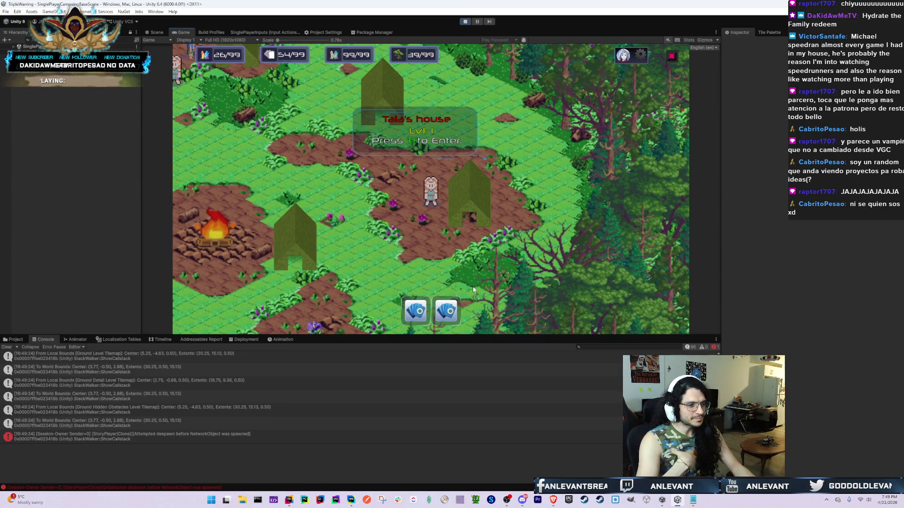
# - Walk the character past Tala's house to the Pack Shack's enter prompt
pyautogui.press('a')
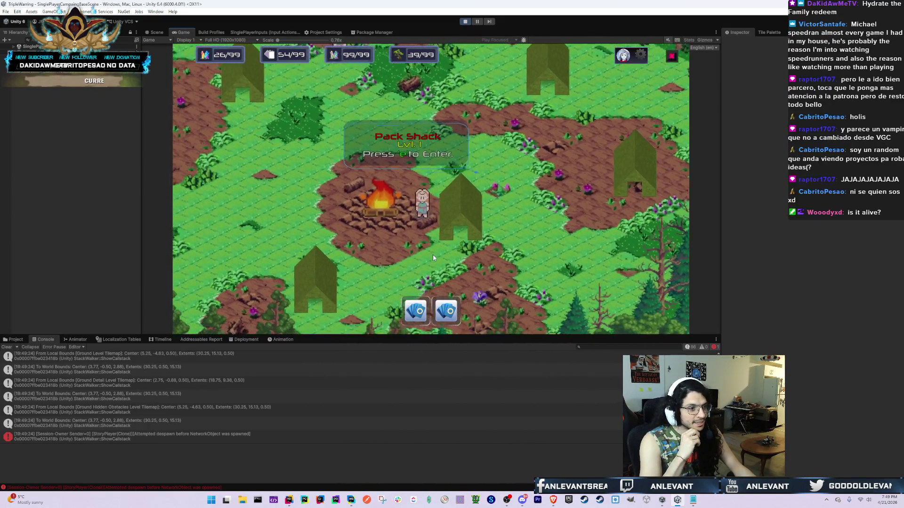
pyautogui.press('s')
pyautogui.press('d')
pyautogui.press('w')
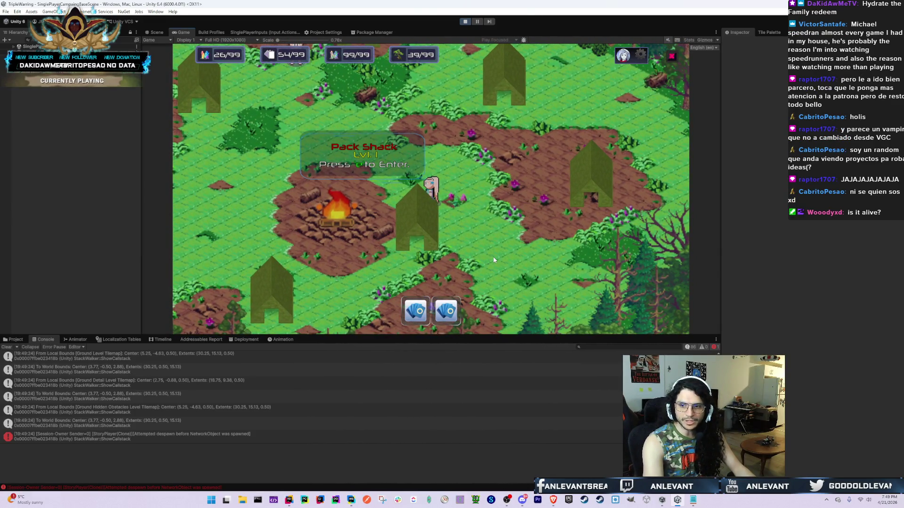
pyautogui.press('s')
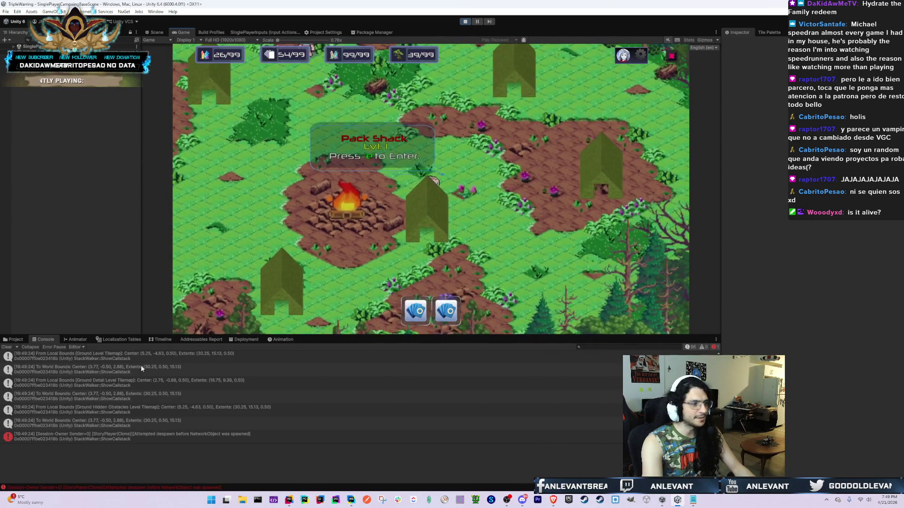
pyautogui.hotkey('alt', 'Tab')
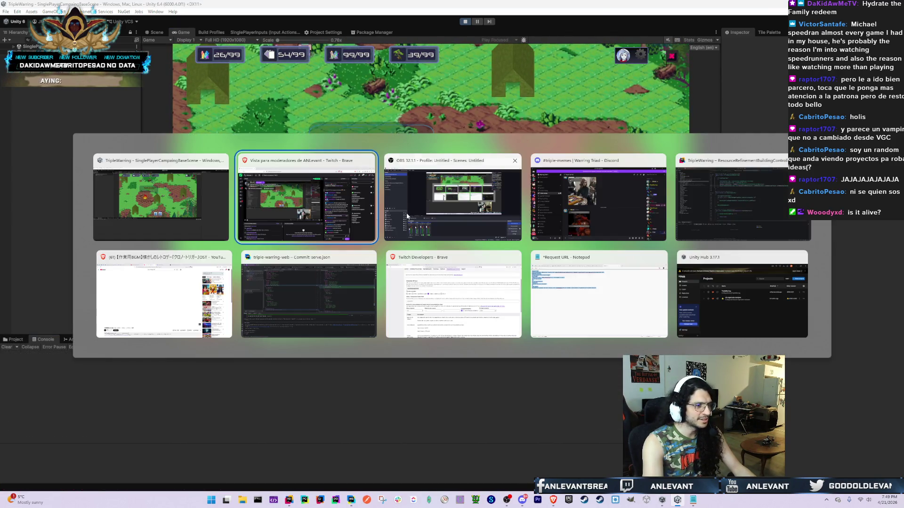
# - Approve the pending node server.js command in WebStorm, then open the Pack Shack in-game
pyautogui.hotkey('alt', 'Tab')
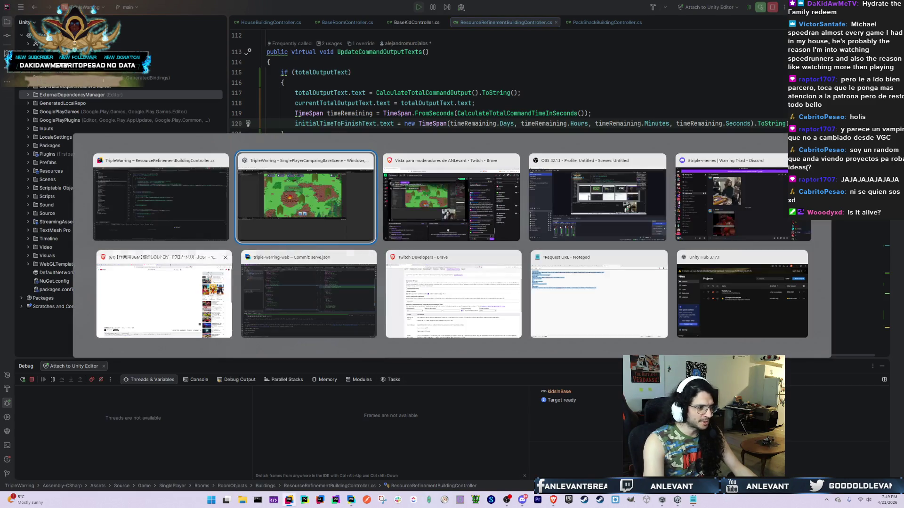
pyautogui.press('Return')
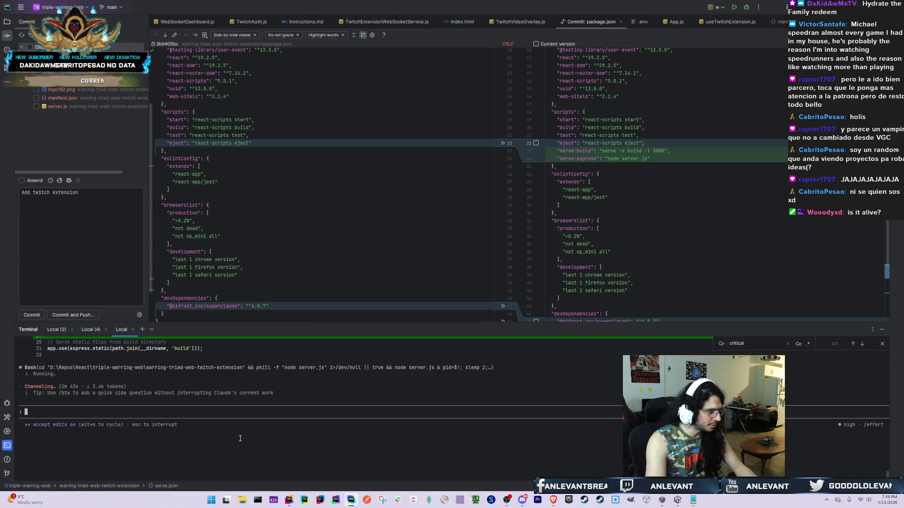
pyautogui.hotkey('alt', 'Tab')
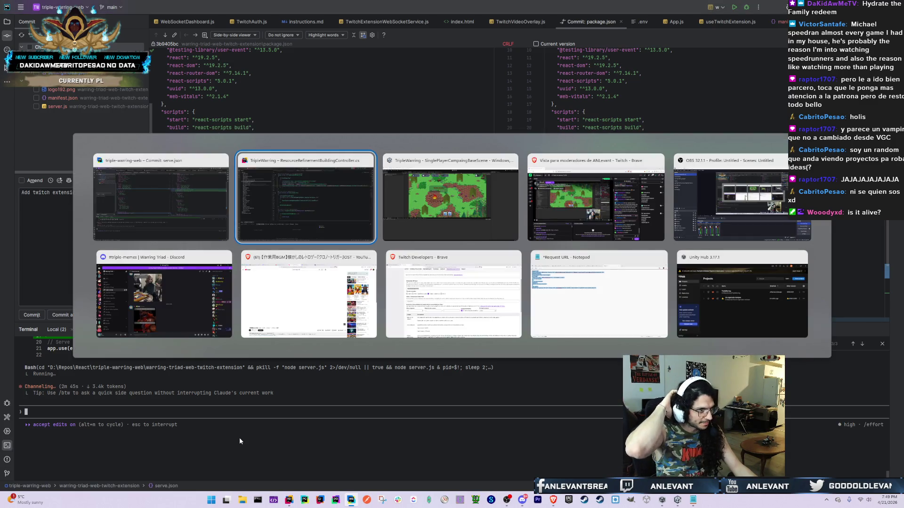
pyautogui.press('e')
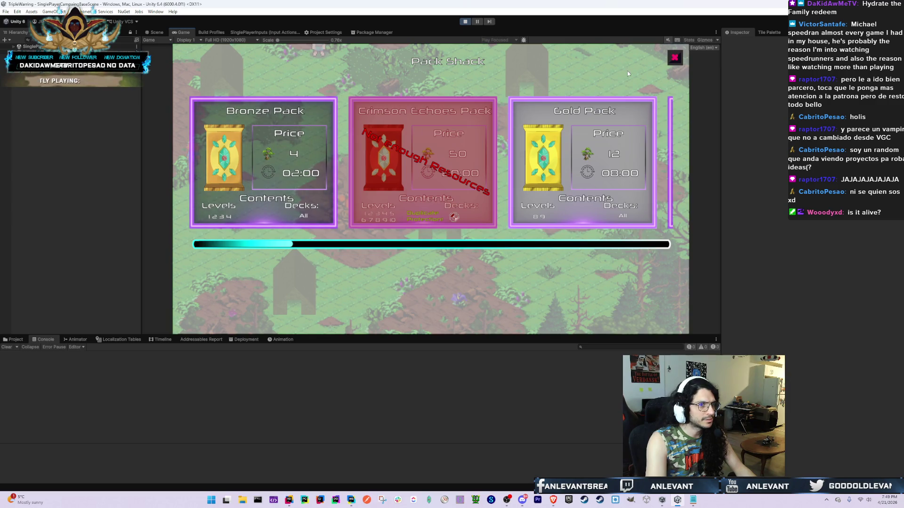
# - Close the Pack Shack panel and restart the Solo Story campaign
pyautogui.click(677, 59)
pyautogui.press('Escape')
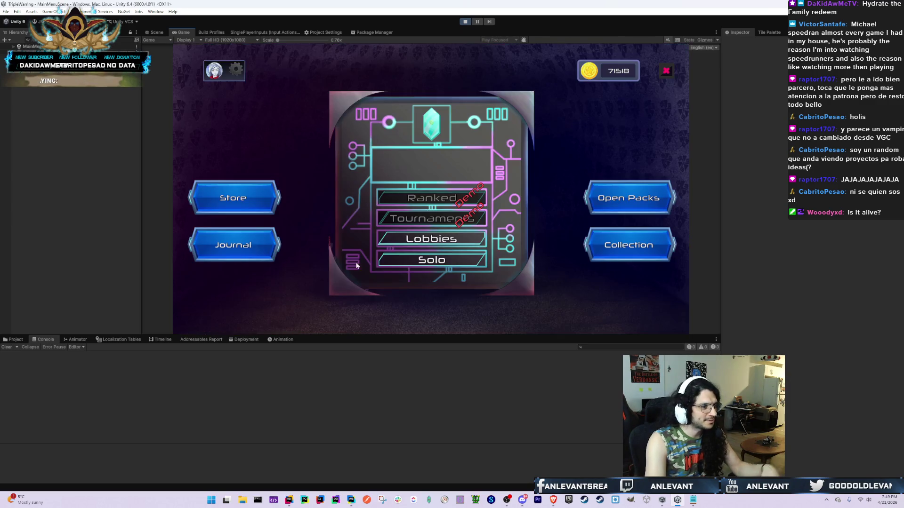
pyautogui.click(431, 261)
pyautogui.click(441, 198)
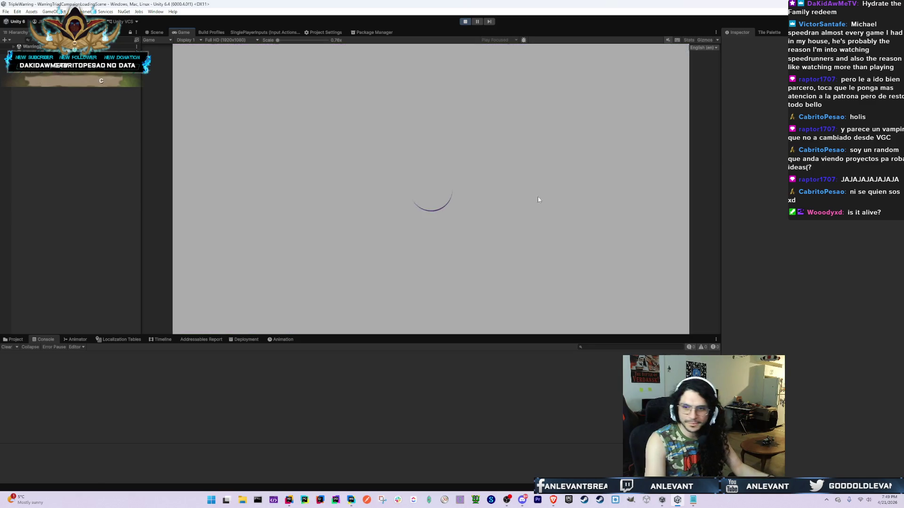
pyautogui.press('a')
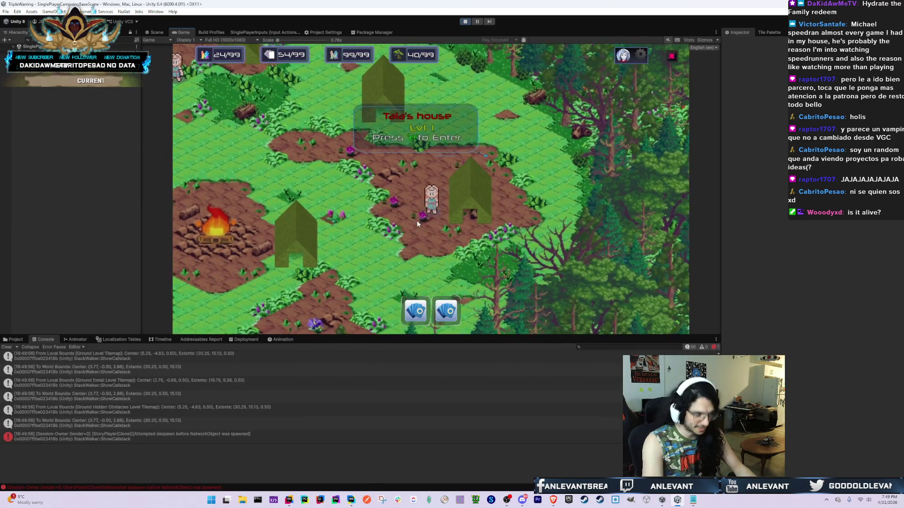
# - Clear the Console and start producing a Bronze Pack at the Pack Shack
pyautogui.click(12, 346)
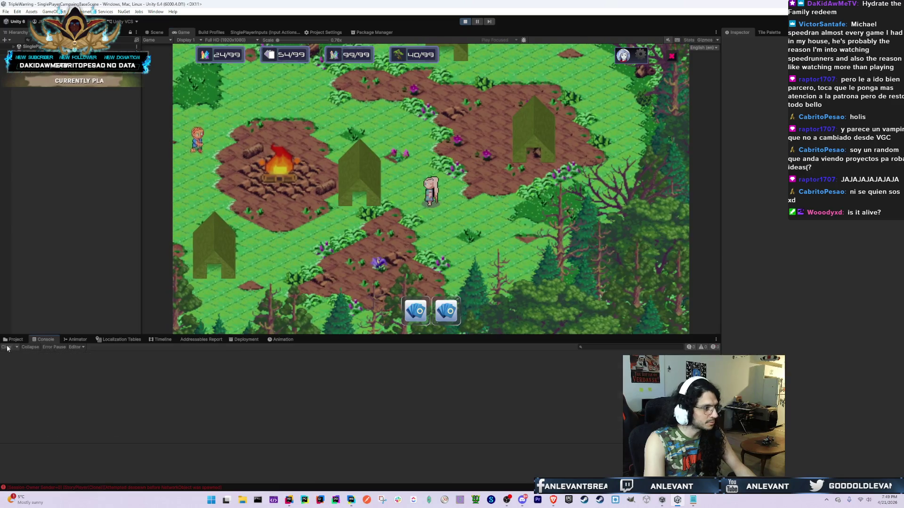
pyautogui.press('e')
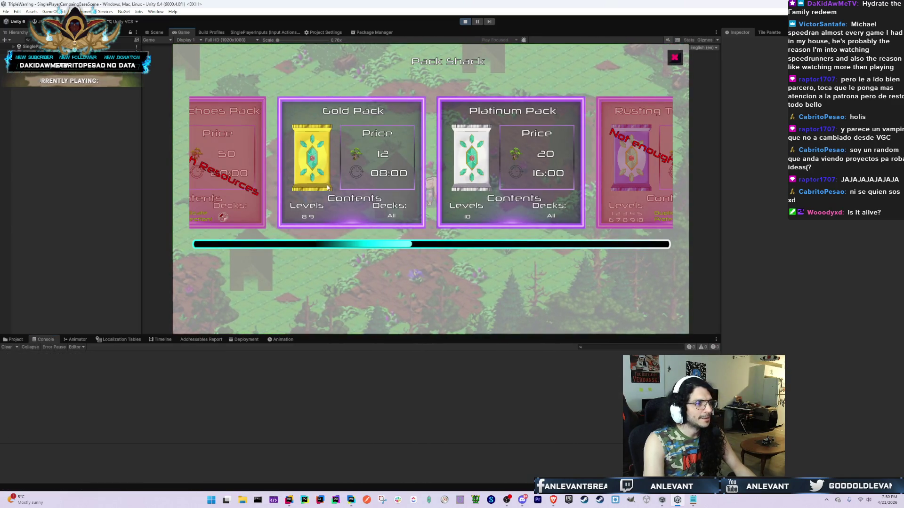
pyautogui.scroll(3, 327, 187)
pyautogui.click(322, 202)
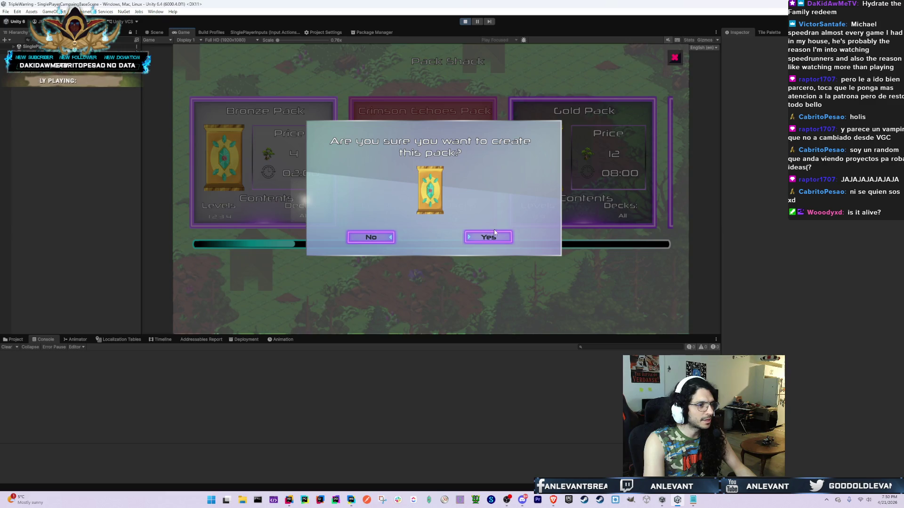
pyautogui.click(490, 237)
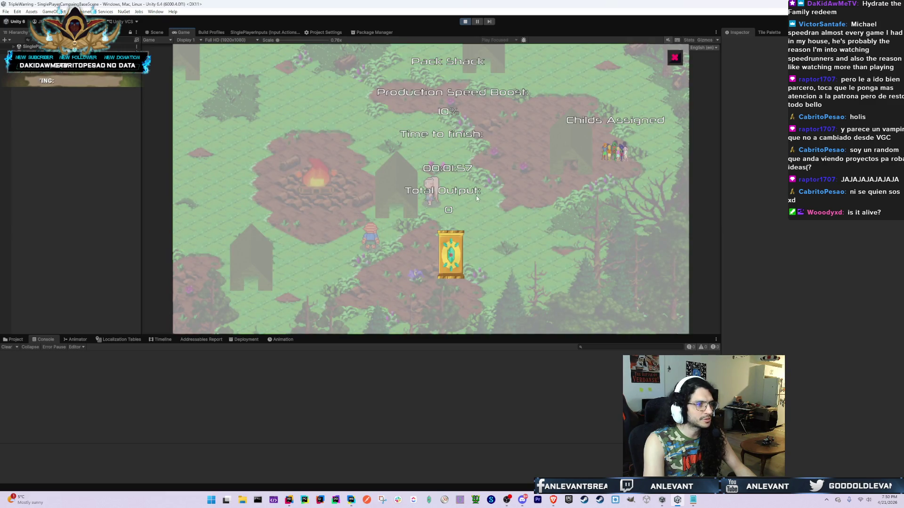
pyautogui.click(680, 56)
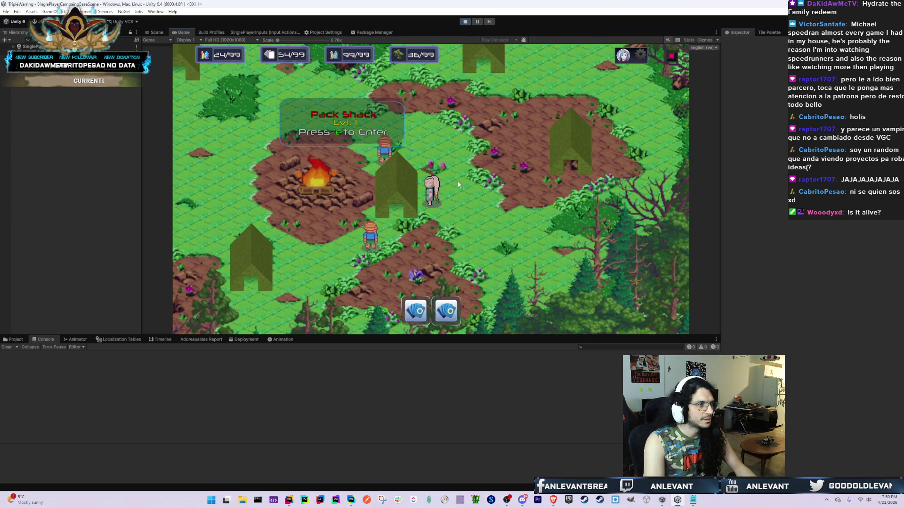
# - Walk to the Pack Shack and review the Bronze Pack's production overview
pyautogui.hotkey('w', 'a')
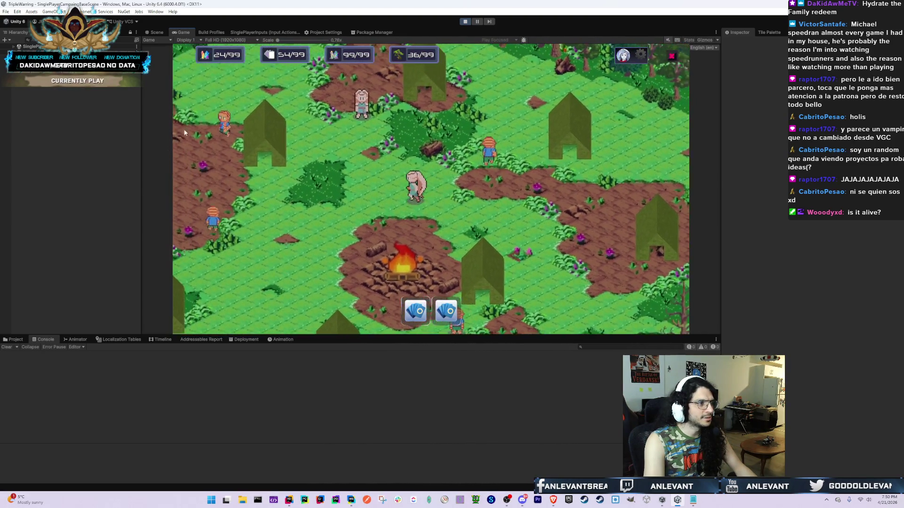
pyautogui.hotkey('s', 'a')
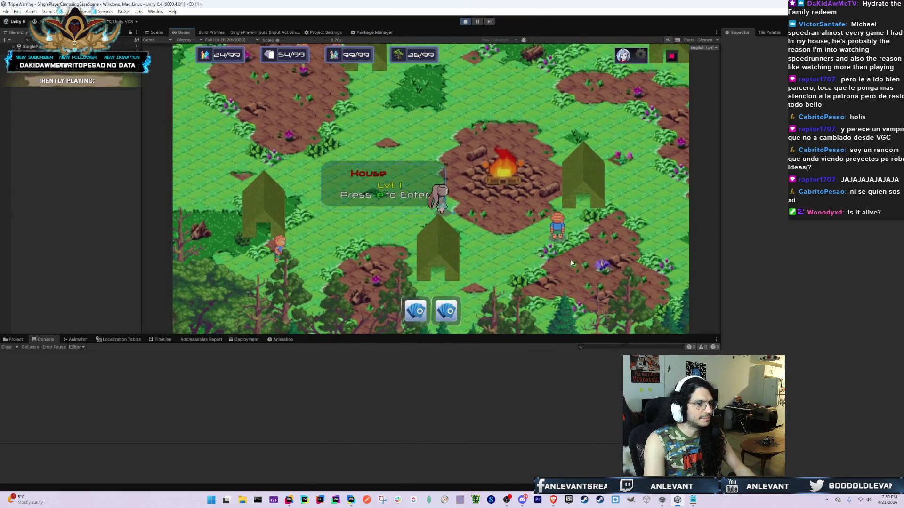
pyautogui.press('d')
pyautogui.press('e')
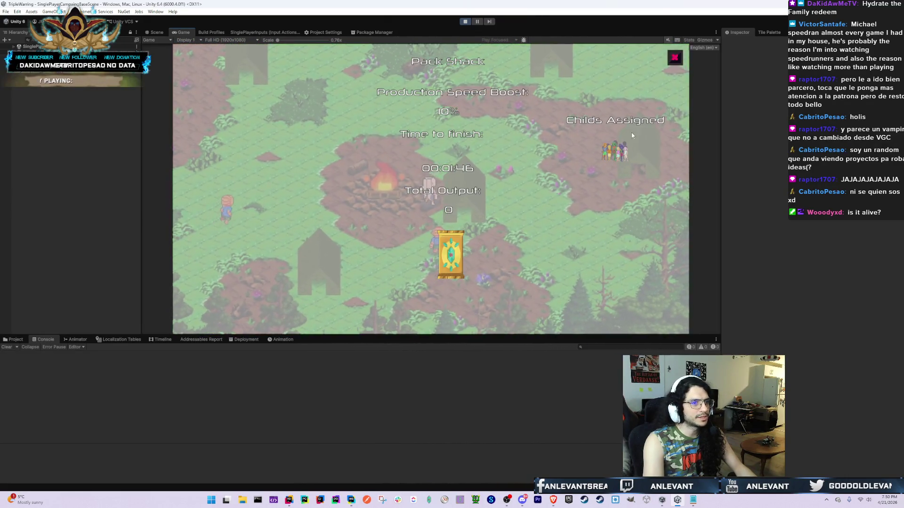
pyautogui.click(675, 57)
# - Glance at the house's children, then start a Recycle House job with total output 2
pyautogui.hotkey('w', 'a')
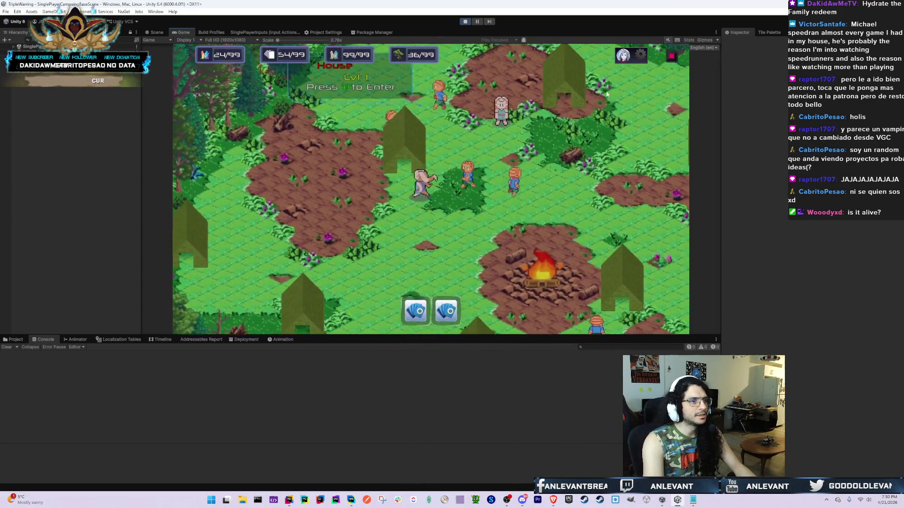
pyautogui.press('e')
pyautogui.click(666, 68)
pyautogui.hotkey('w', 'd')
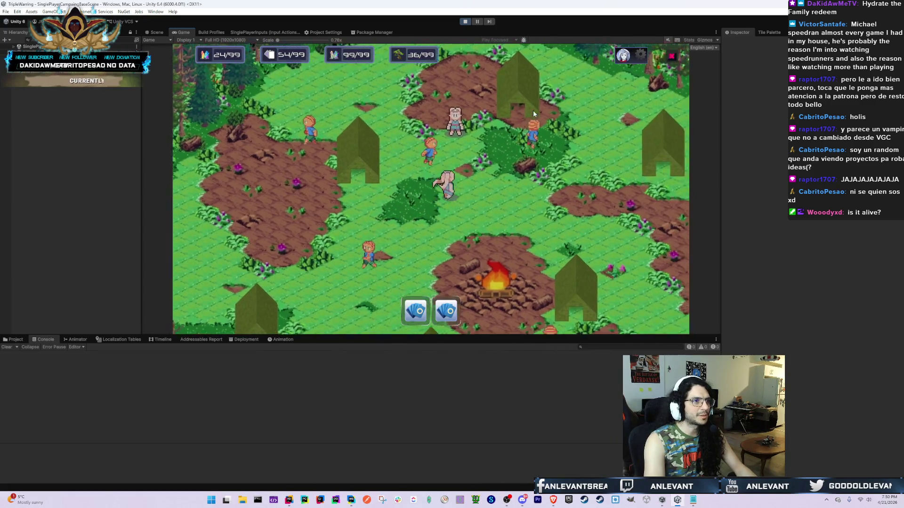
pyautogui.press('e')
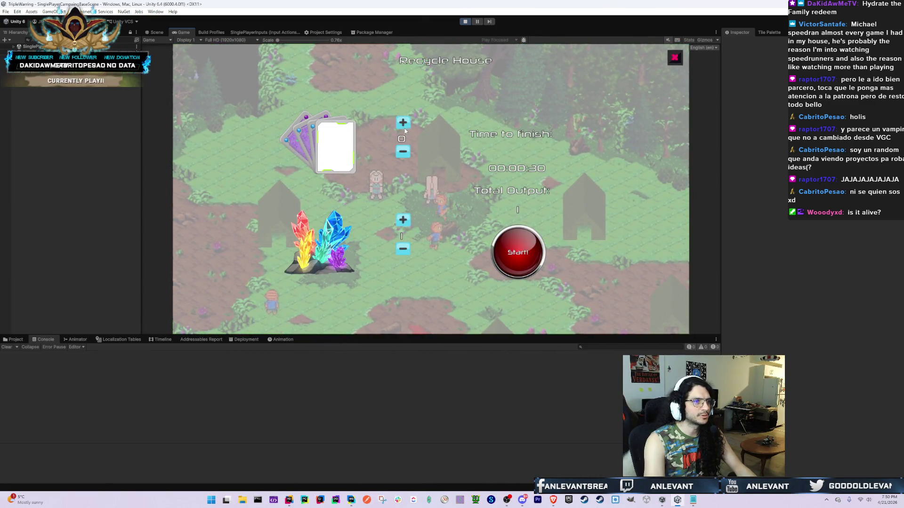
pyautogui.click(404, 123)
pyautogui.click(517, 232)
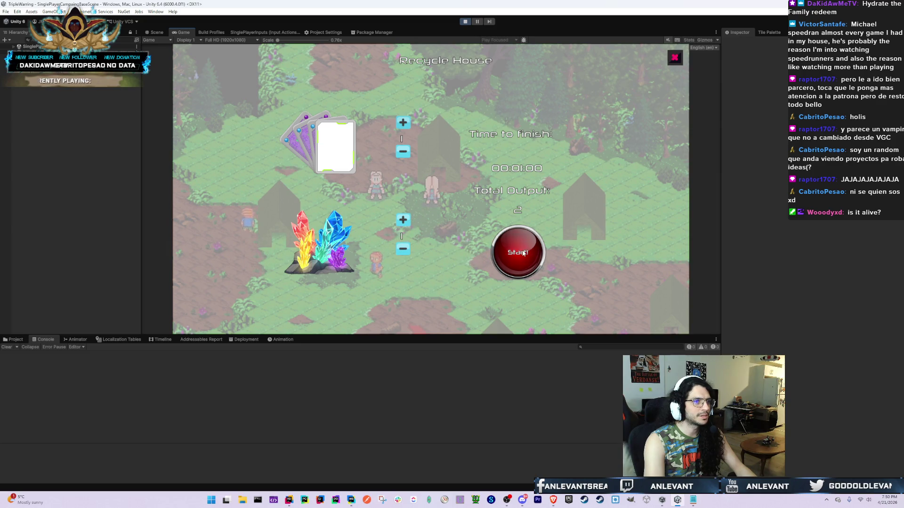
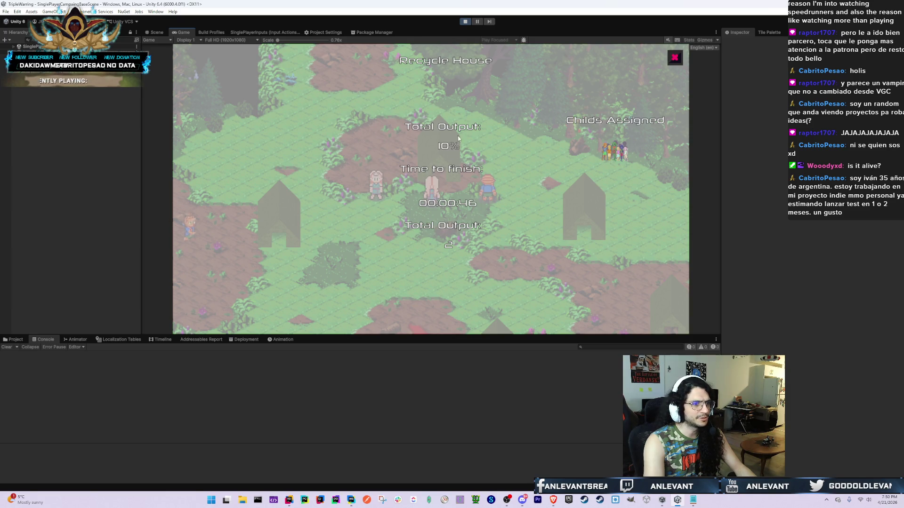
# - Close the Recycle House panel and walk the player south toward a house
pyautogui.click(674, 58)
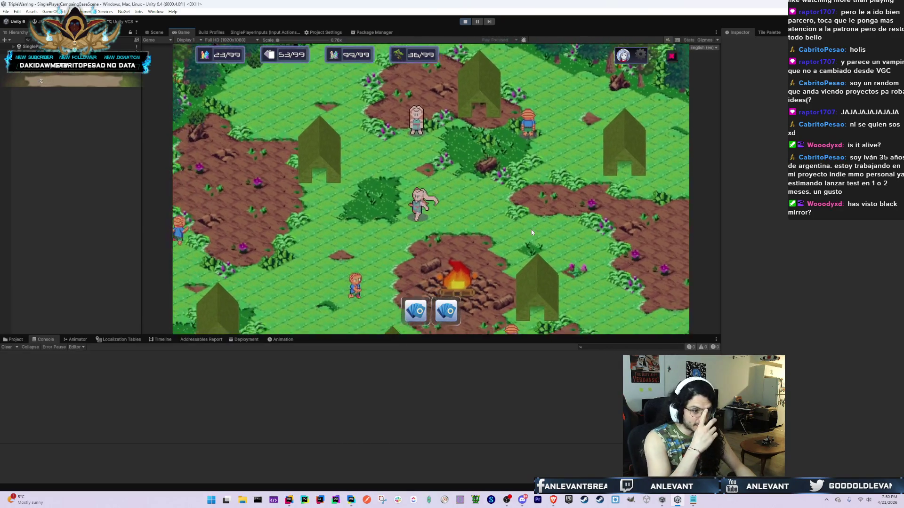
pyautogui.press('s')
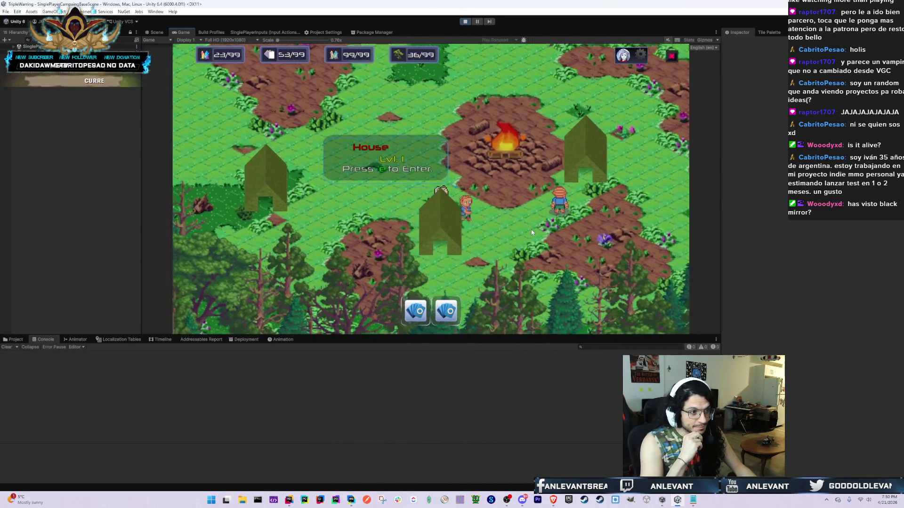
pyautogui.press('s')
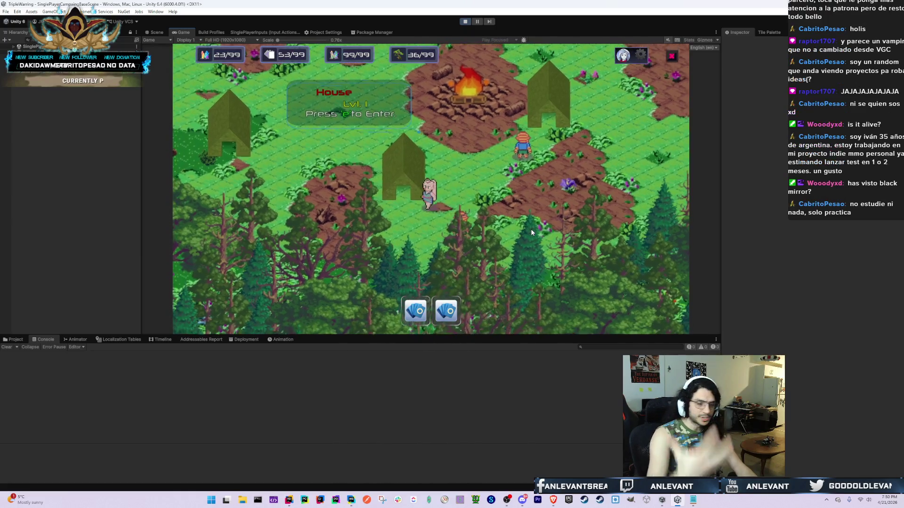
# - Enter the house to view its children, close the portrait panel, and walk north
pyautogui.press('e')
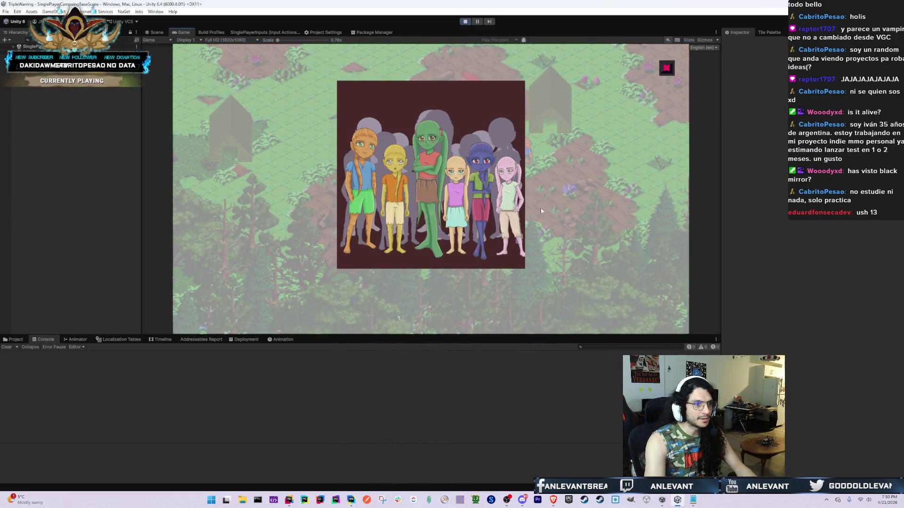
pyautogui.click(666, 68)
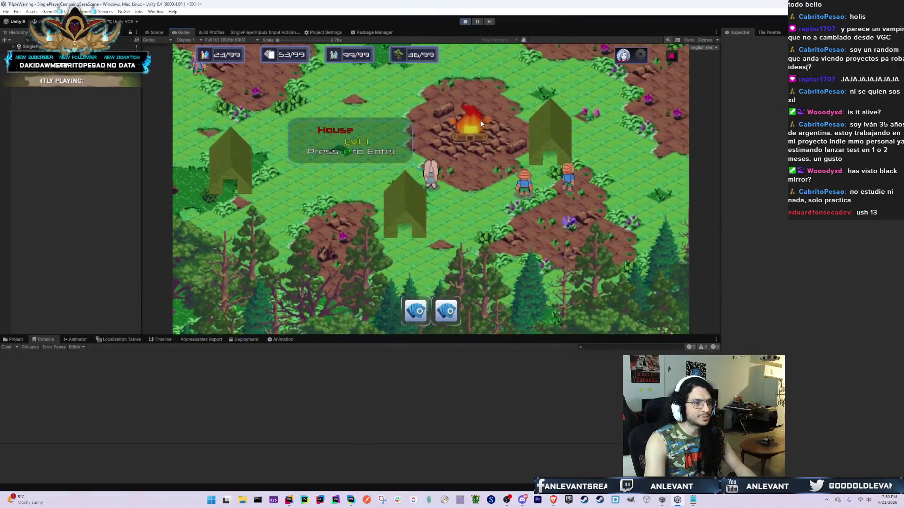
pyautogui.press('w')
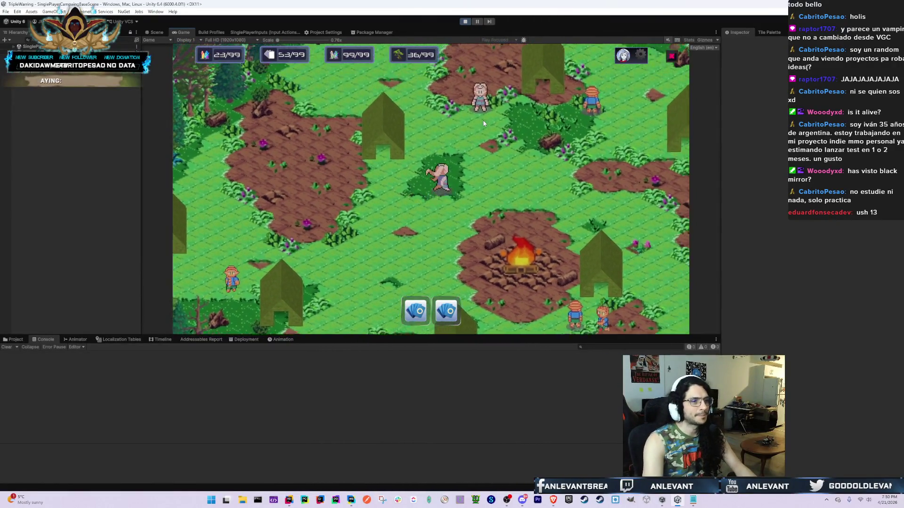
pyautogui.hotkey('alt', 'Tab')
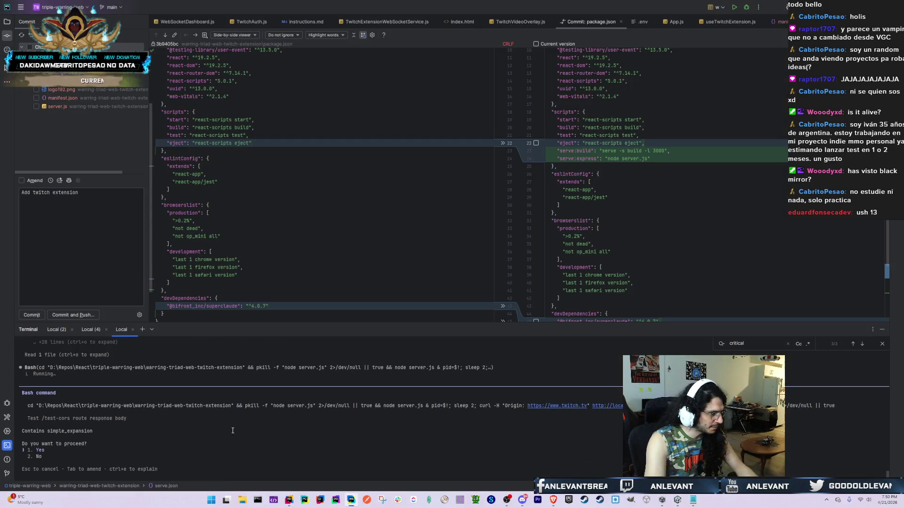
# - Approve the assistant's node server restart command and bring the browser window forward
pyautogui.press('Return')
pyautogui.hotkey('alt', 'Tab')
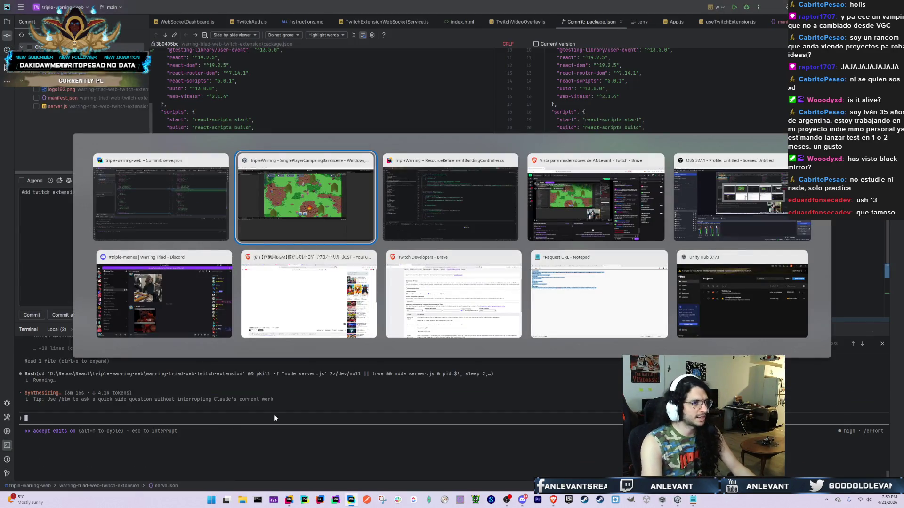
pyautogui.press('Tab')
pyautogui.press('Tab')
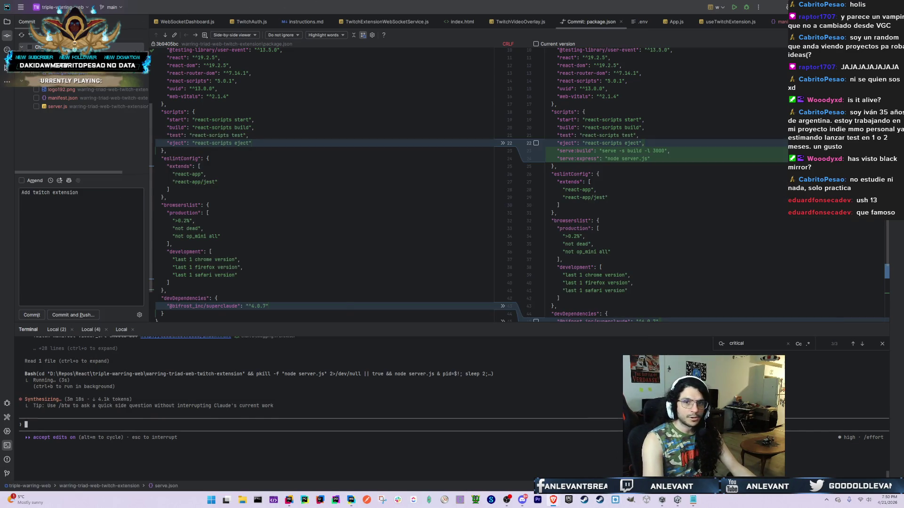
pyautogui.hotkey('alt', 'Tab')
pyautogui.press('Tab')
pyautogui.click(309, 294)
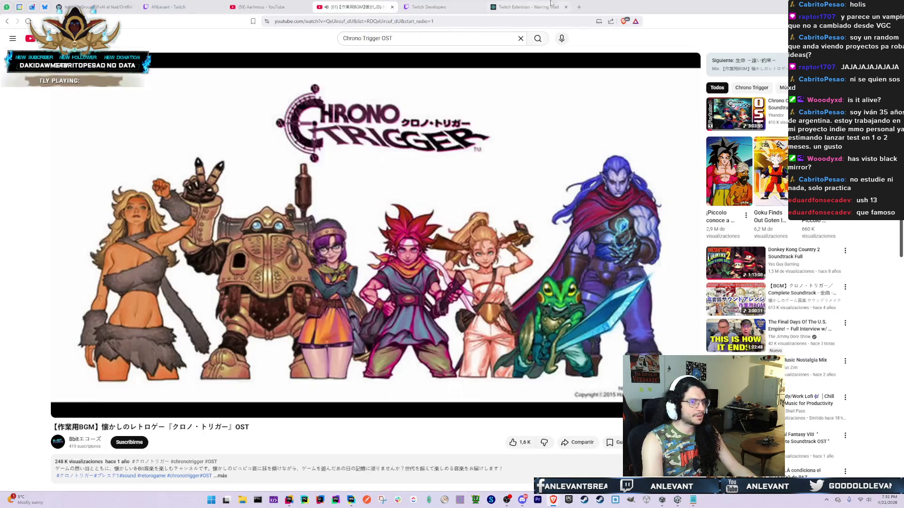
# - Check the localhost:3000 extension page, Twitch developer console and live channel, then resume the game
pyautogui.click(524, 3)
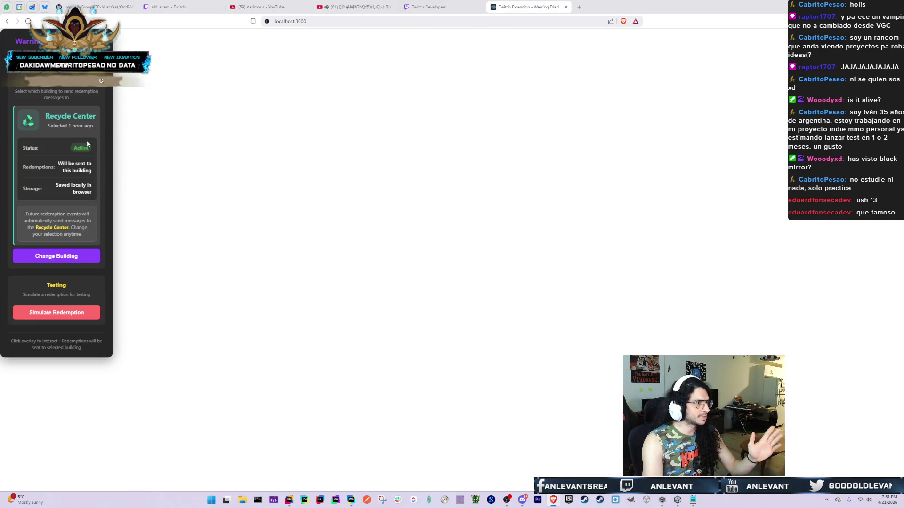
pyautogui.click(470, 3)
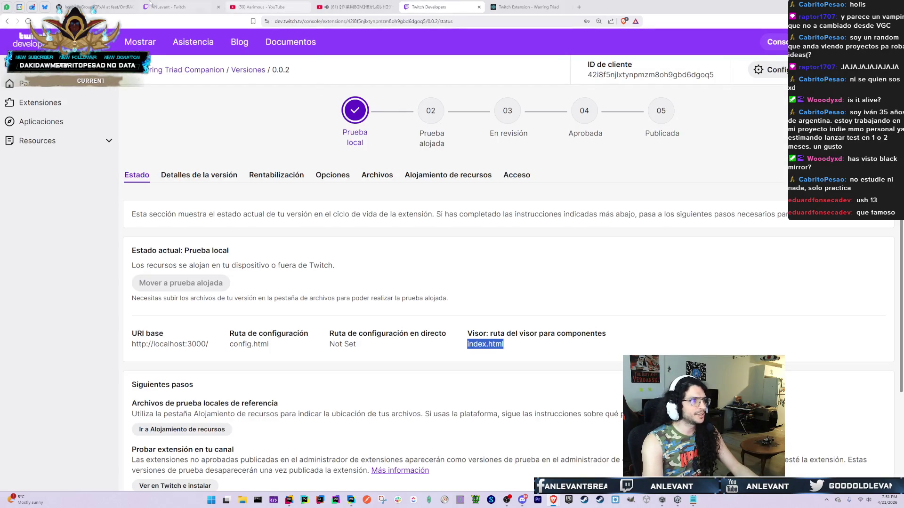
pyautogui.click(149, 4)
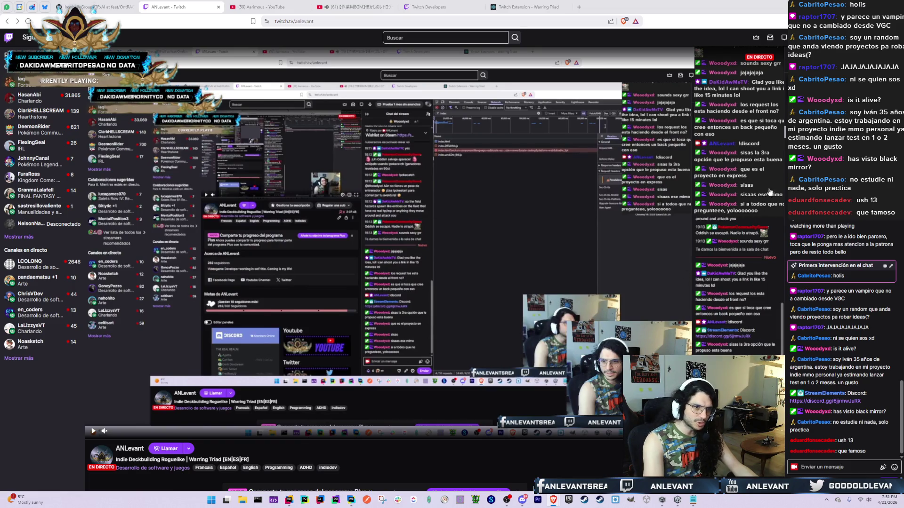
pyautogui.click(564, 4)
pyautogui.hotkey('alt', 'Tab')
pyautogui.hotkey('alt', 'Tab')
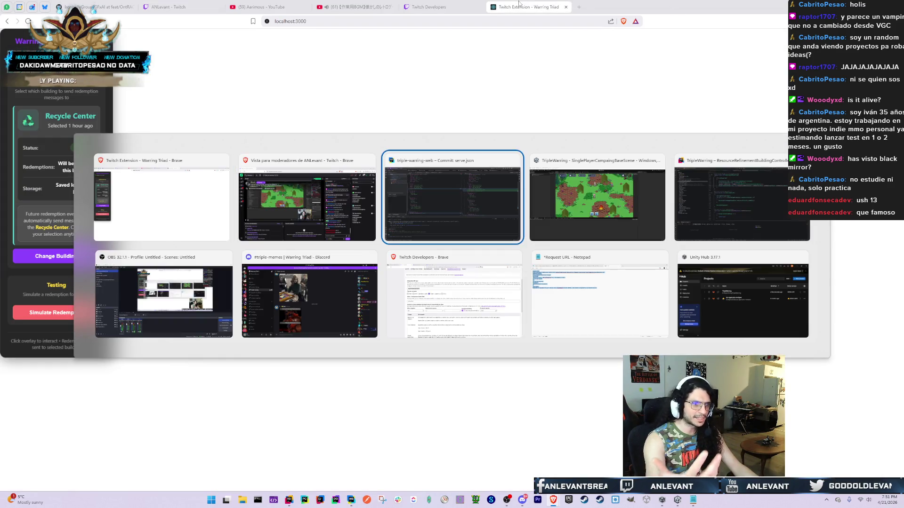
pyautogui.hotkey('w', 'd')
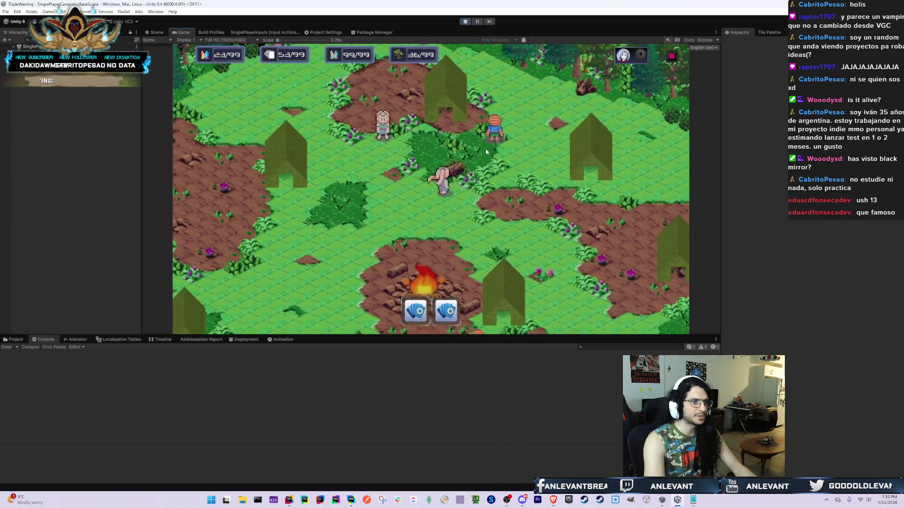
# - Walk past the campfire to the Pack Shack and open its 10% production speed boost panel
pyautogui.press('s')
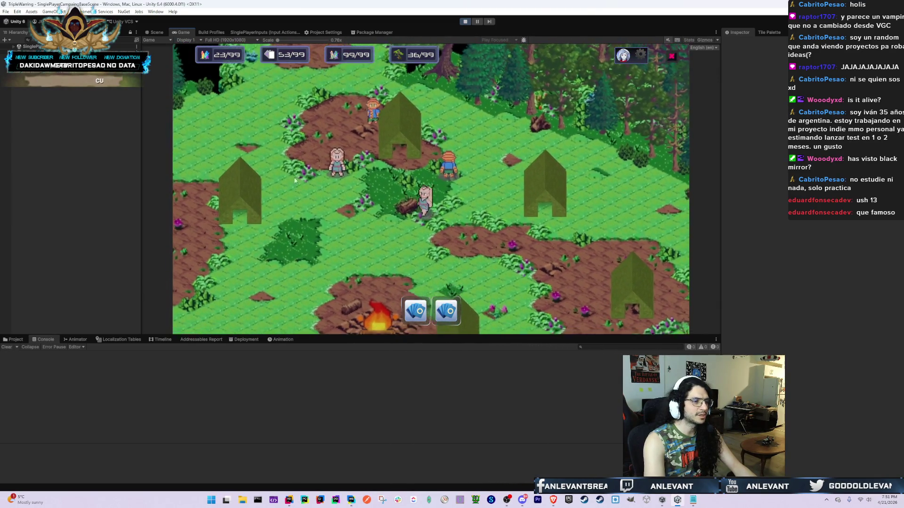
pyautogui.press('s')
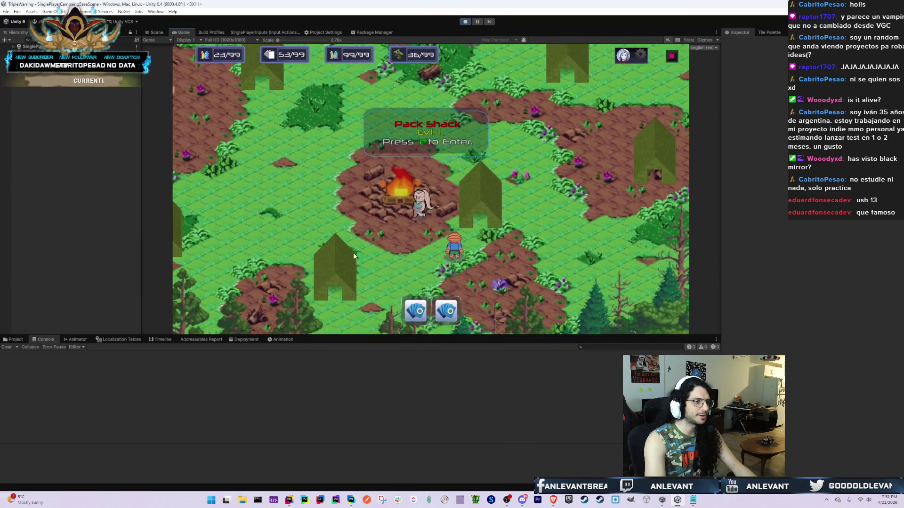
pyautogui.hotkey('w', 'd')
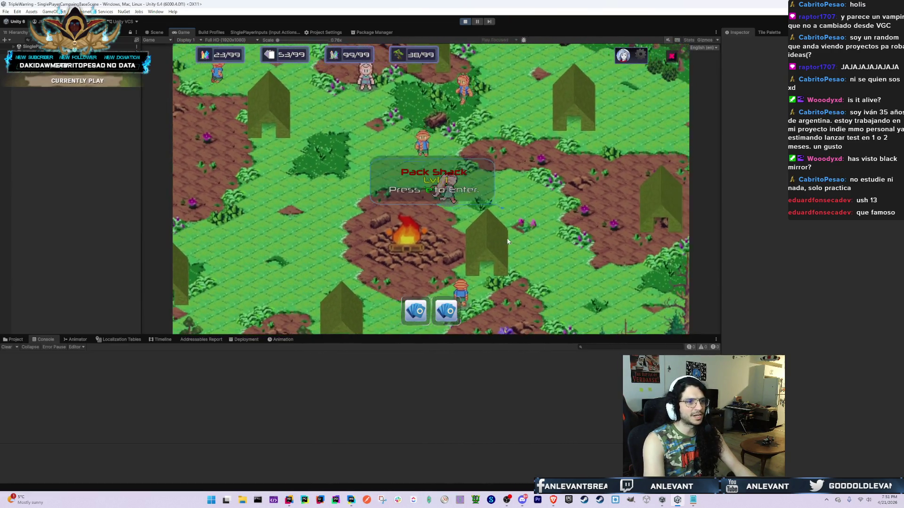
pyautogui.press('e')
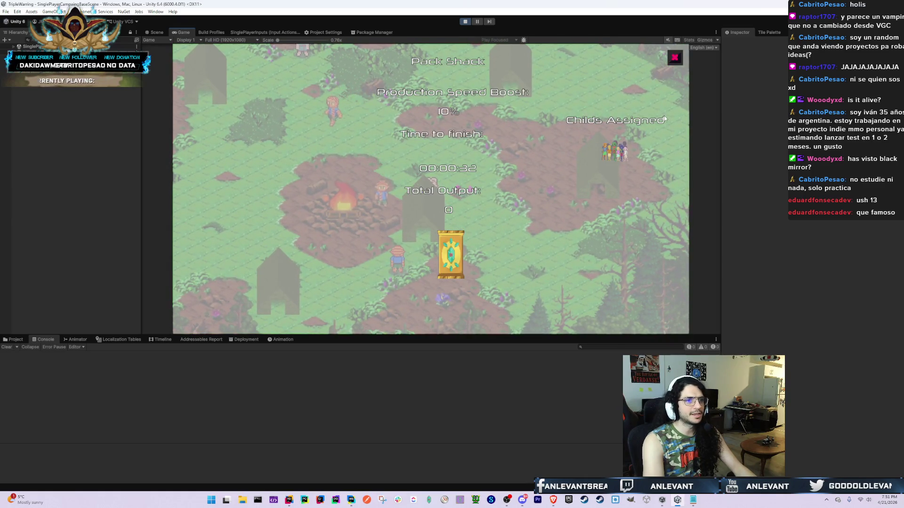
pyautogui.hotkey('alt', 'Tab')
pyautogui.hotkey('alt', 'Tab')
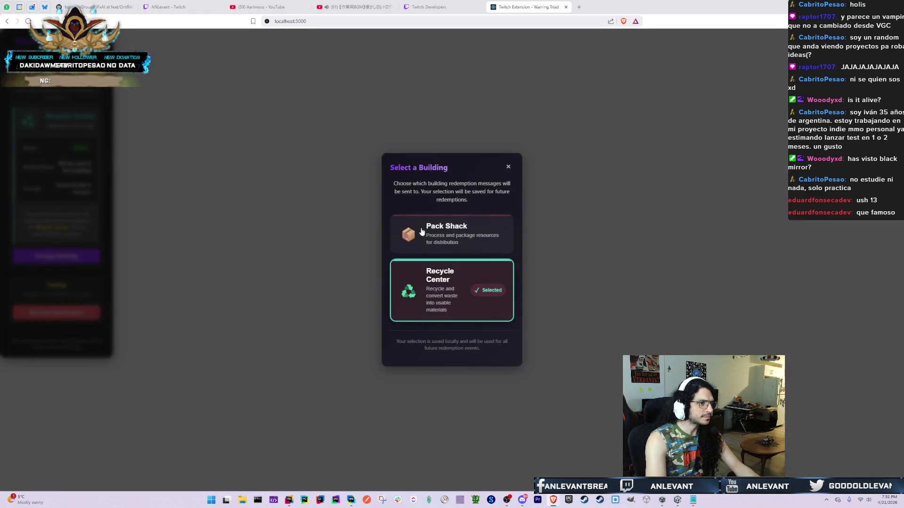
# - Pick Pack Shack as the redemption target, then switch it back to Recycle Center
pyautogui.click(449, 238)
pyautogui.click(94, 260)
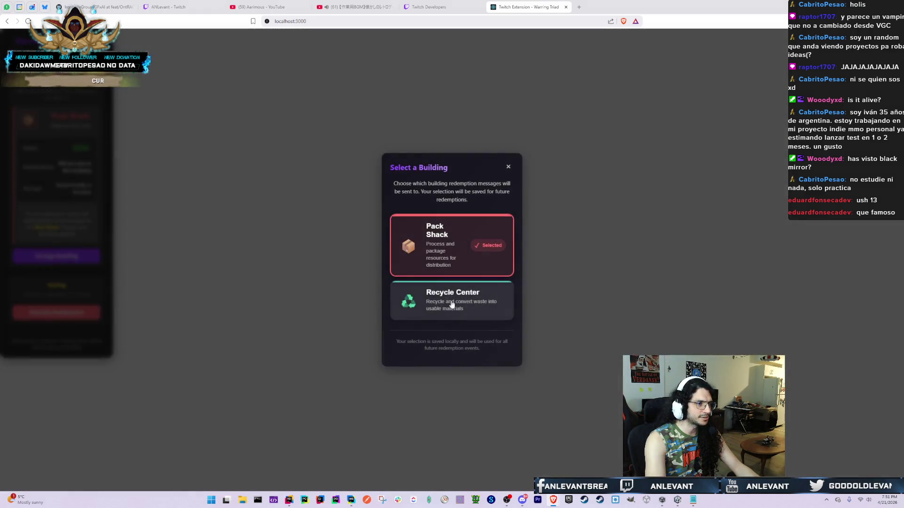
pyautogui.click(450, 298)
pyautogui.hotkey('alt', 'Tab')
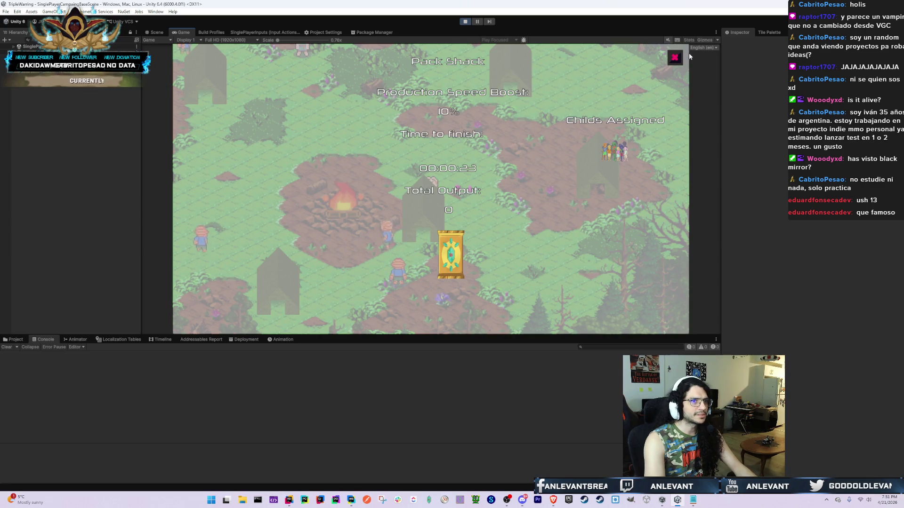
# - Close the Pack Shack panel and walk to the Recycle House to open its production panel
pyautogui.click(674, 57)
pyautogui.press('a')
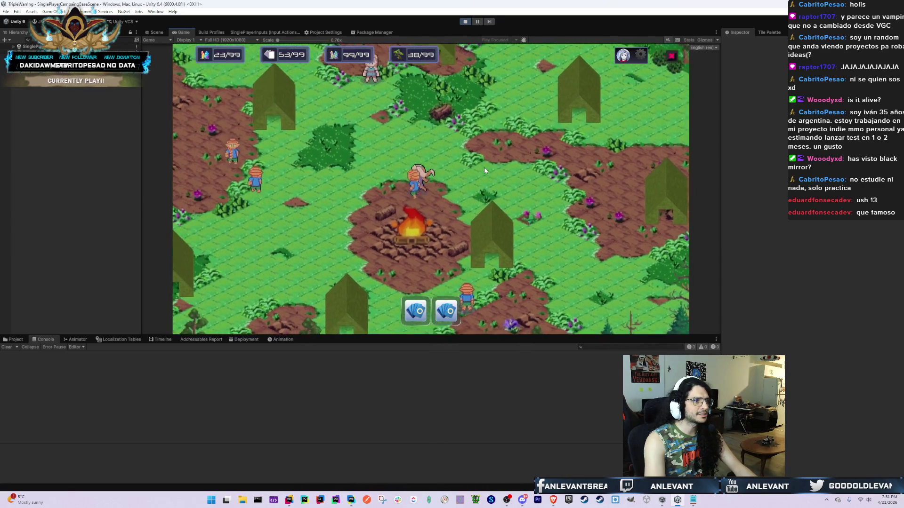
pyautogui.press('w')
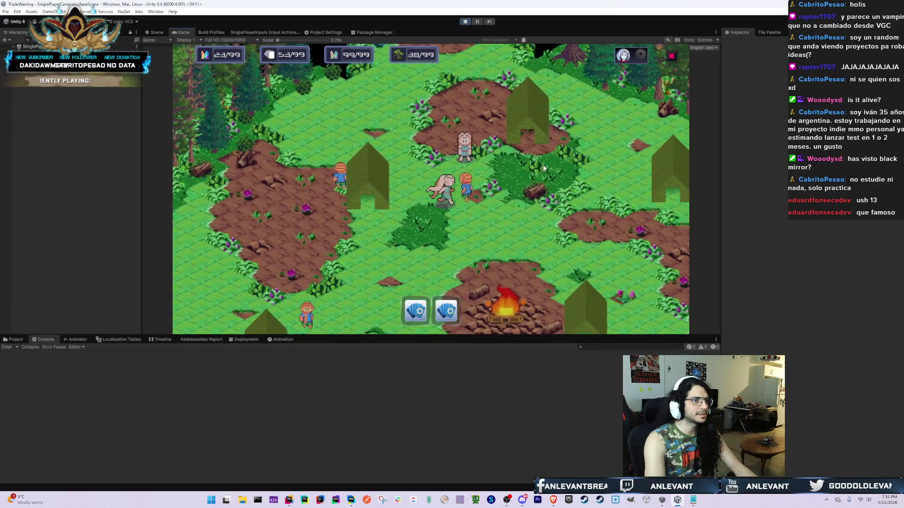
pyautogui.press('e')
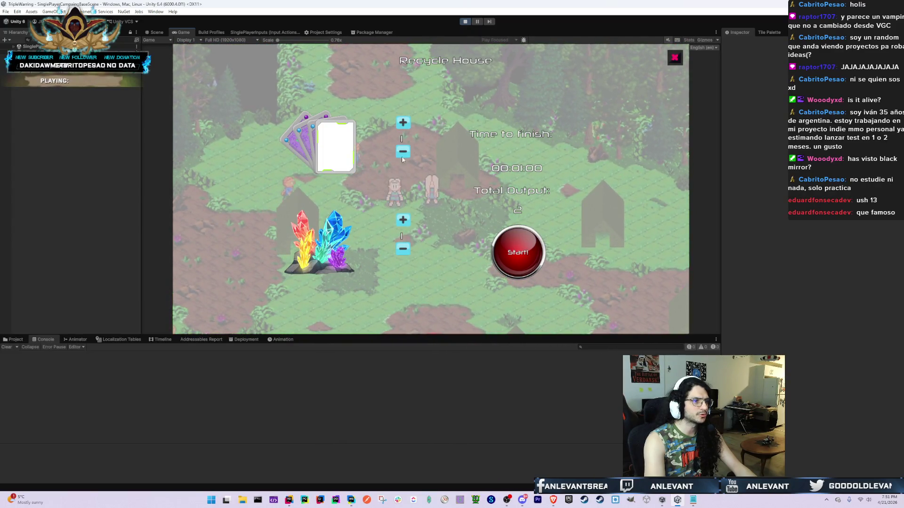
# - Toggle the extension's target to Pack Shack and back to Recycle Center again
pyautogui.hotkey('alt', 'Tab')
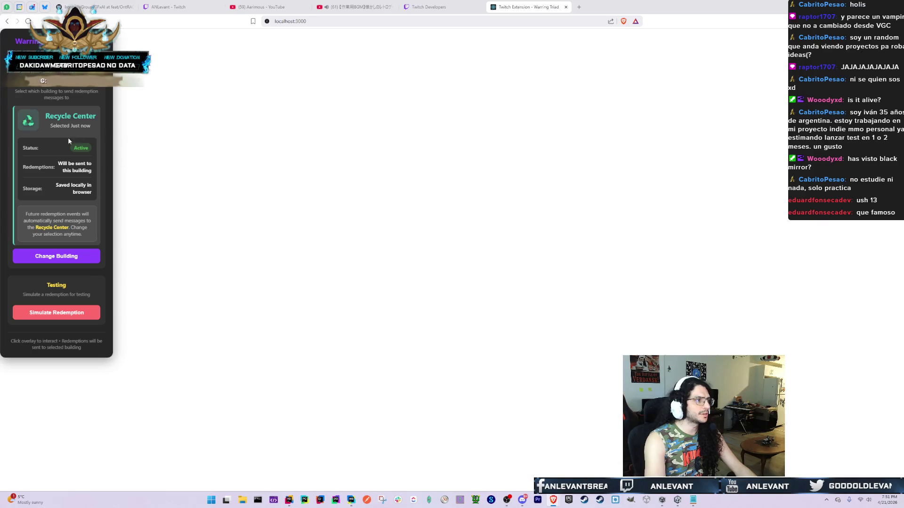
pyautogui.click(66, 257)
pyautogui.click(453, 240)
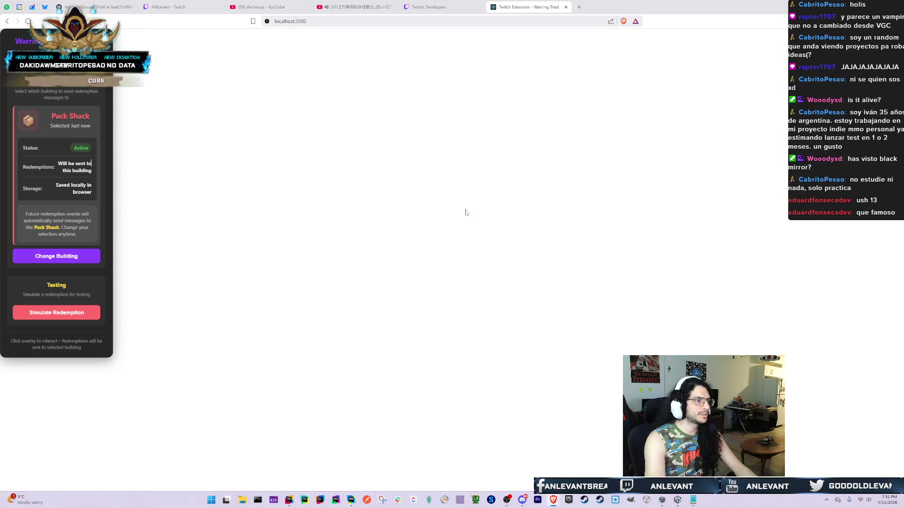
pyautogui.click(57, 257)
pyautogui.click(452, 302)
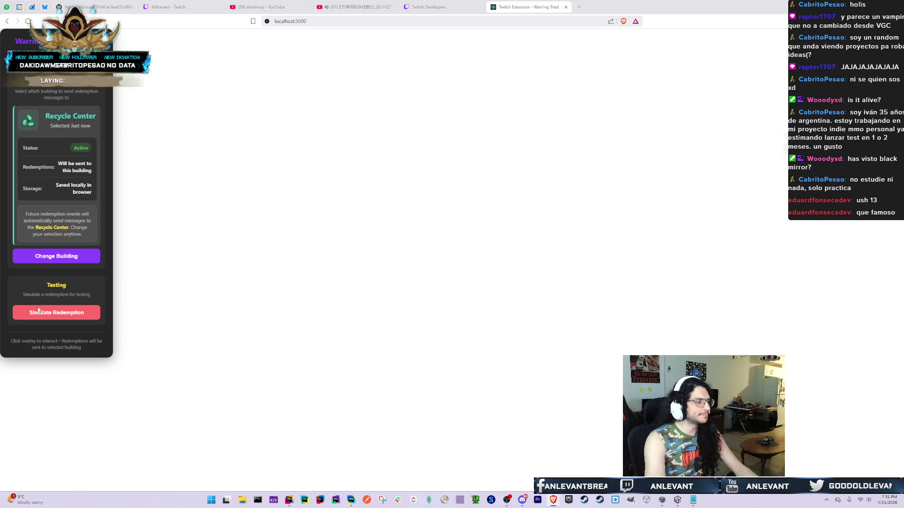
pyautogui.hotkey('alt', 'Tab')
pyautogui.hotkey('alt', 'Tab')
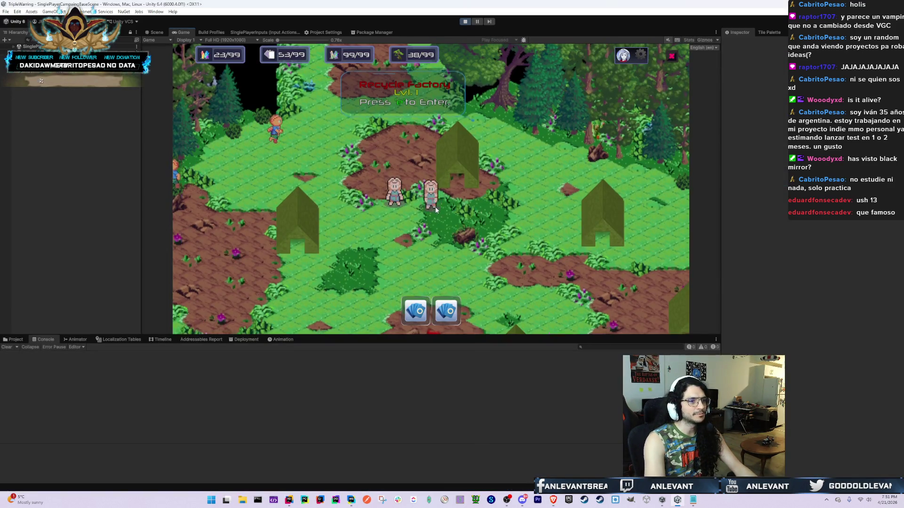
# - Visit the Recycle House, then walk to the Pack Shack and buy a Bronze Pack
pyautogui.press('e')
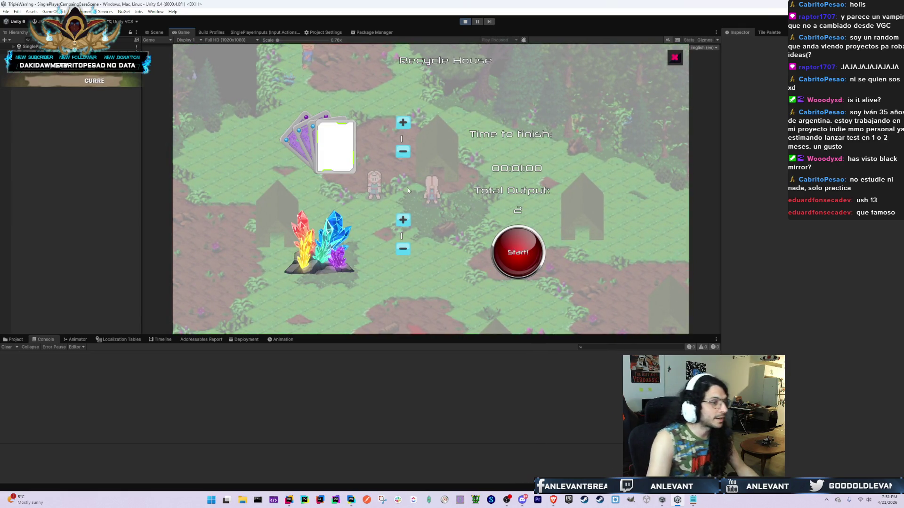
pyautogui.press('Escape')
pyautogui.press('s')
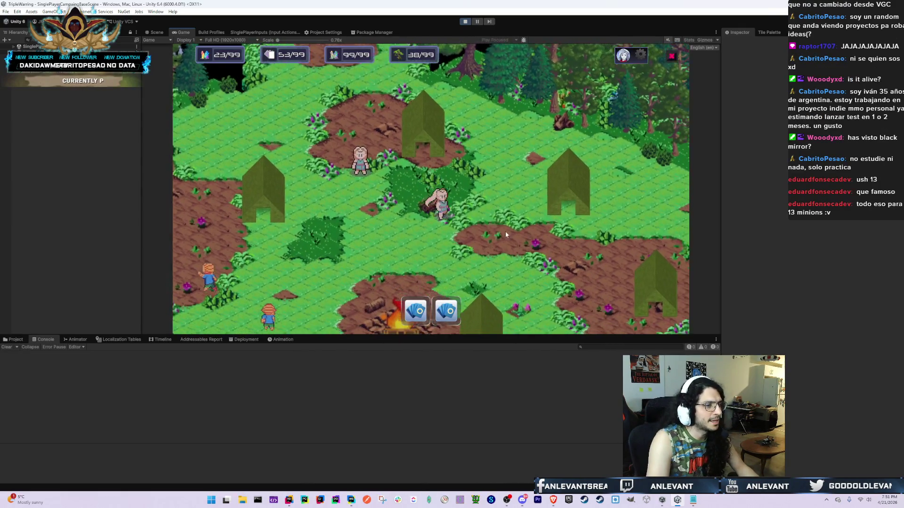
pyautogui.press('e')
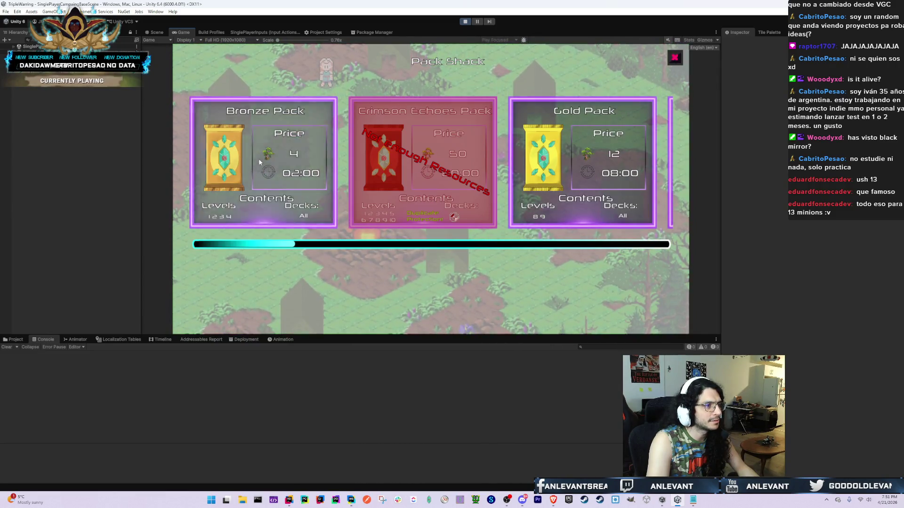
pyautogui.click(263, 160)
pyautogui.click(483, 236)
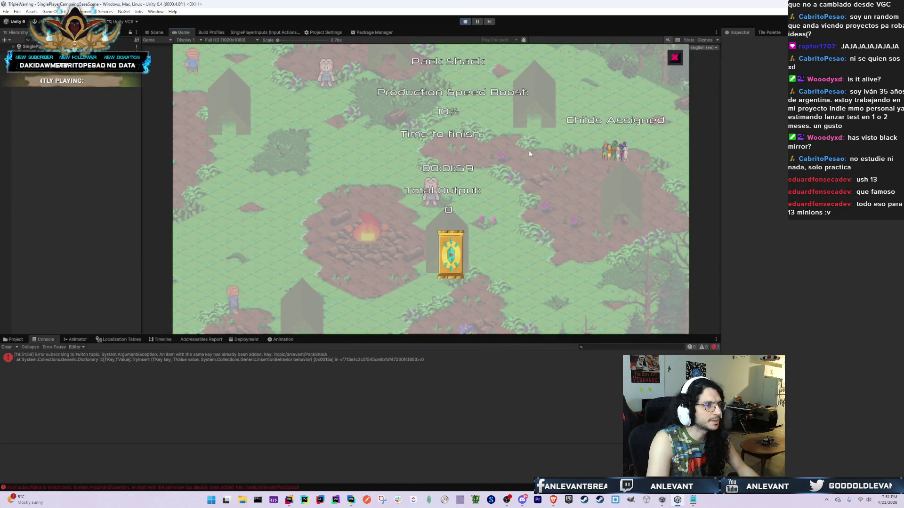
# - Reopen the Pack Shack to check its production timer and clear the console error
pyautogui.press('Escape')
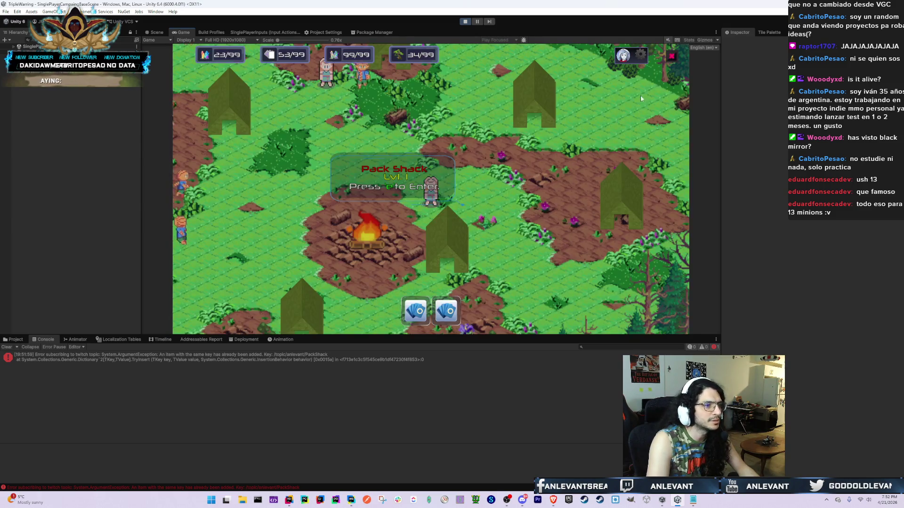
pyautogui.press('e')
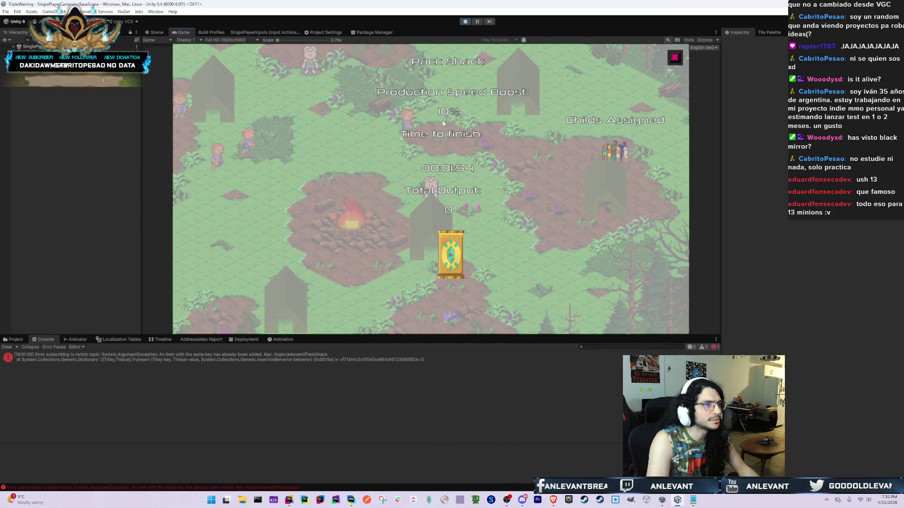
pyautogui.click(7, 347)
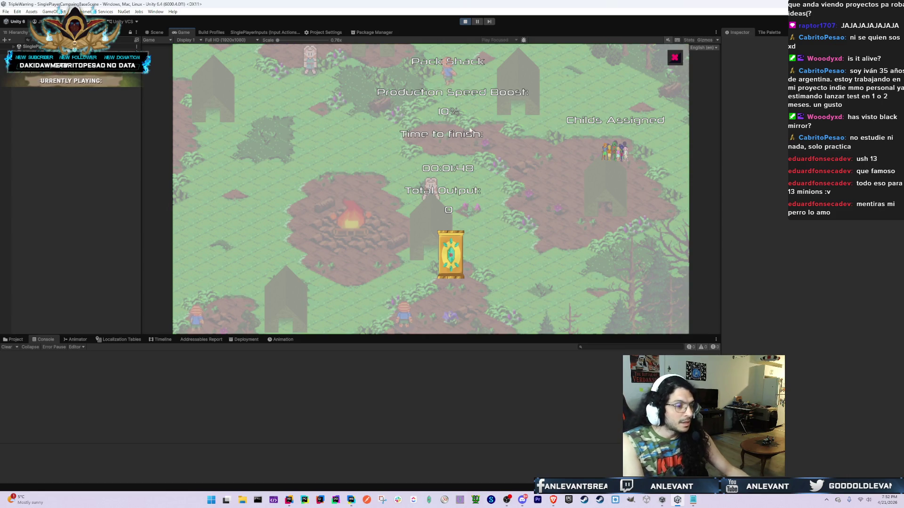
pyautogui.hotkey('alt', 'Tab')
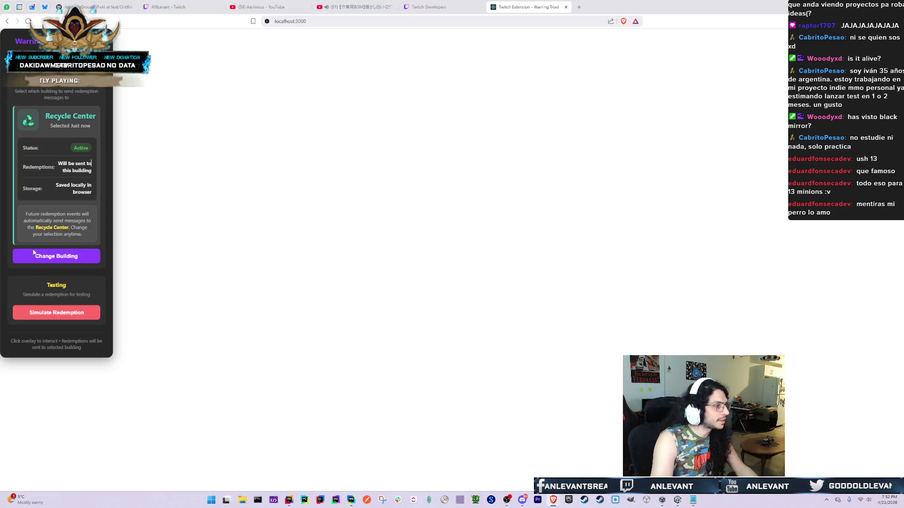
# - Make Pack Shack the target building and simulate a redemption, checking the game for its effect
pyautogui.click(36, 257)
pyautogui.click(466, 221)
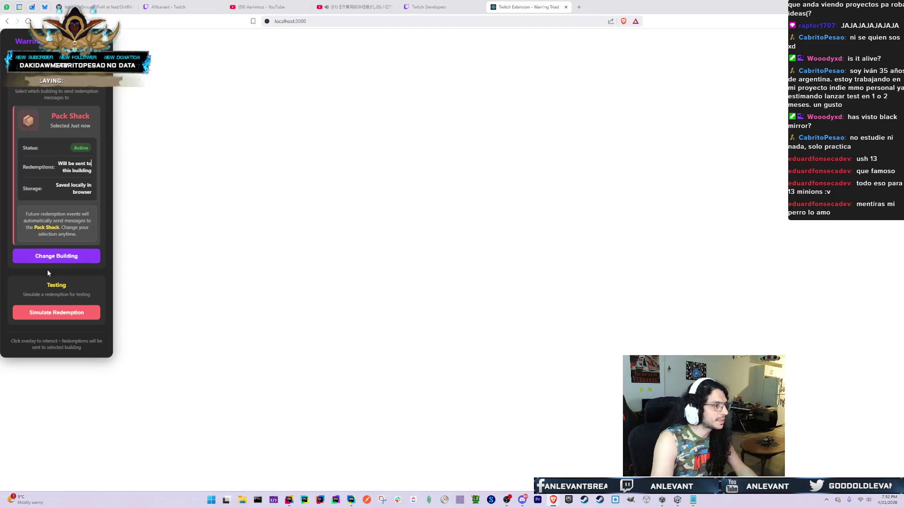
pyautogui.click(63, 312)
pyautogui.hotkey('alt', 'Tab')
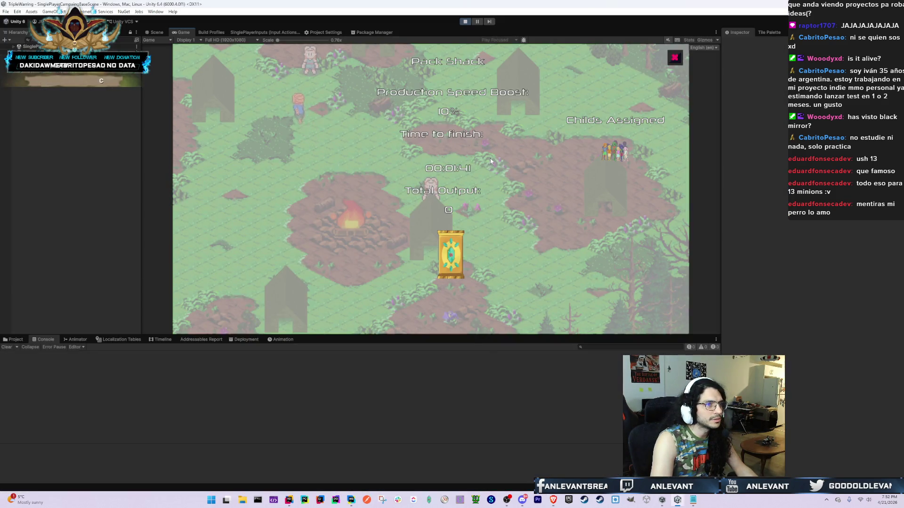
pyautogui.hotkey('alt', 'Tab')
# - Open the DevTools console, clear it, and simulate another redemption while watching the log
pyautogui.press('F12')
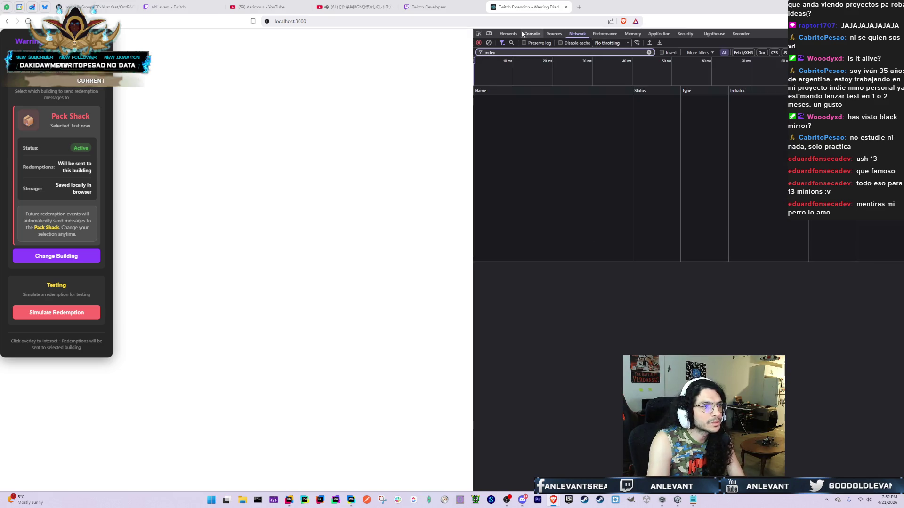
pyautogui.click(532, 34)
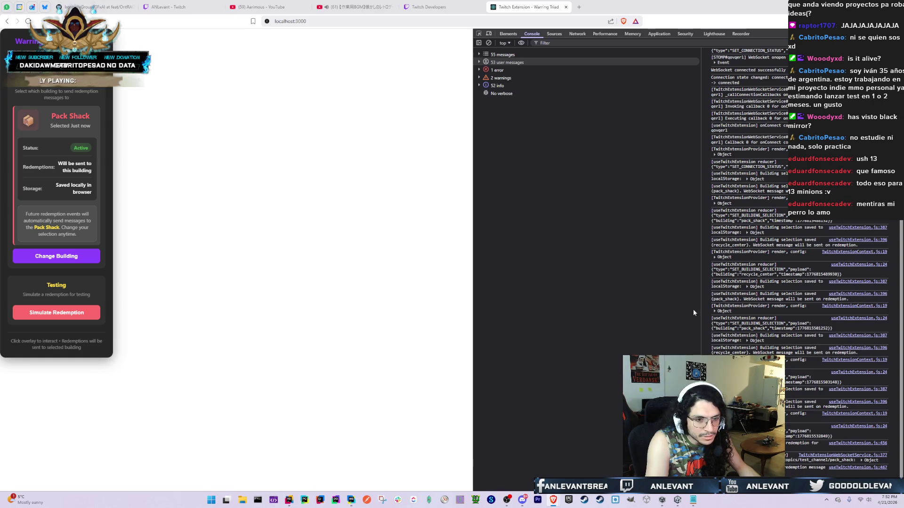
pyautogui.click(488, 43)
pyautogui.click(70, 314)
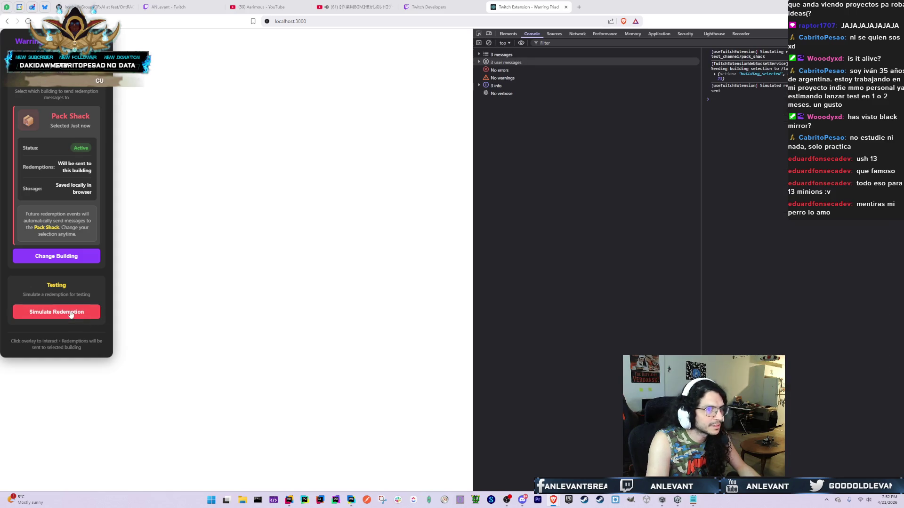
pyautogui.hotkey('alt', 'Tab')
pyautogui.hotkey('alt', 'Tab')
pyautogui.hotkey('alt', 'Tab')
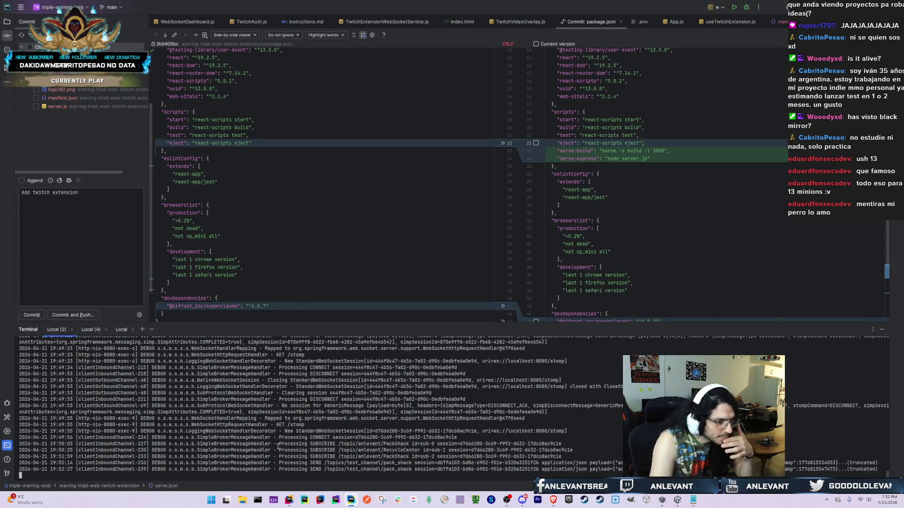
pyautogui.hotkey('alt', 'Tab')
pyautogui.hotkey('alt', 'Tab')
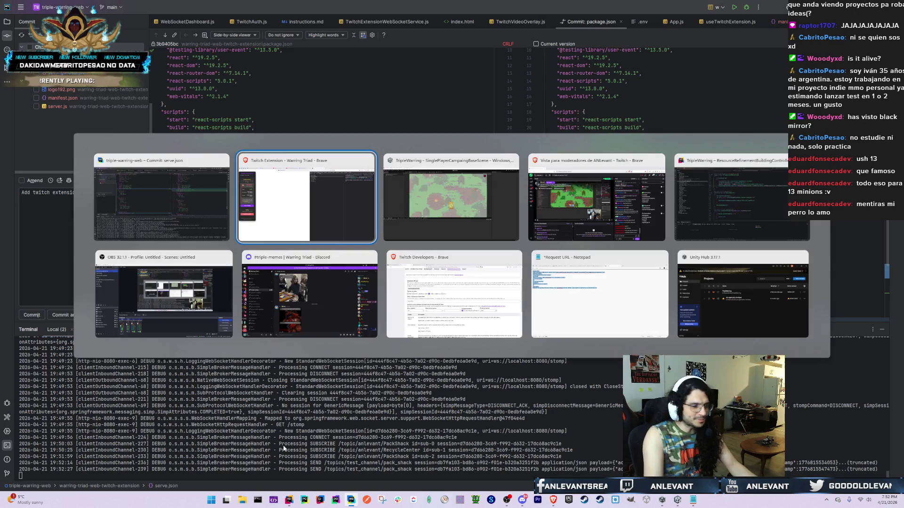
pyautogui.hotkey('alt', 'Tab')
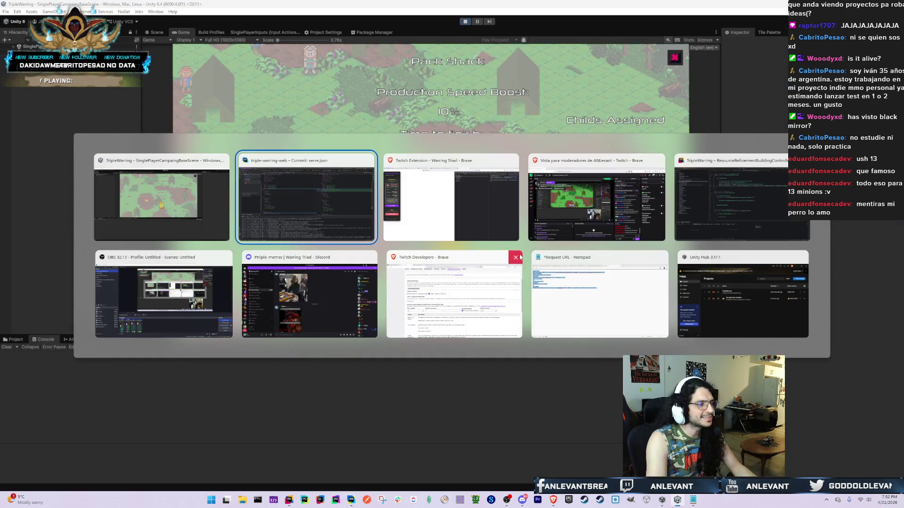
pyautogui.click(739, 201)
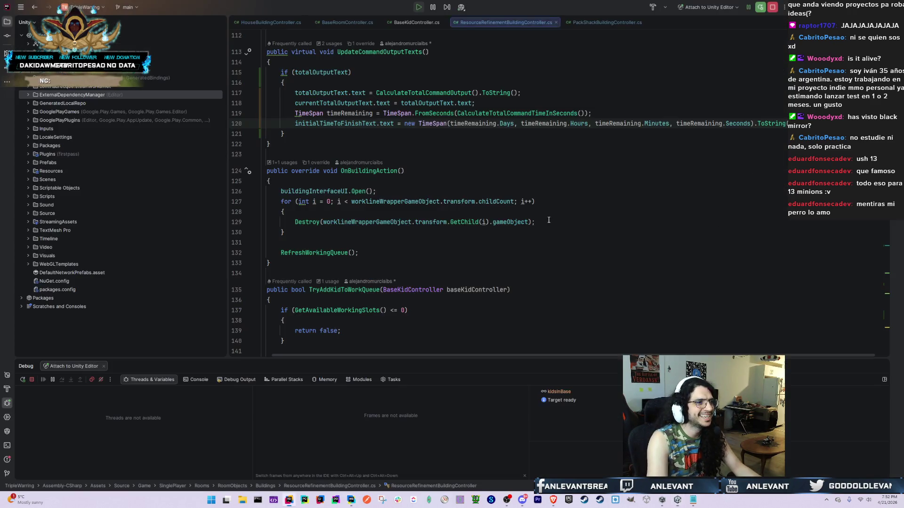
# - Check the game and extension console, then select the channel name and subscription topics in the server log
pyautogui.hotkey('alt', 'Tab')
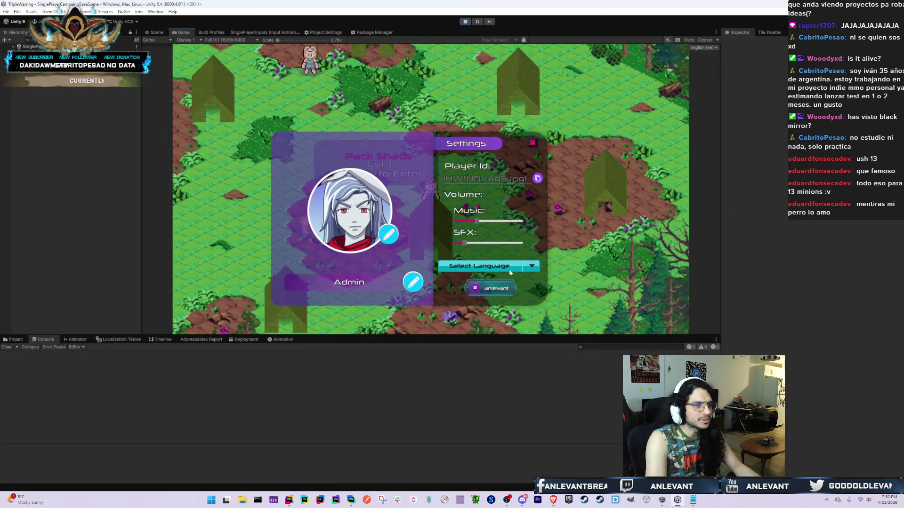
pyautogui.hotkey('alt', 'Tab')
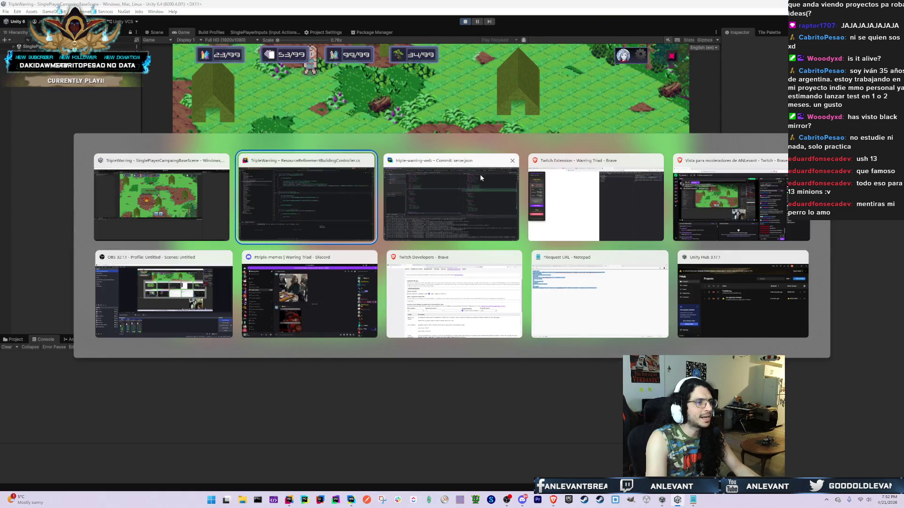
pyautogui.click(480, 178)
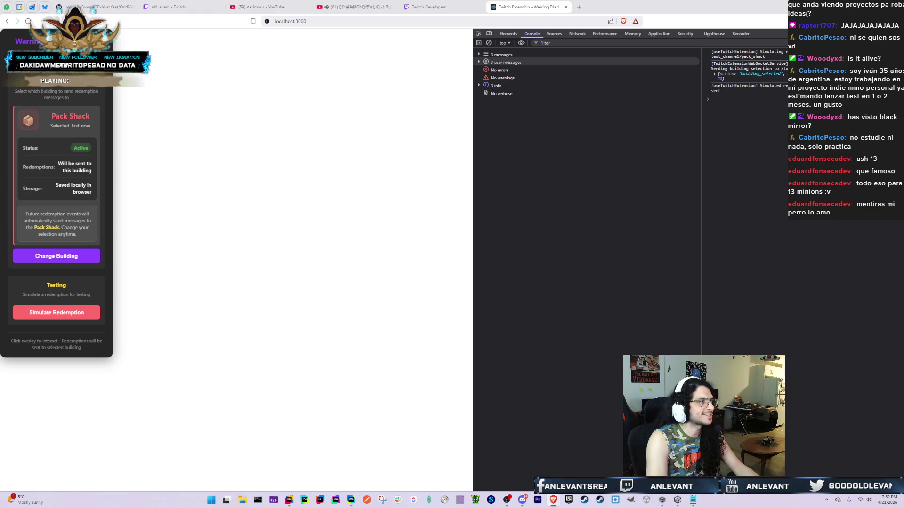
pyautogui.hotkey('alt', 'Tab')
pyautogui.press('Tab')
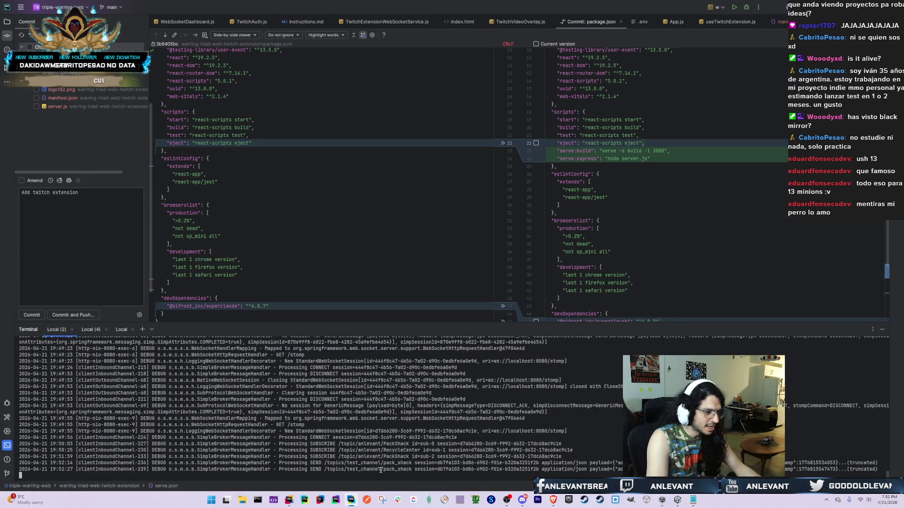
pyautogui.moveTo(381, 470); pyautogui.dragTo(354, 471)
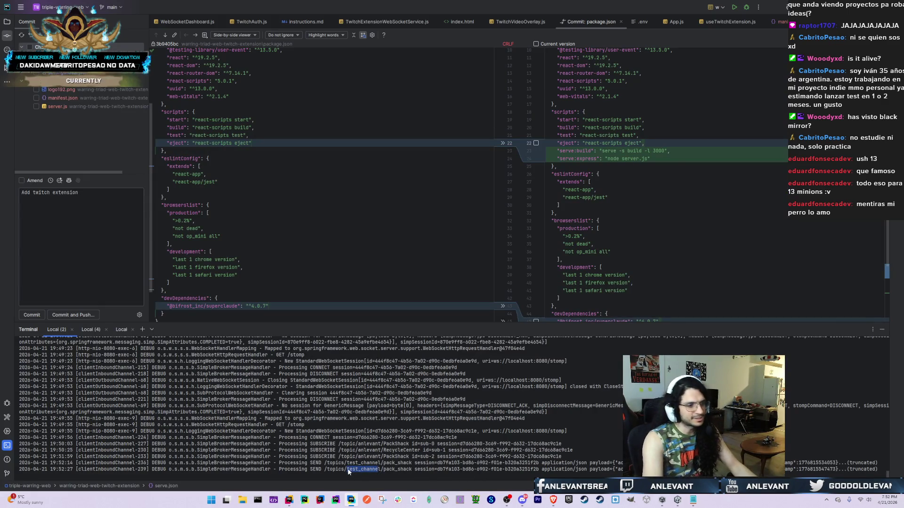
pyautogui.moveTo(375, 456); pyautogui.dragTo(349, 451)
# - Bring up ResourceRefinementBuildingController.cs, open the game project terminal, then the Claude Code session terminal
pyautogui.hotkey('alt', 'Tab')
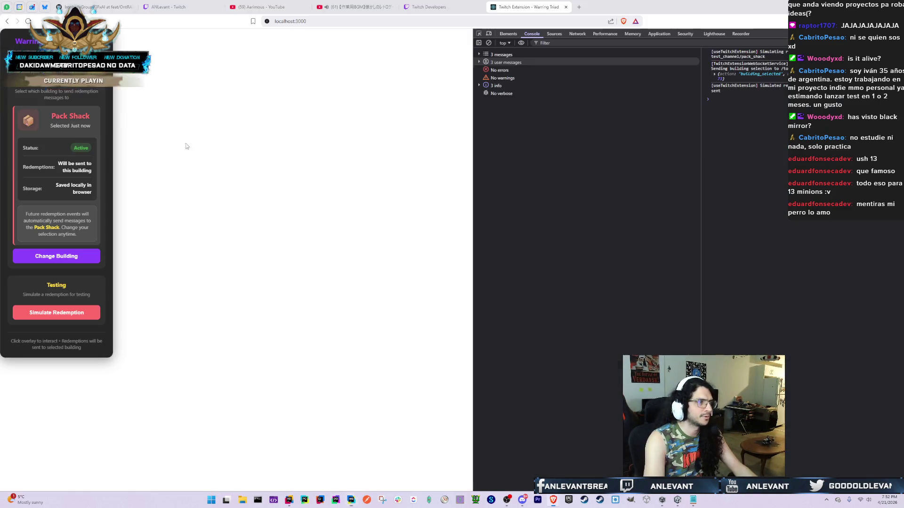
pyautogui.hotkey('alt', 'Tab')
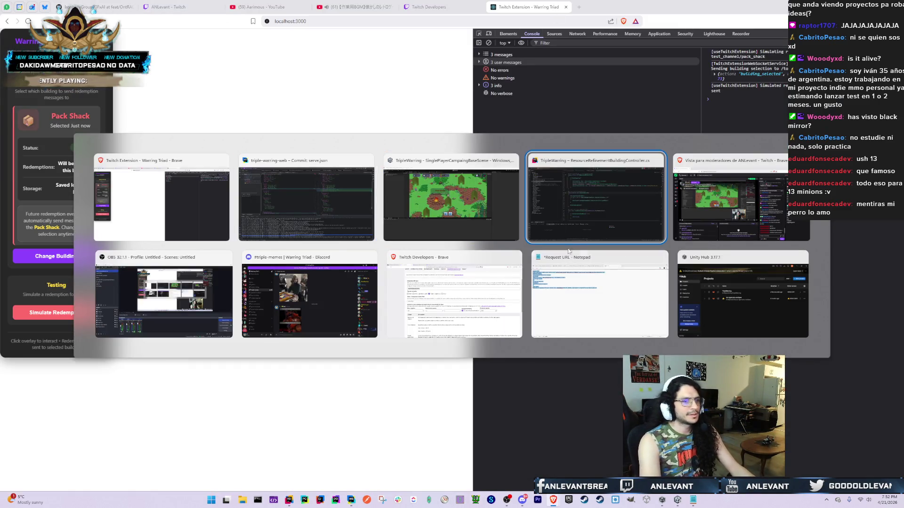
pyautogui.click(575, 227)
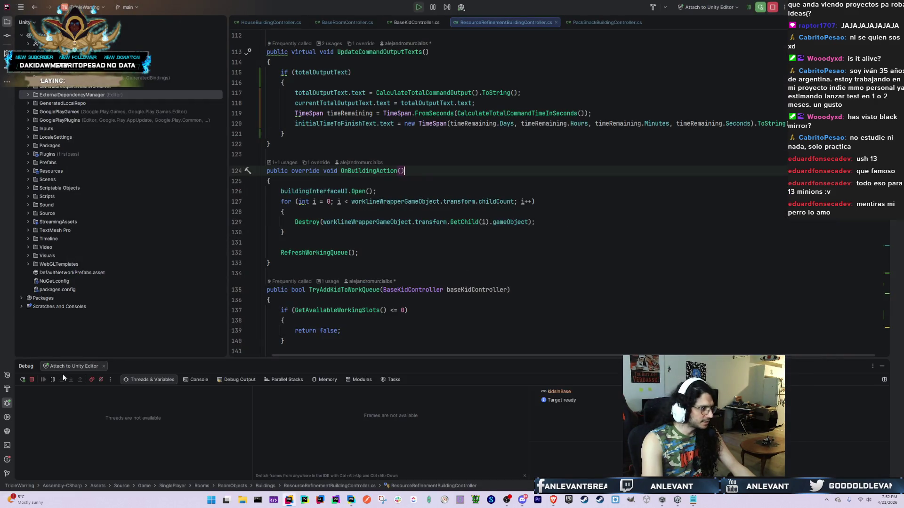
pyautogui.click(5, 444)
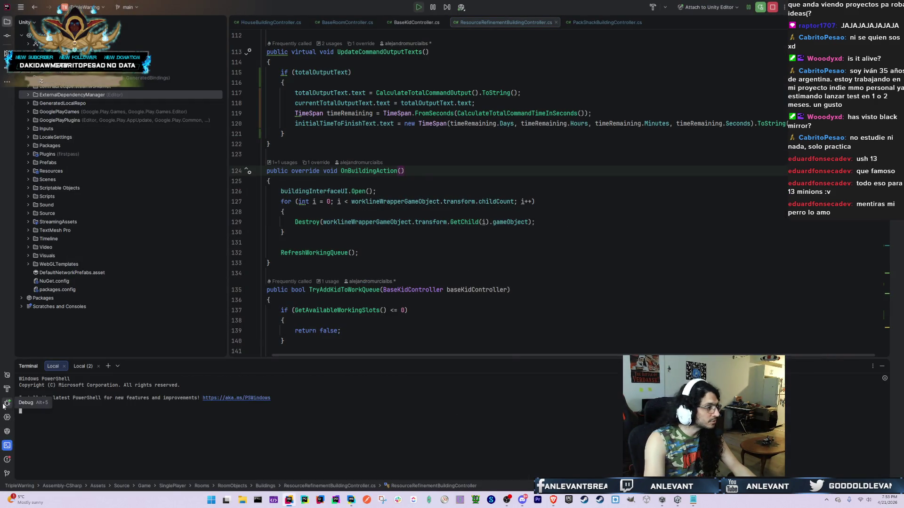
pyautogui.hotkey('alt', 'Tab')
pyautogui.click(502, 201)
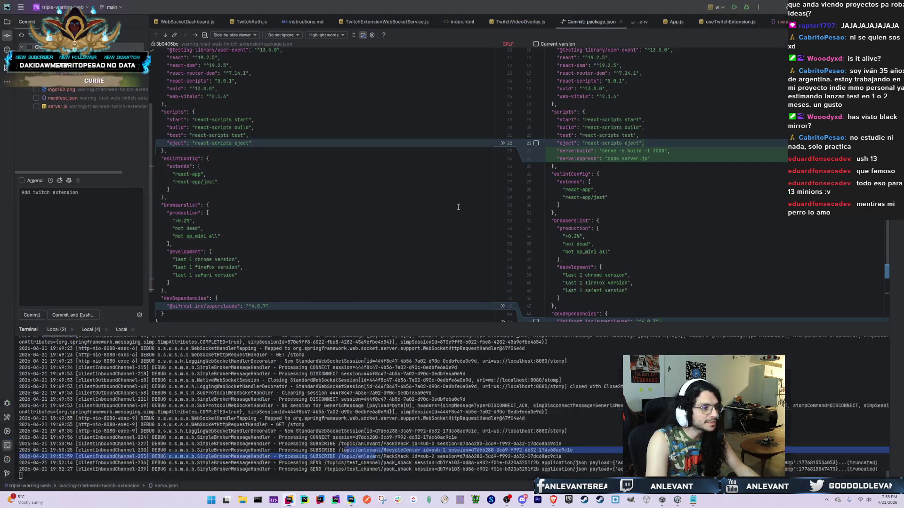
pyautogui.click(121, 329)
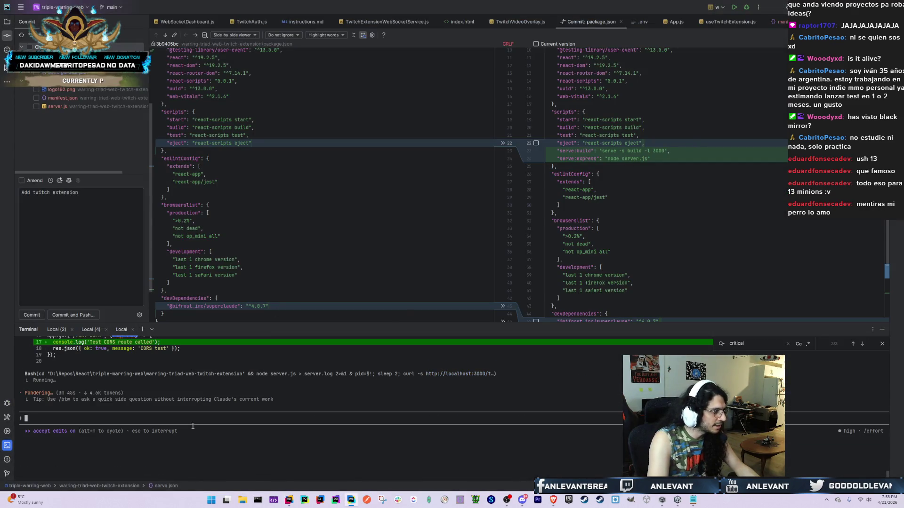
# - Select the localhost:3000 page address, then stop the extension server in triple-warring-web
pyautogui.hotkey('alt', 'Tab')
pyautogui.click(478, 208)
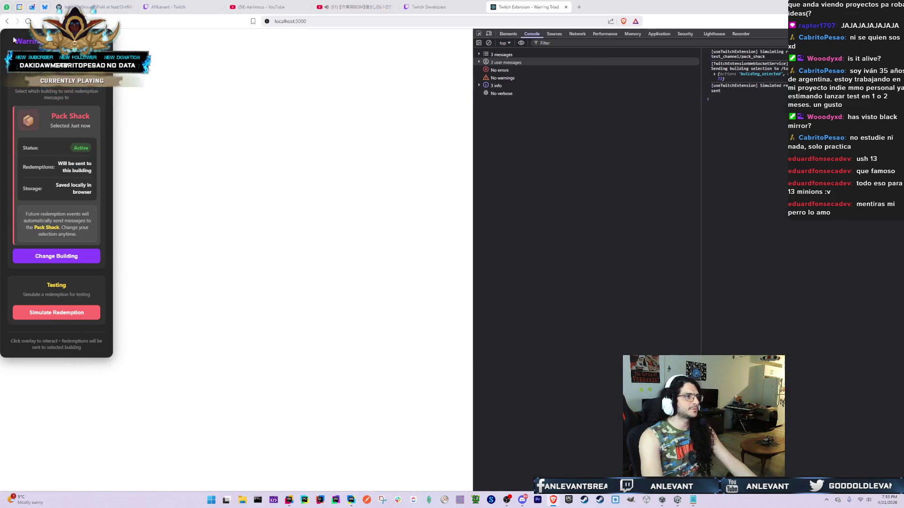
pyautogui.hotkey('ctrl', 'l')
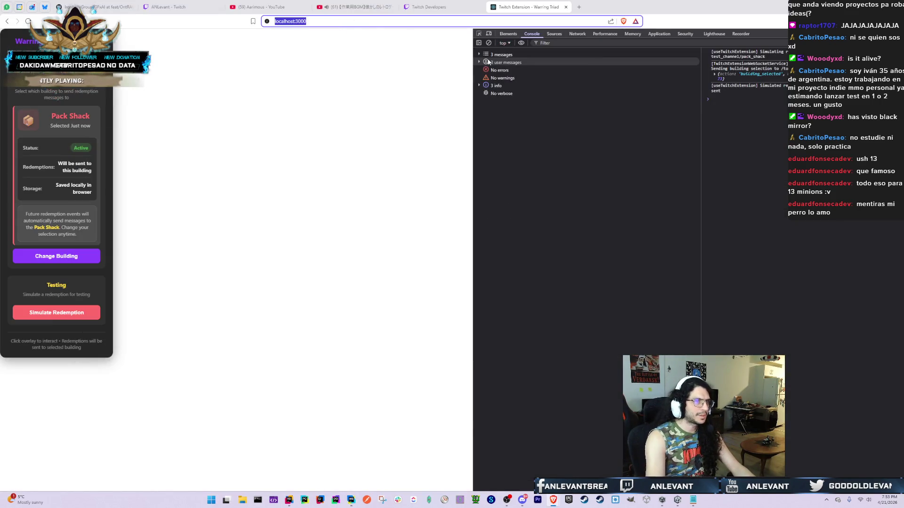
pyautogui.hotkey('alt', 'Tab')
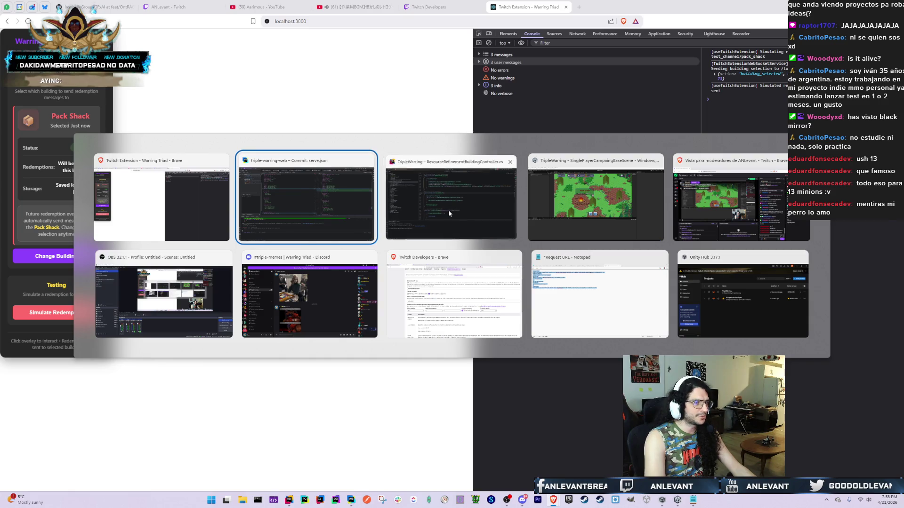
pyautogui.click(448, 210)
pyautogui.hotkey('alt', 'Tab')
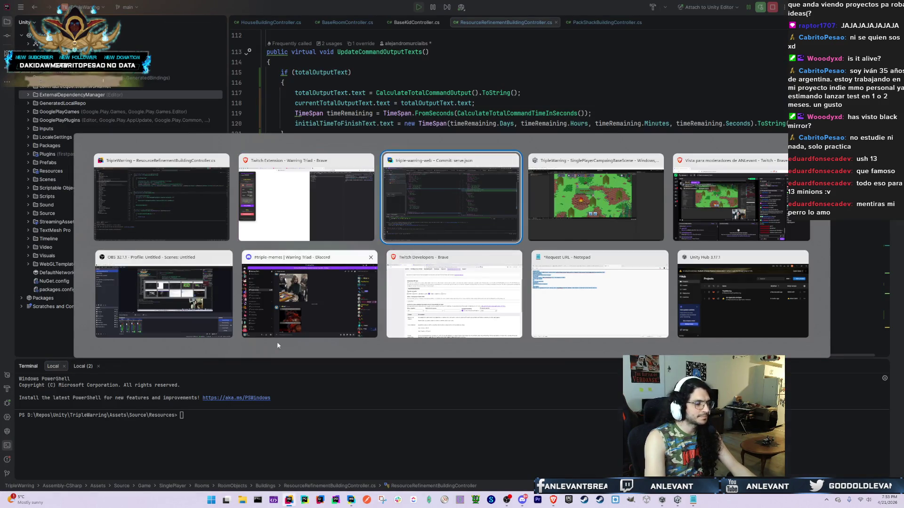
pyautogui.click(422, 235)
pyautogui.hotkey('ctrl', 'c')
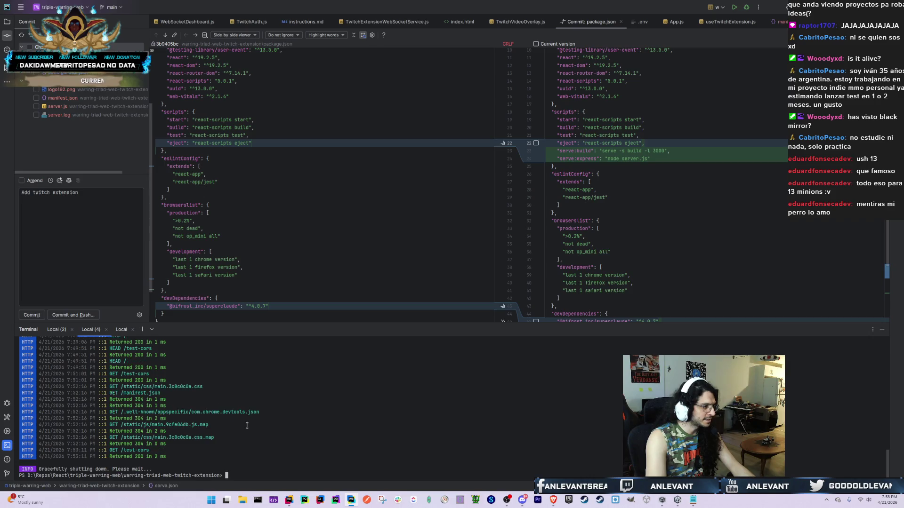
# - Clear the terminal, open a new terminal session, and cd into the web dashboard folder
pyautogui.hotkey('ctrl', 'l')
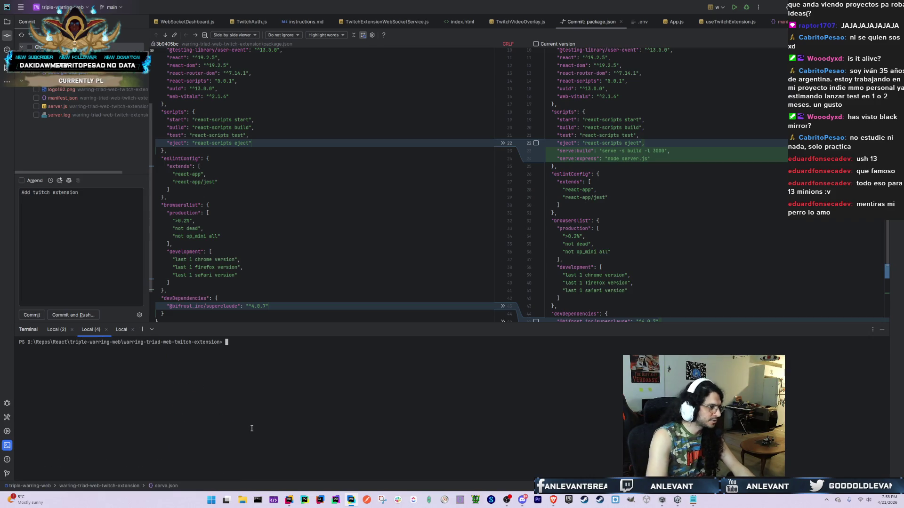
pyautogui.click(142, 329)
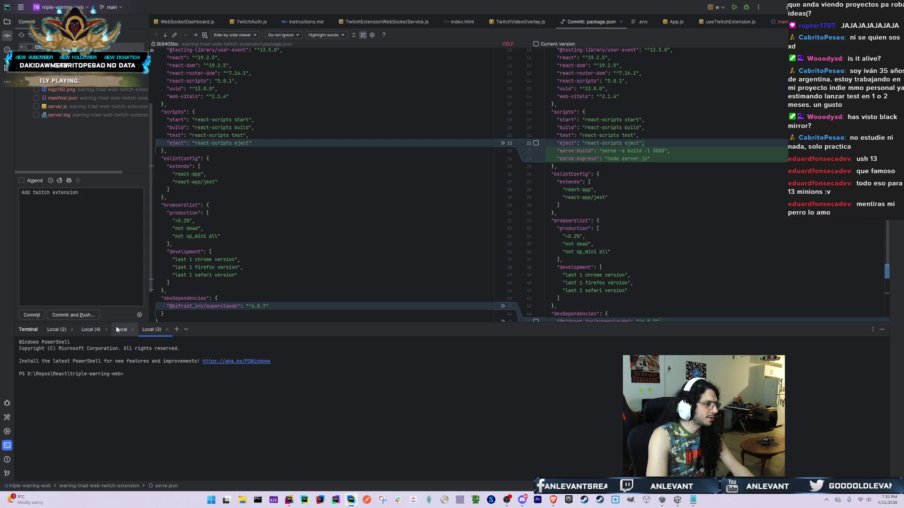
pyautogui.write('ct\\t')
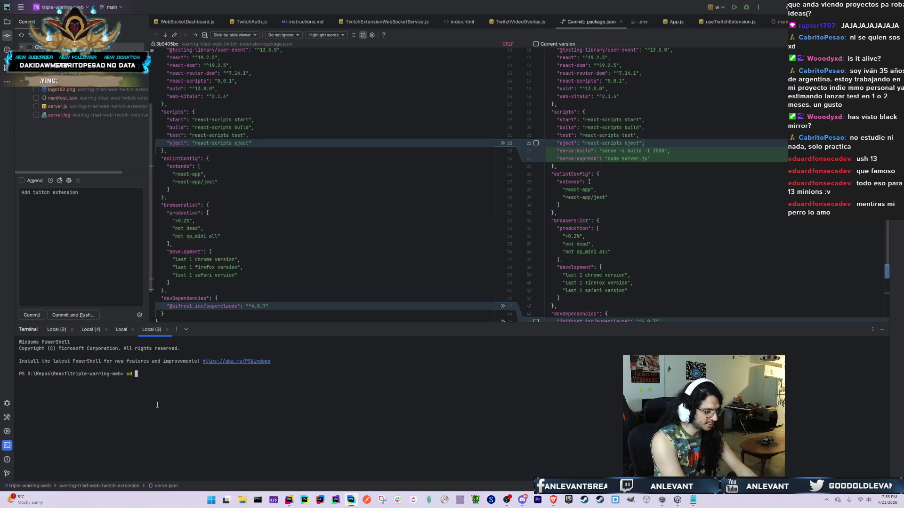
pyautogui.write('r')
pyautogui.press('Tab')
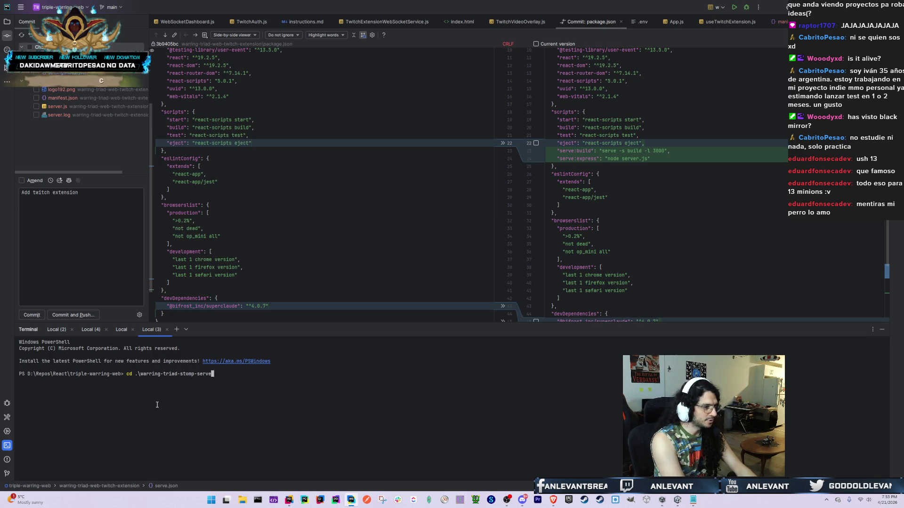
pyautogui.press('BackSpace')
pyautogui.press('BackSpace')
pyautogui.press('BackSpace')
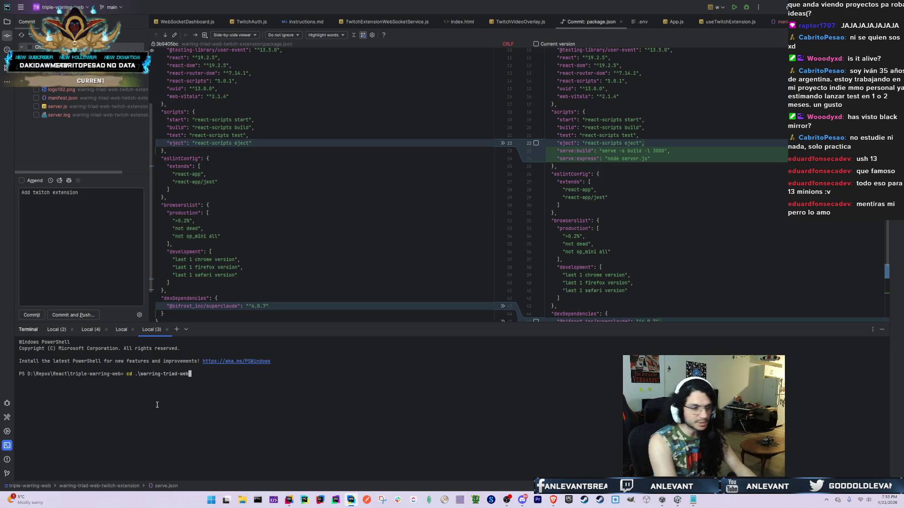
pyautogui.press('Tab')
pyautogui.press('Return')
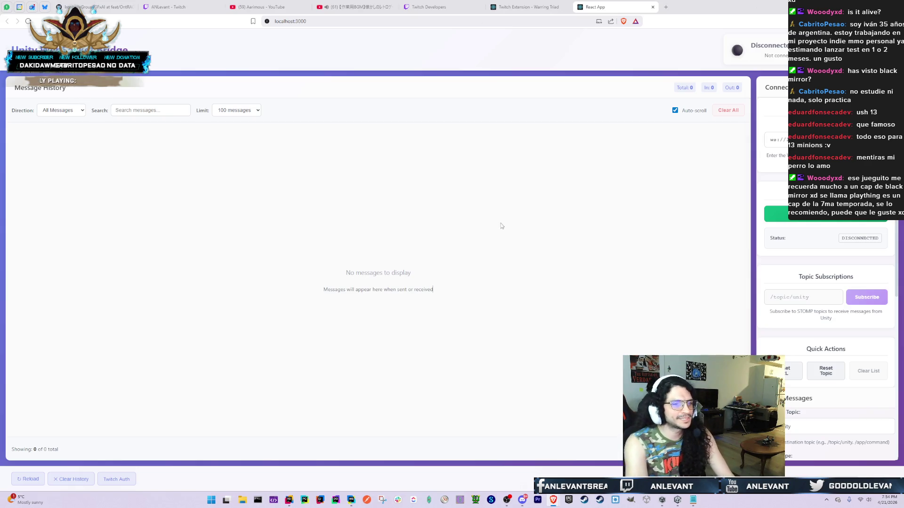
# - Open DevTools, clear the console, and connect the dashboard to the localhost:8080 WebSocket server
pyautogui.press('F12')
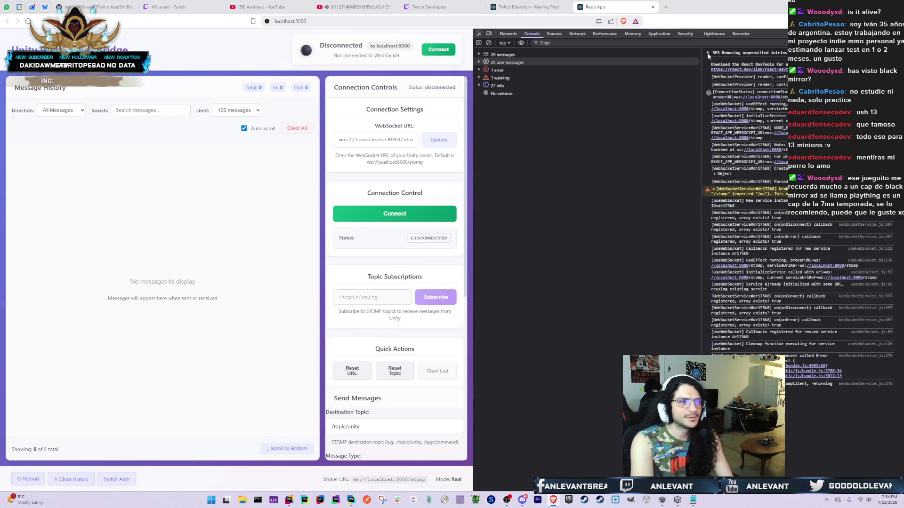
pyautogui.click(489, 42)
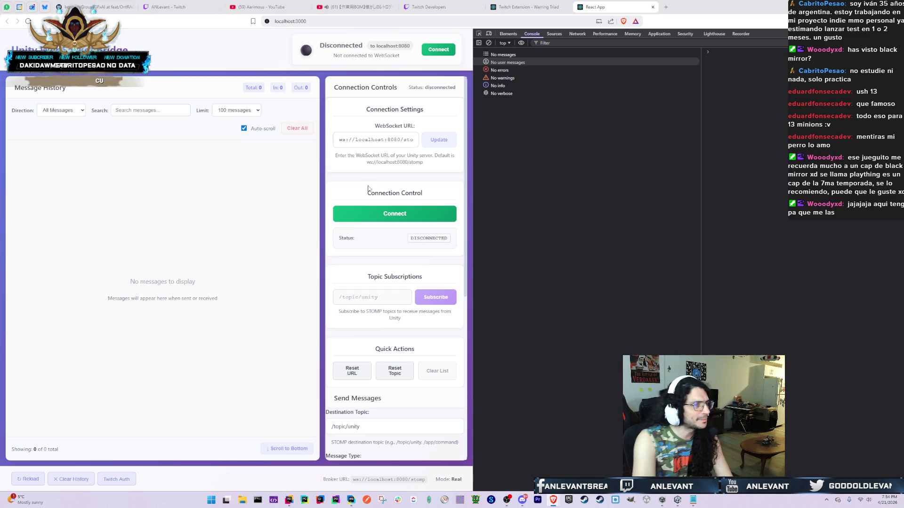
pyautogui.click(388, 213)
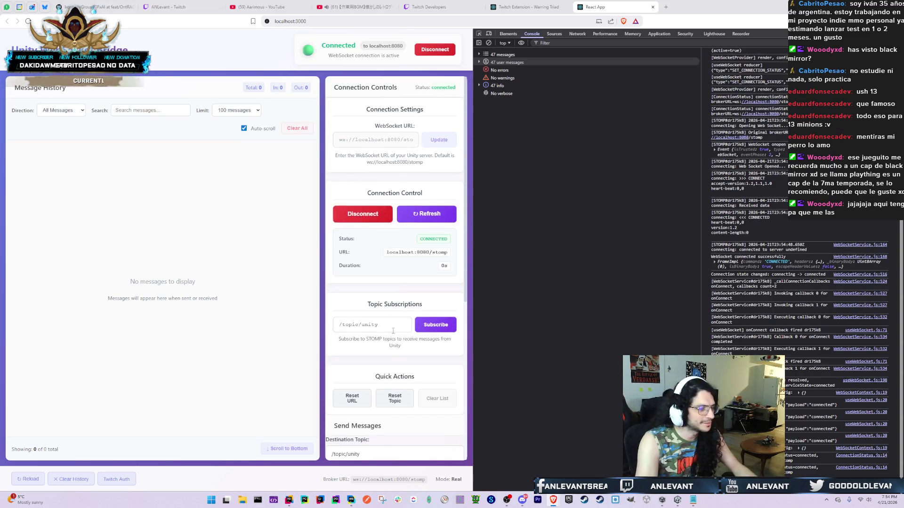
pyautogui.scroll(-2, 393, 331)
# - Copy the RecycleCenter topic path from the Spring server log in Rider's terminal
pyautogui.hotkey('alt', 'Tab')
pyautogui.hotkey('alt', 'Tab')
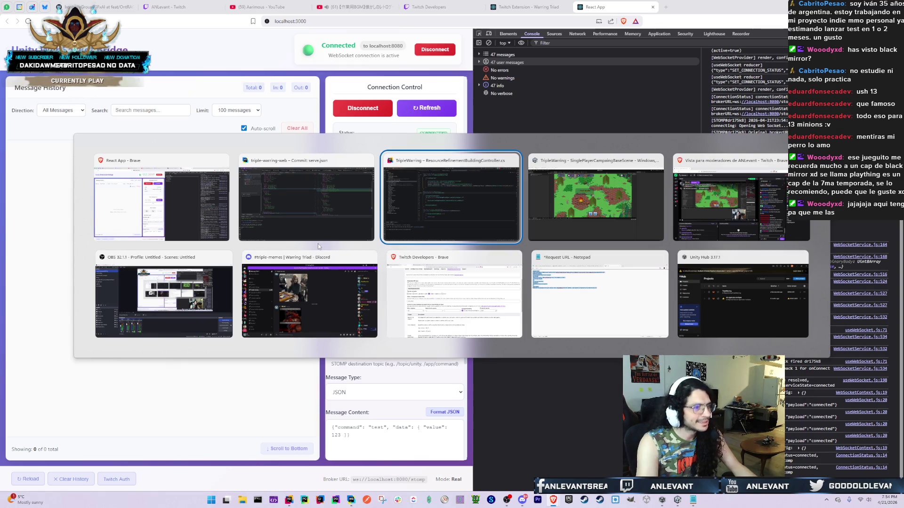
pyautogui.click(341, 213)
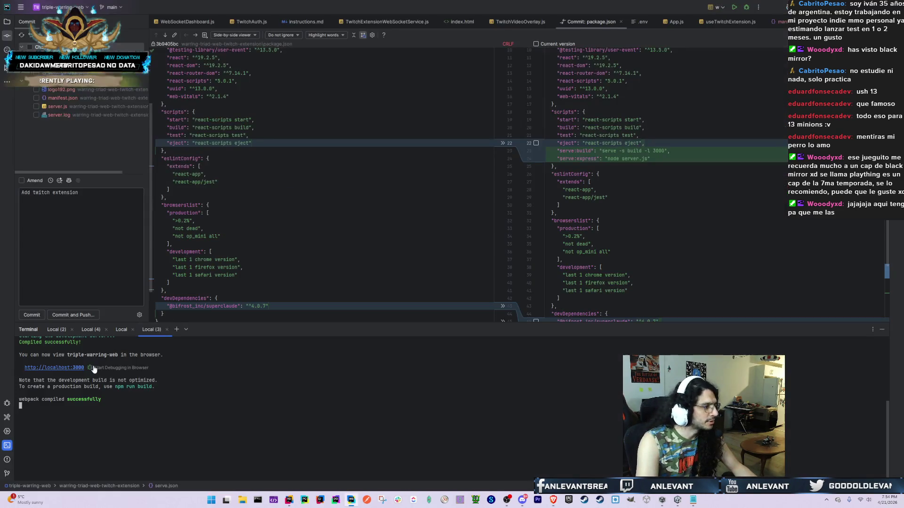
pyautogui.click(57, 330)
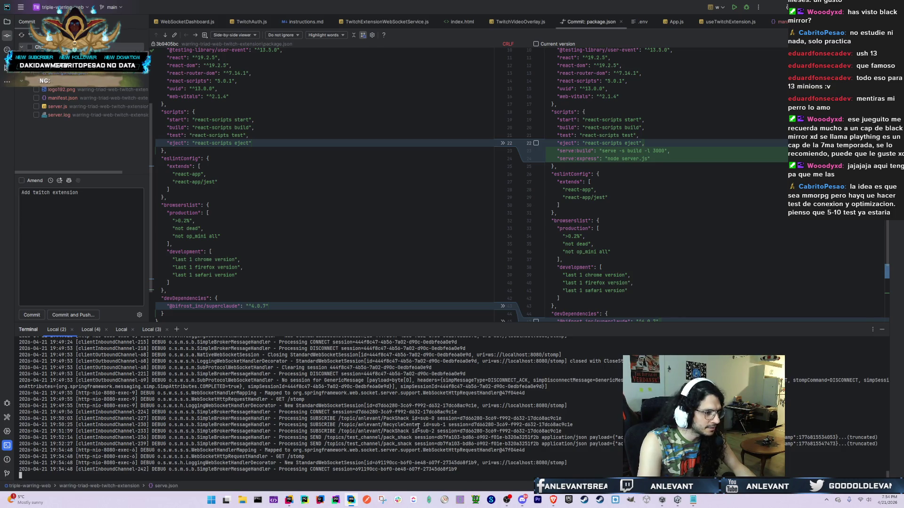
pyautogui.moveTo(418, 426)
pyautogui.mouseDown()
pyautogui.moveTo(340, 419)
pyautogui.moveTo(341, 426)
pyautogui.mouseUp()
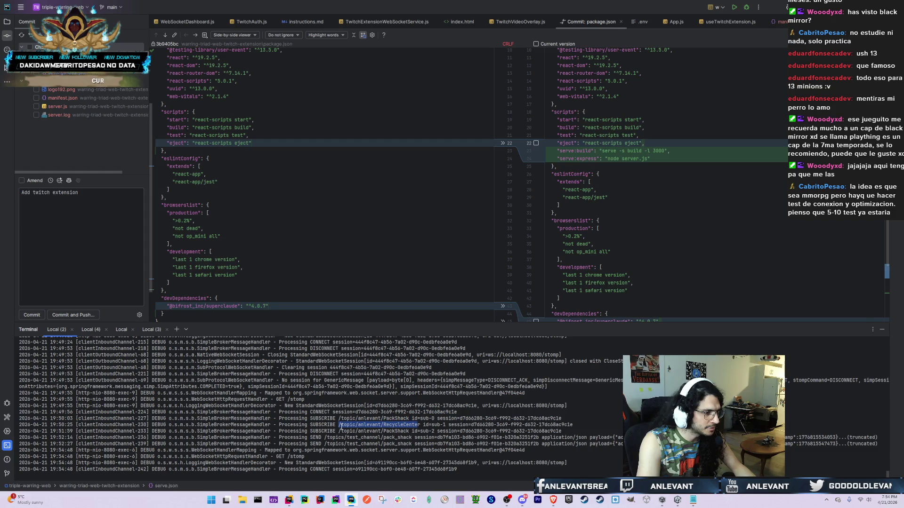
pyautogui.rightClick(357, 429)
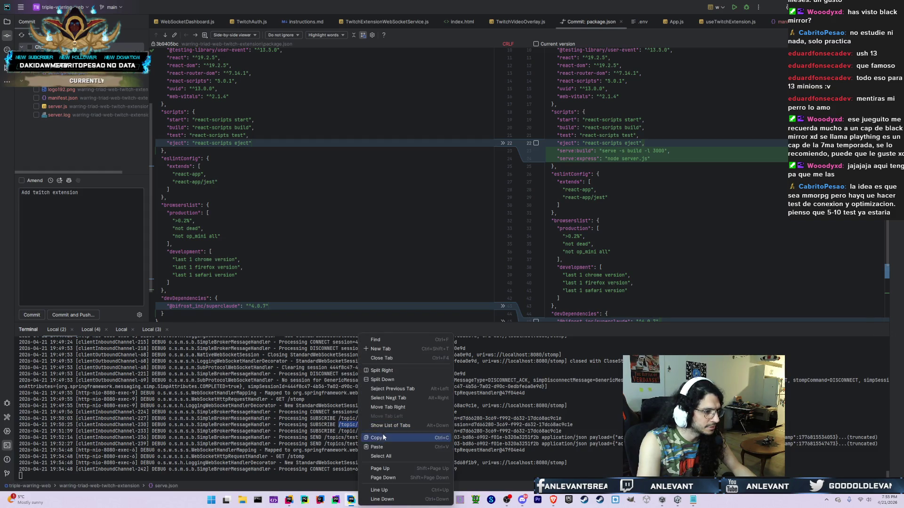
pyautogui.click(377, 437)
pyautogui.hotkey('alt', 'Tab')
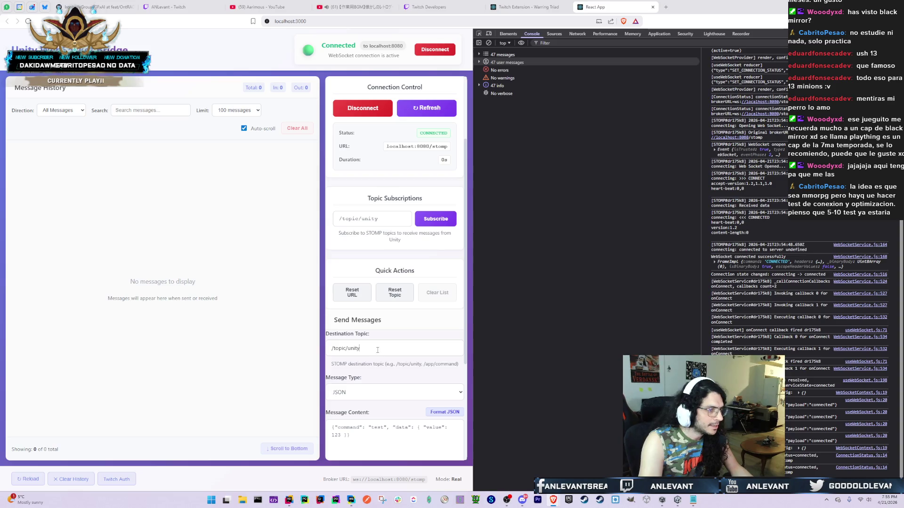
# - Set the dashboard destination to the RecycleCenter topic and review the test JSON message
pyautogui.moveTo(363, 348); pyautogui.dragTo(317, 349)
pyautogui.hotkey('ctrl', 'v')
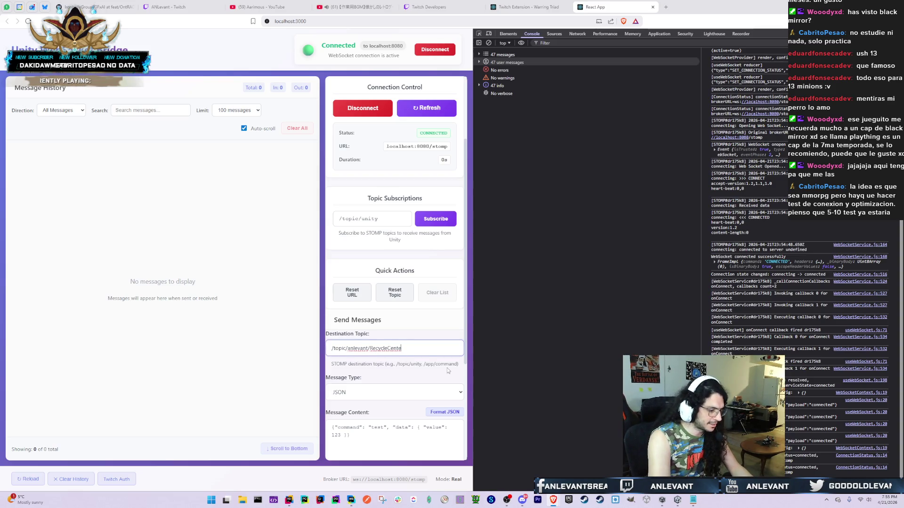
pyautogui.write("'r")
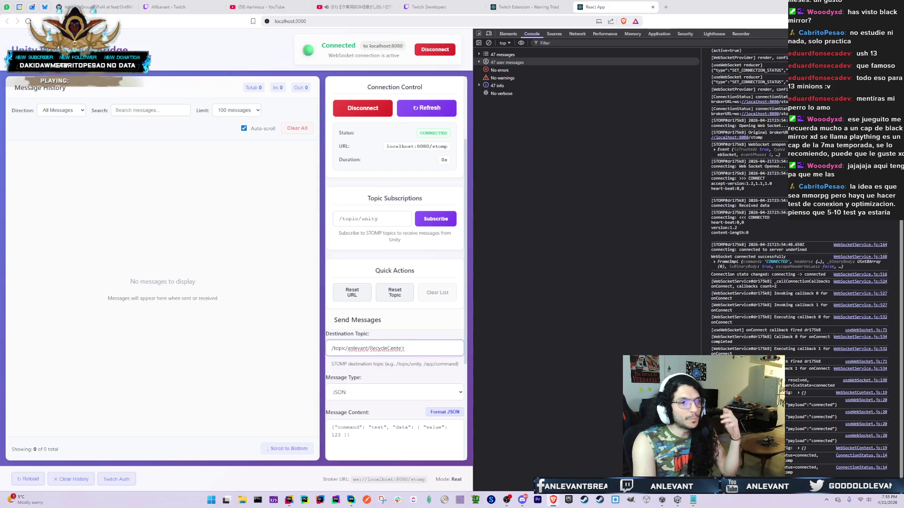
pyautogui.press('F12')
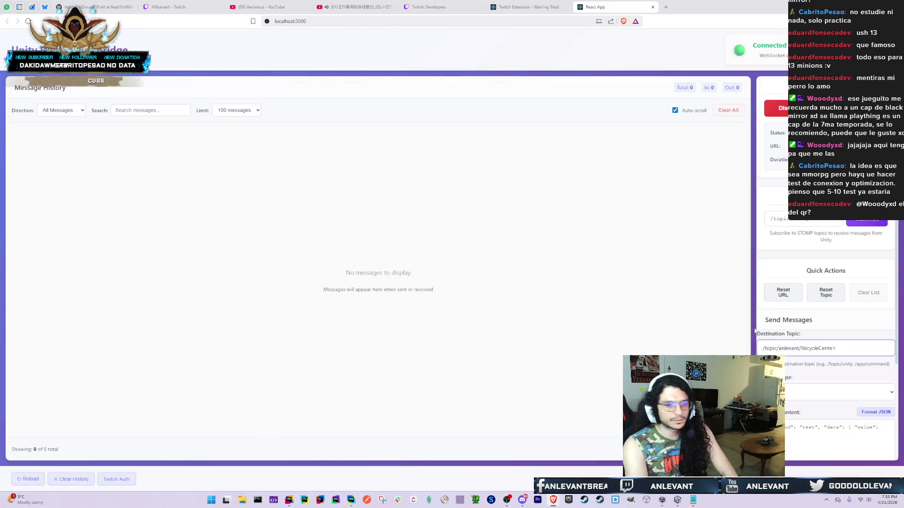
pyautogui.scroll(1, 805, 336)
pyautogui.scroll(-4, 803, 342)
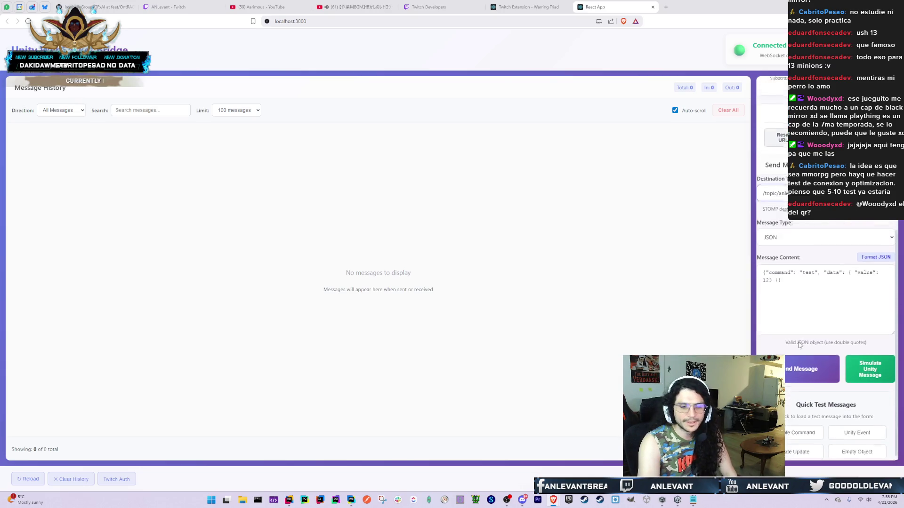
pyautogui.scroll(1, 800, 346)
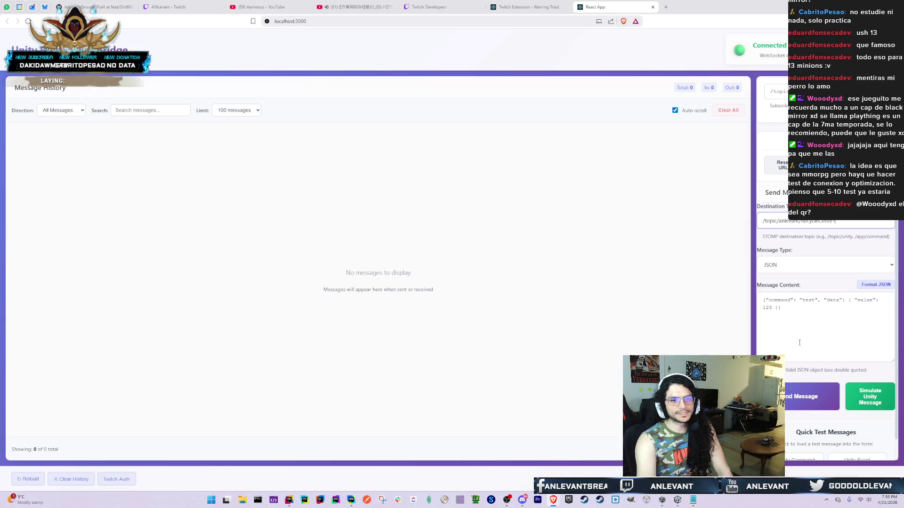
pyautogui.moveTo(783, 340); pyautogui.dragTo(758, 291)
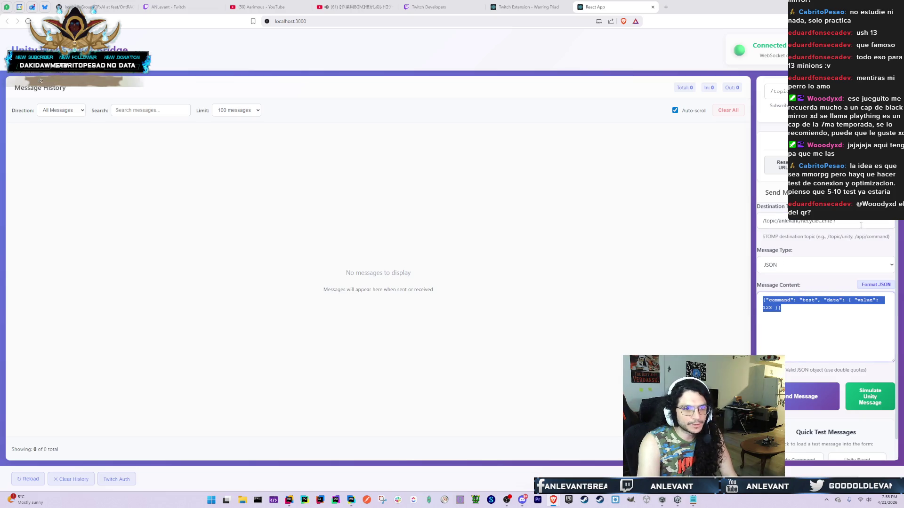
pyautogui.click(853, 223)
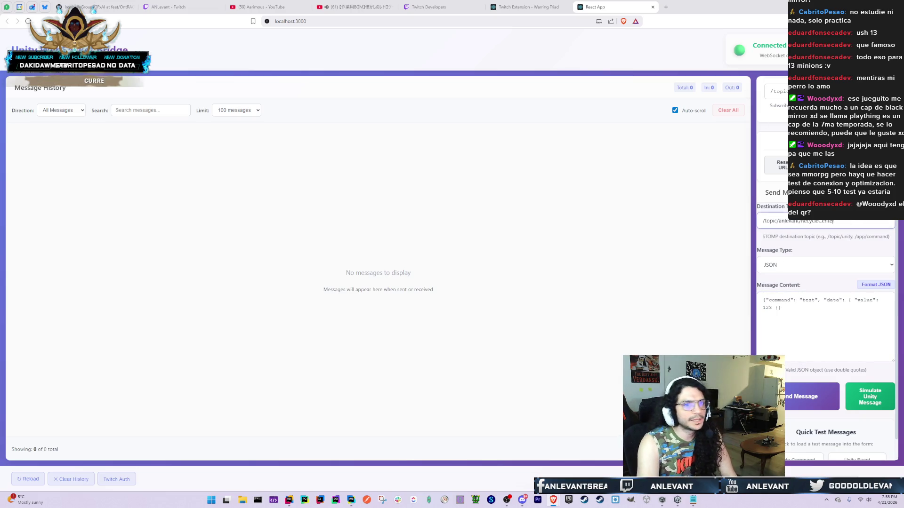
pyautogui.scroll(3, 810, 235)
pyautogui.scroll(-4, 793, 252)
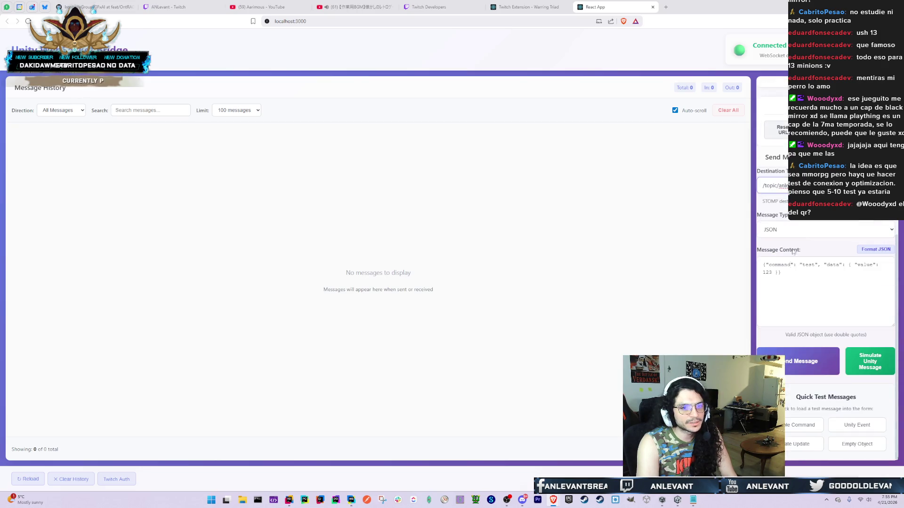
pyautogui.moveTo(788, 265); pyautogui.dragTo(773, 265)
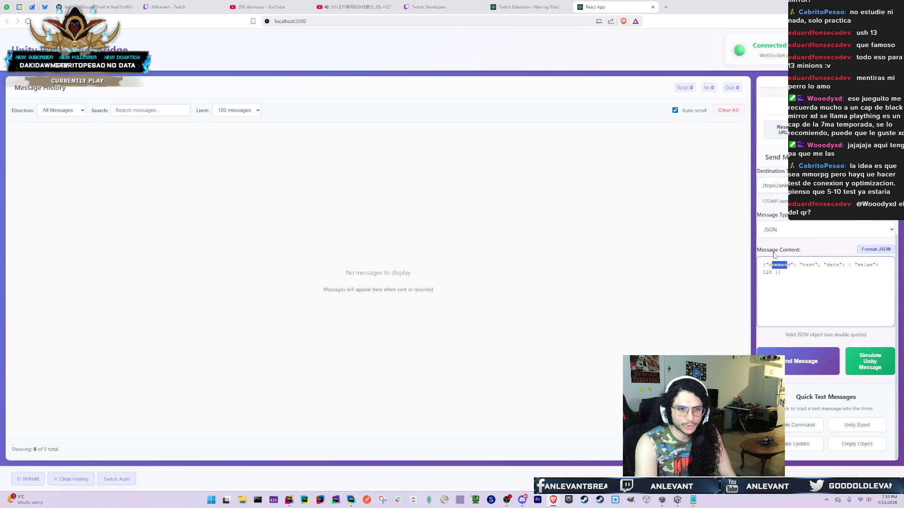
pyautogui.click(800, 264)
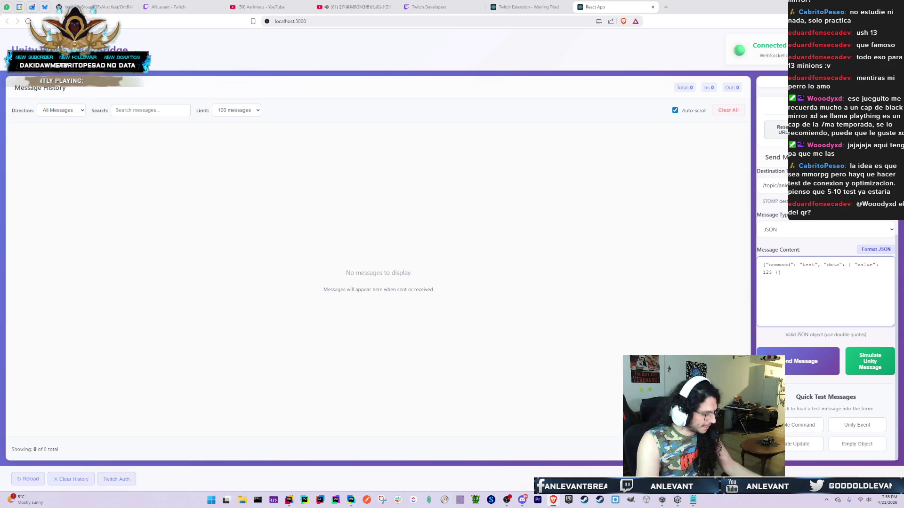
# - Send the test JSON message to /topic/anlevant/RecycleCenter from the bridge dashboard
pyautogui.hotkey('alt', 'Tab')
pyautogui.click(573, 196)
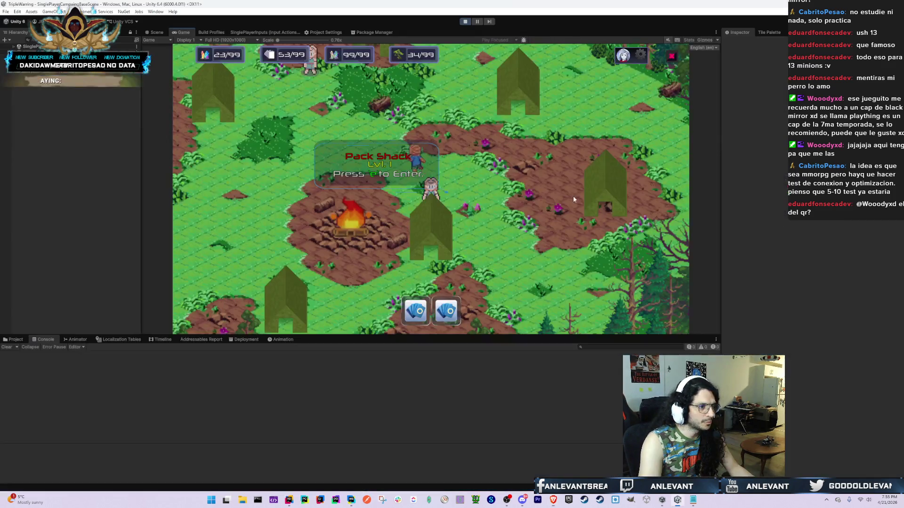
pyautogui.hotkey('alt', 'Tab')
pyautogui.click(451, 215)
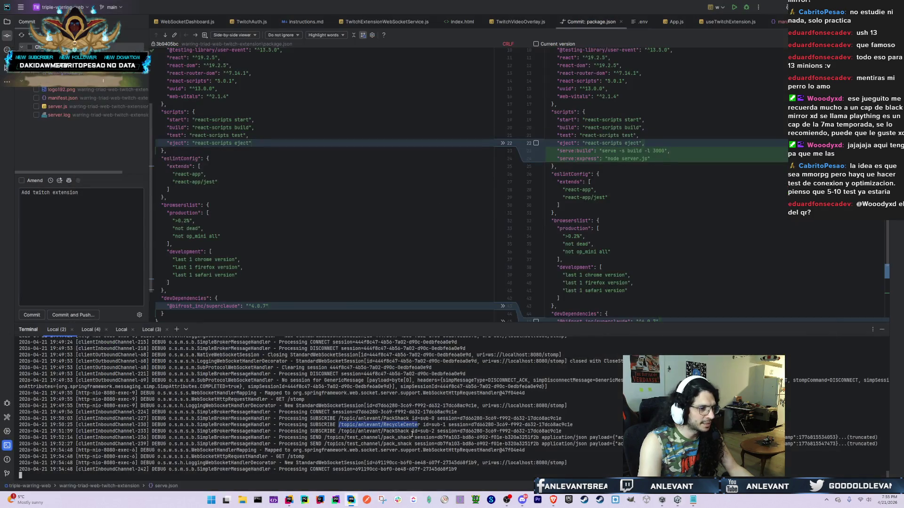
pyautogui.hotkey('alt', 'Tab')
pyautogui.press('Escape')
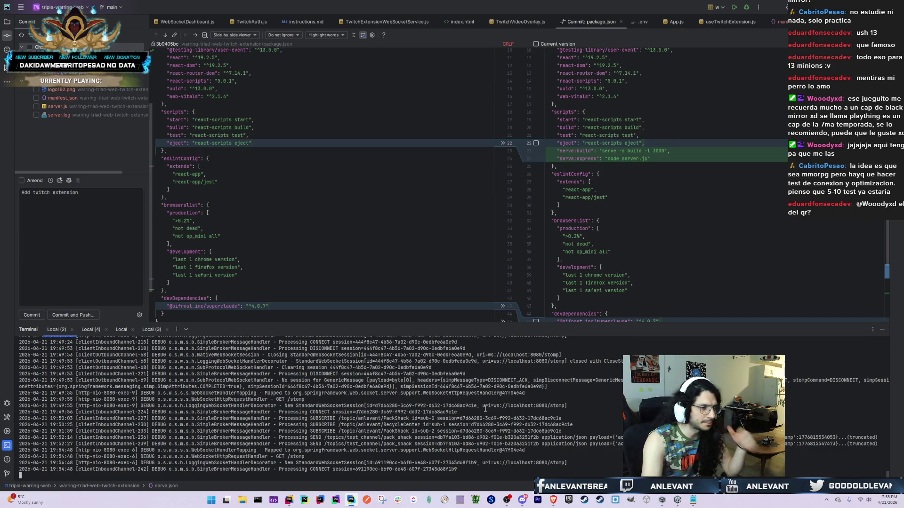
pyautogui.hotkey('alt', 'Tab')
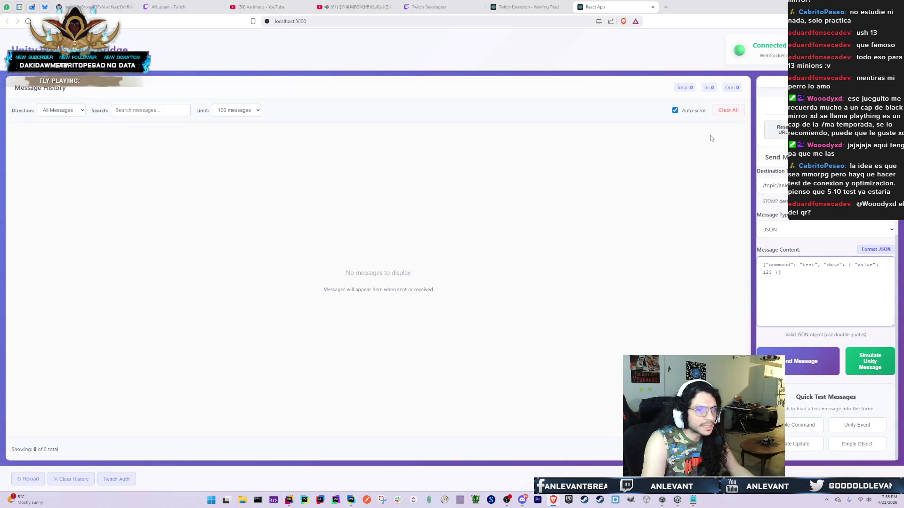
pyautogui.click(799, 353)
# - Confirm the server log shows the SEND to /topic/anlevant/RecycleCenter
pyautogui.hotkey('alt', 'Tab')
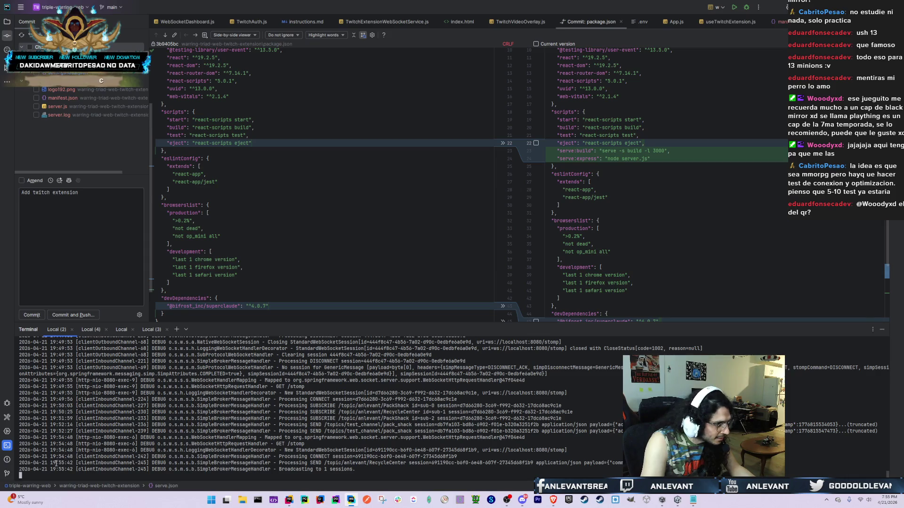
pyautogui.moveTo(56, 464); pyautogui.dragTo(95, 467)
pyautogui.moveTo(303, 463); pyautogui.dragTo(433, 464)
pyautogui.hotkey('alt', 'Tab')
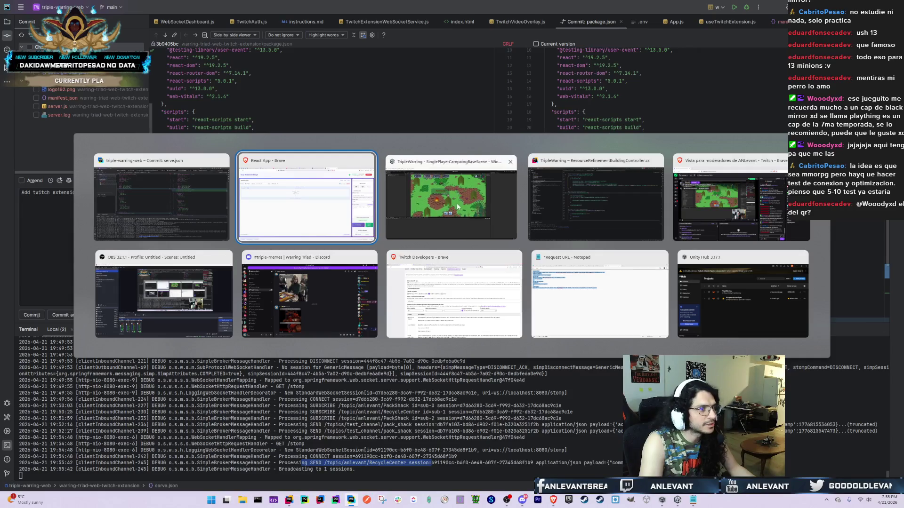
pyautogui.click(453, 167)
# - Start a Recycle House run with both counters at 4 and clear the console error
pyautogui.press('w')
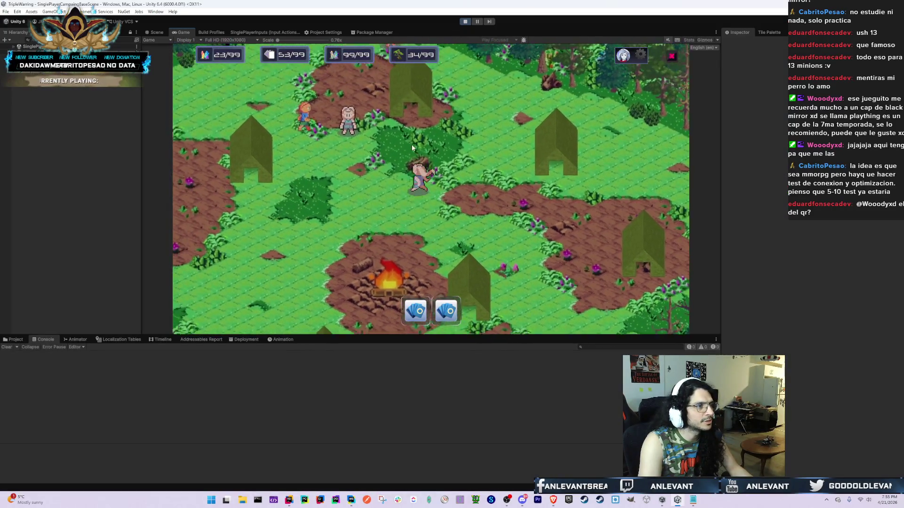
pyautogui.press('e')
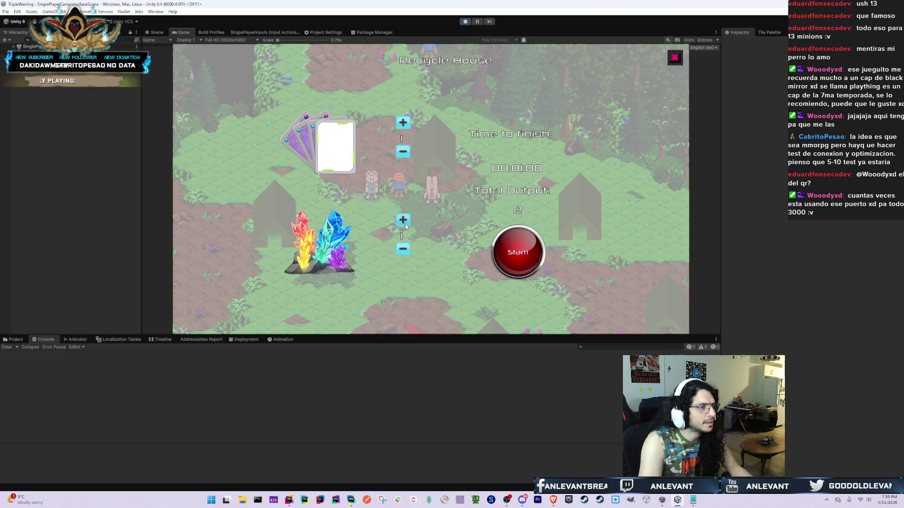
pyautogui.click(403, 221)
pyautogui.click(404, 220)
pyautogui.click(404, 220)
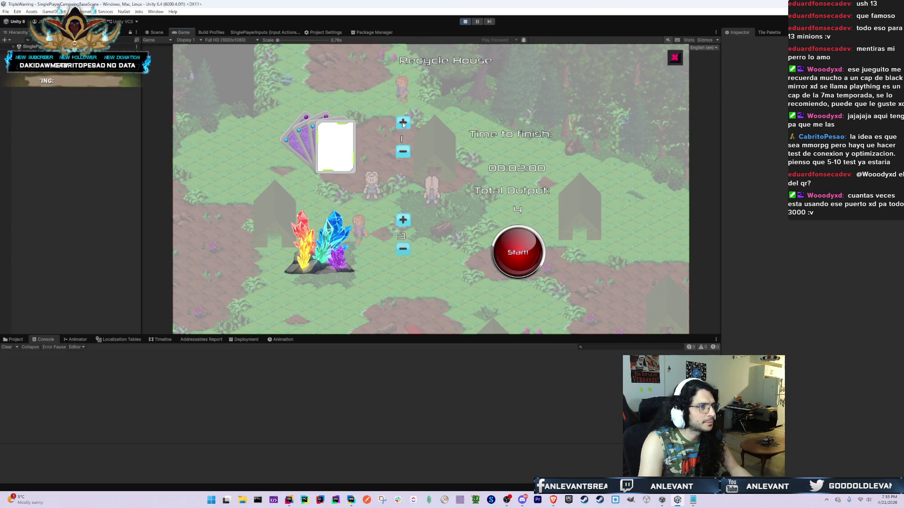
pyautogui.click(403, 220)
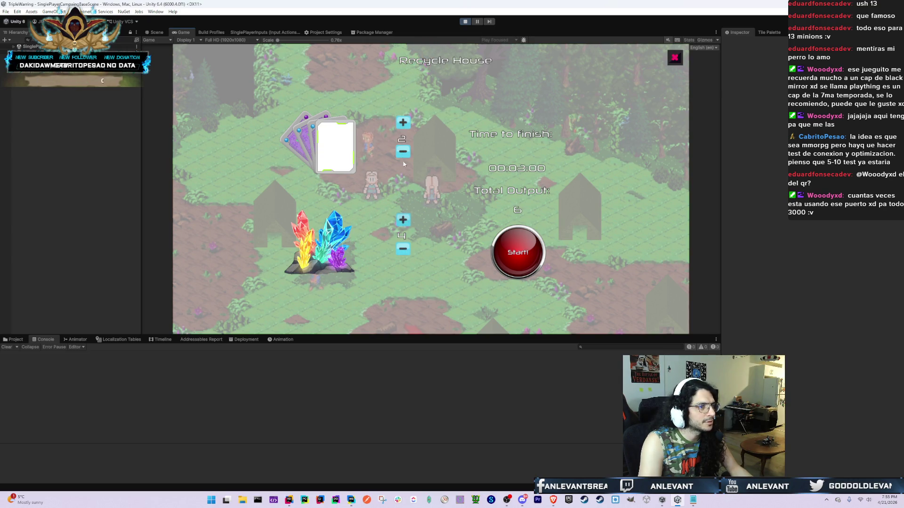
pyautogui.click(402, 122)
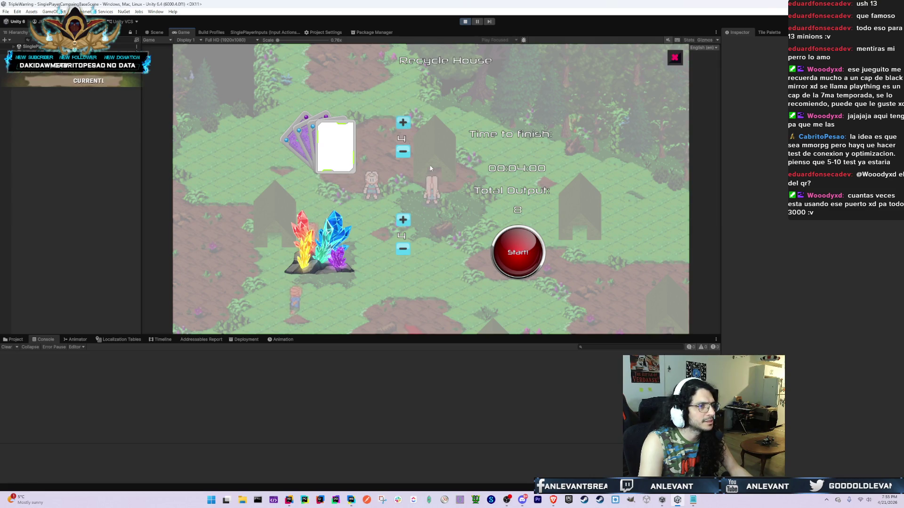
pyautogui.click(530, 257)
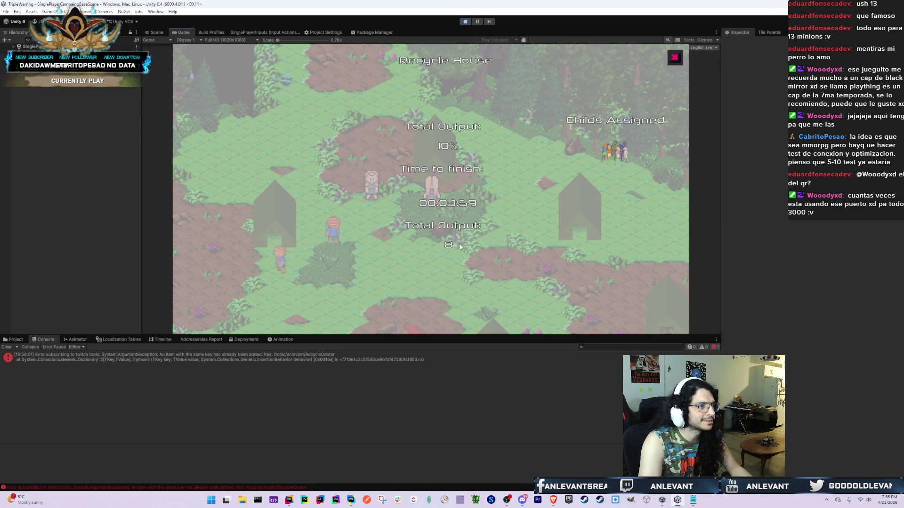
pyautogui.click(3, 349)
pyautogui.hotkey('alt', 'Tab')
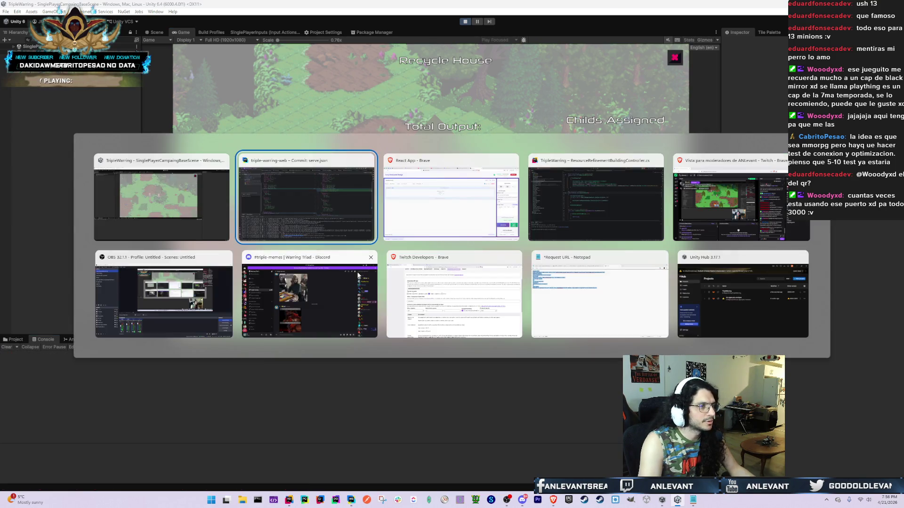
# - Resend the RecycleCenter test message and check that Recycle House output rises to 30%
pyautogui.hotkey('alt', 'Tab')
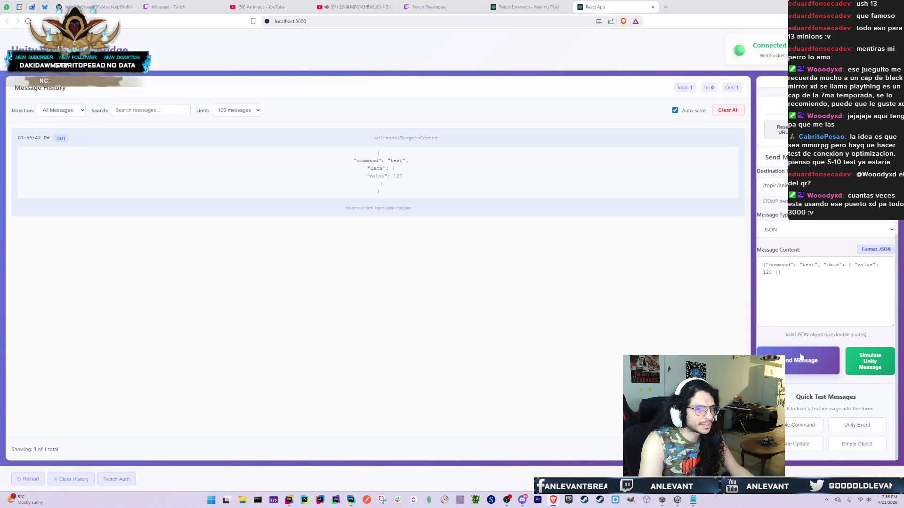
pyautogui.click(805, 359)
pyautogui.hotkey('alt', 'Tab')
pyautogui.hotkey('alt', 'Tab')
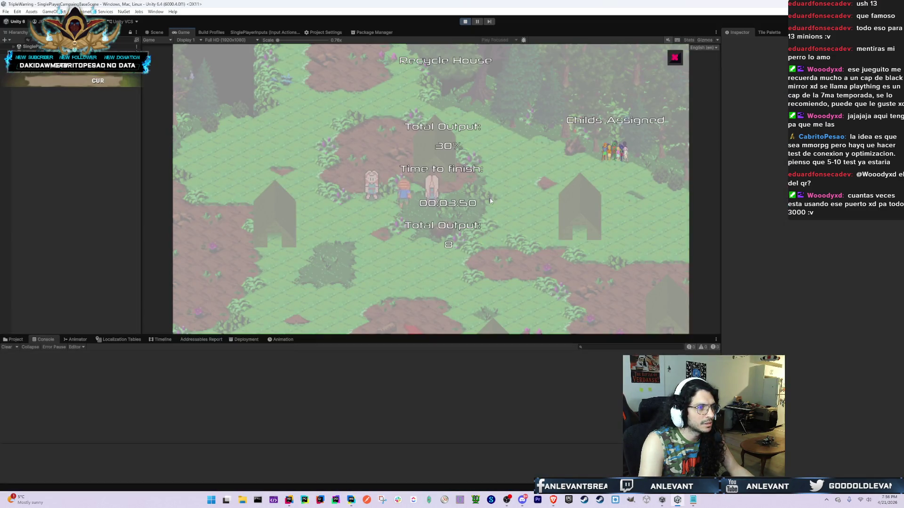
pyautogui.hotkey('alt', 'Tab')
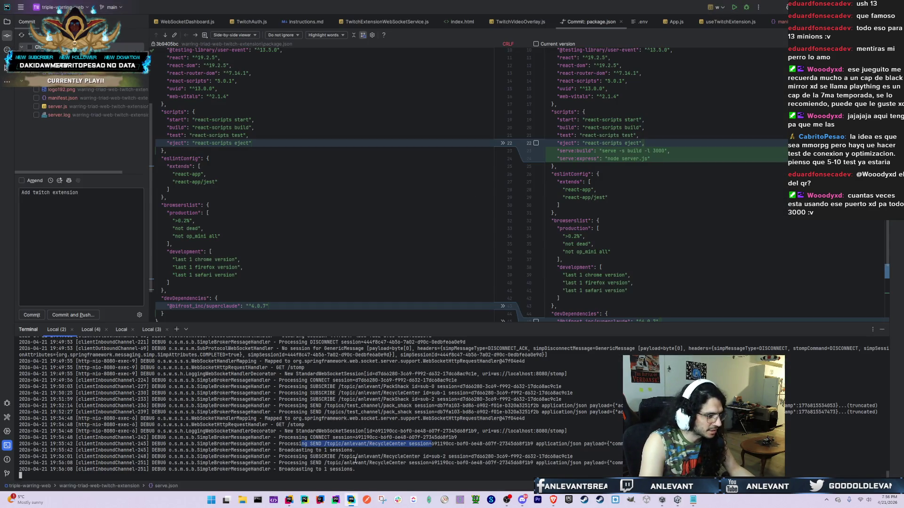
# - Check the newest RecycleCenter SEND log entries, then close the package.json commit diff
pyautogui.click(328, 458)
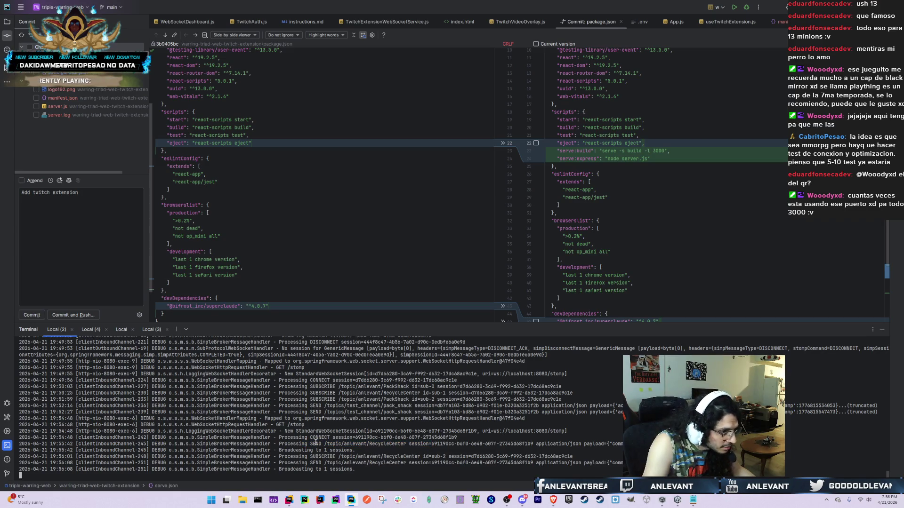
pyautogui.moveTo(309, 463); pyautogui.dragTo(390, 469)
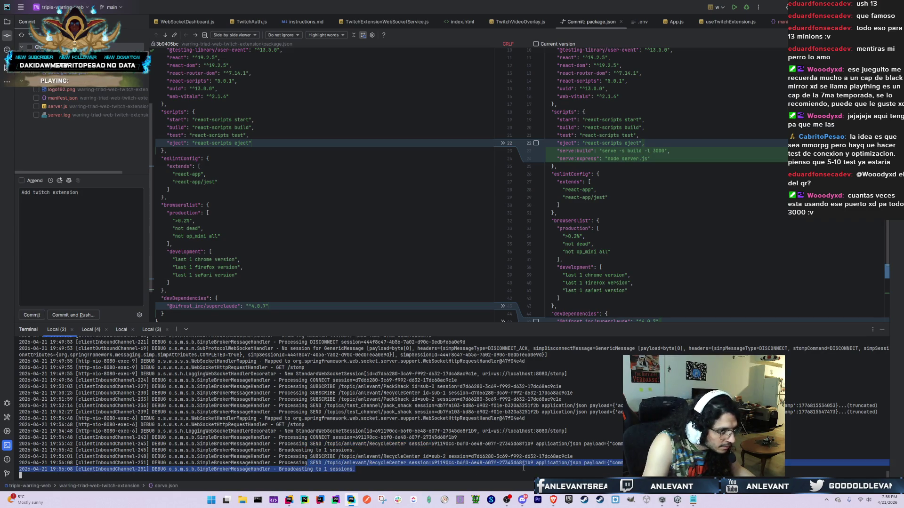
pyautogui.hotkey('alt', 'Tab')
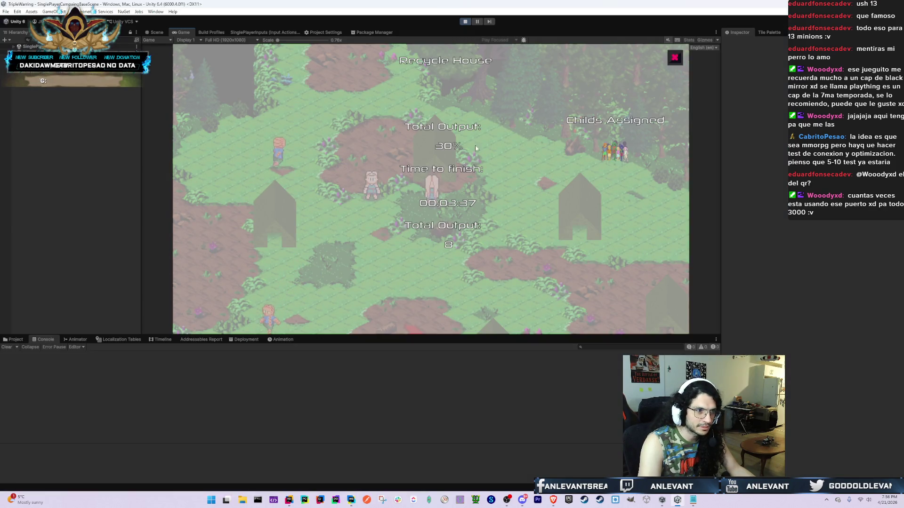
pyautogui.hotkey('alt', 'Tab')
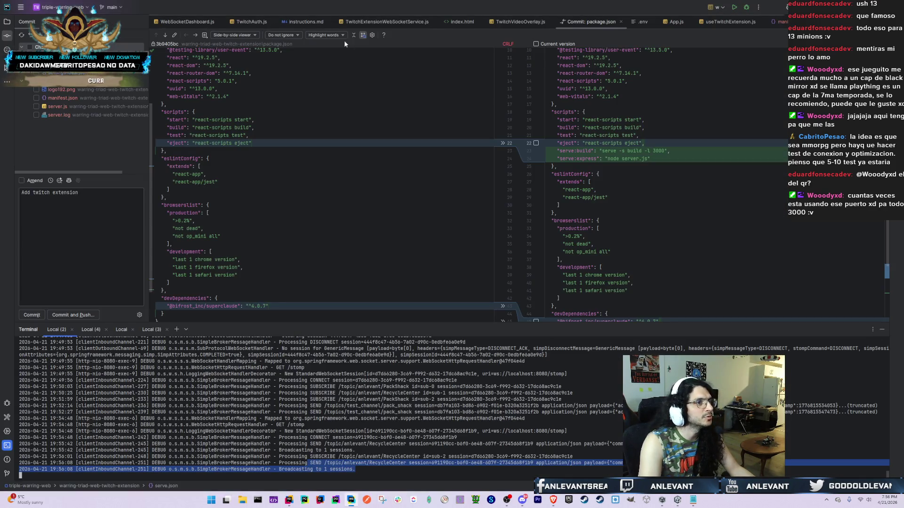
pyautogui.click(621, 21)
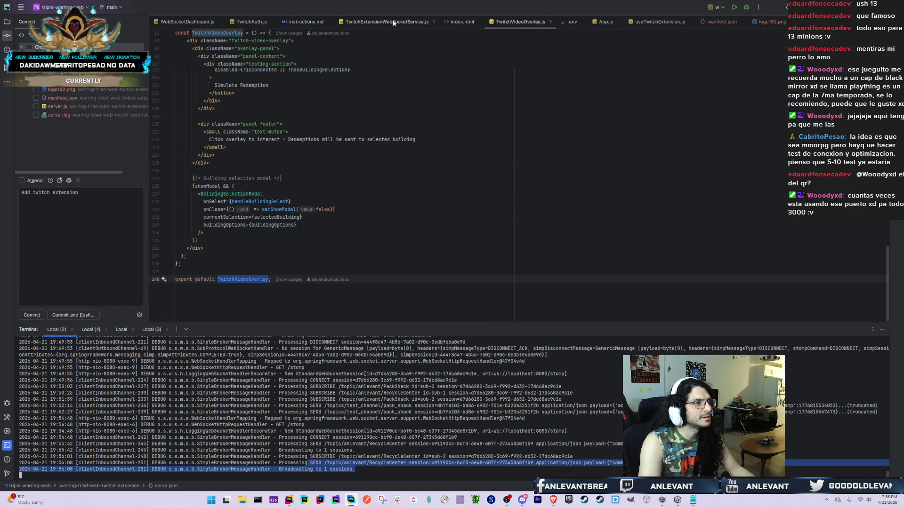
pyautogui.hotkey('alt', 'Tab')
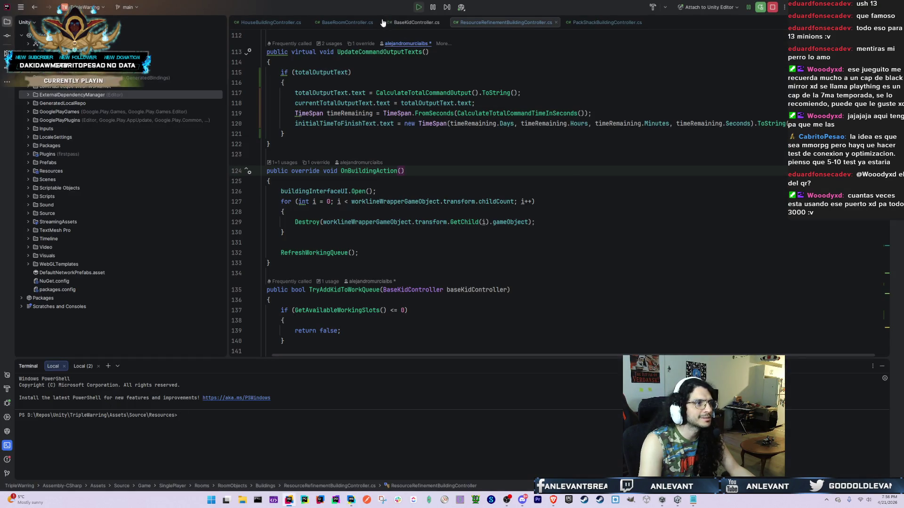
# - Browse BaseRoomController.cs and BaseKidController.cs, including the BaseKidDTO class
pyautogui.click(349, 24)
pyautogui.scroll(-5, 418, 149)
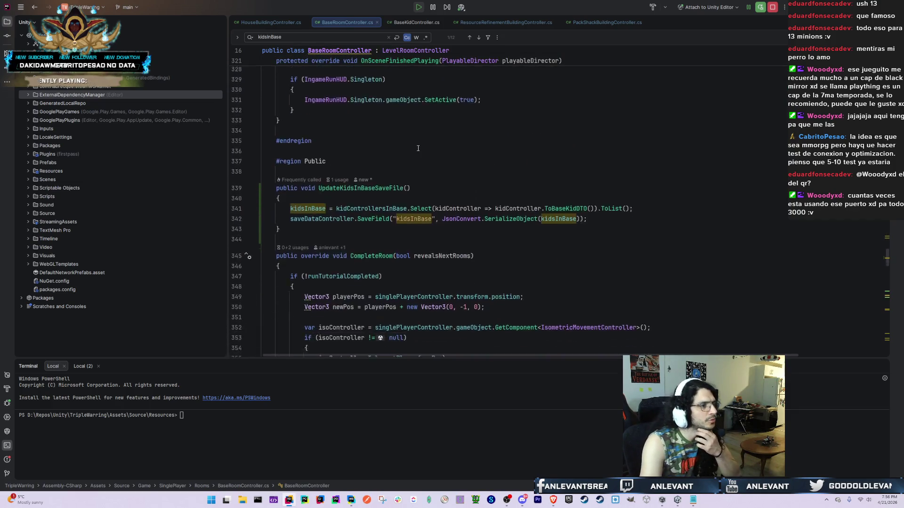
pyautogui.scroll(-20, 418, 148)
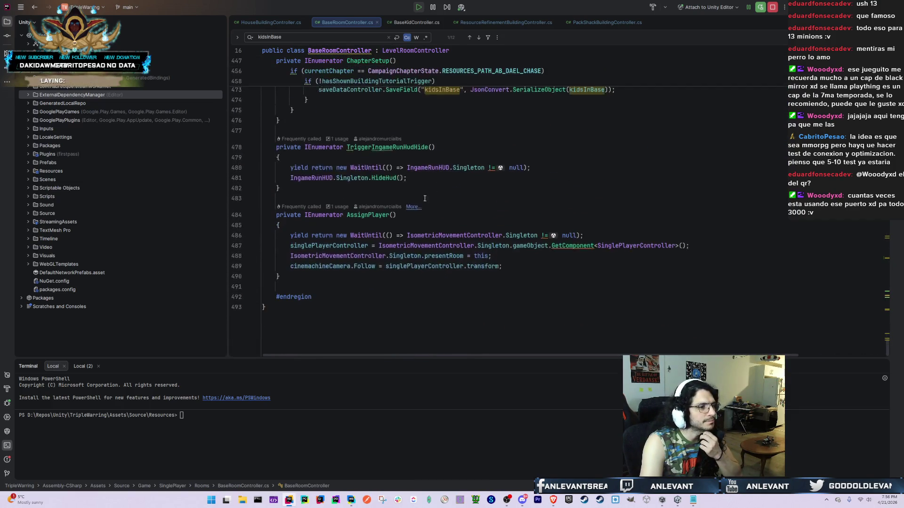
pyautogui.scroll(3, 425, 199)
pyautogui.click(417, 22)
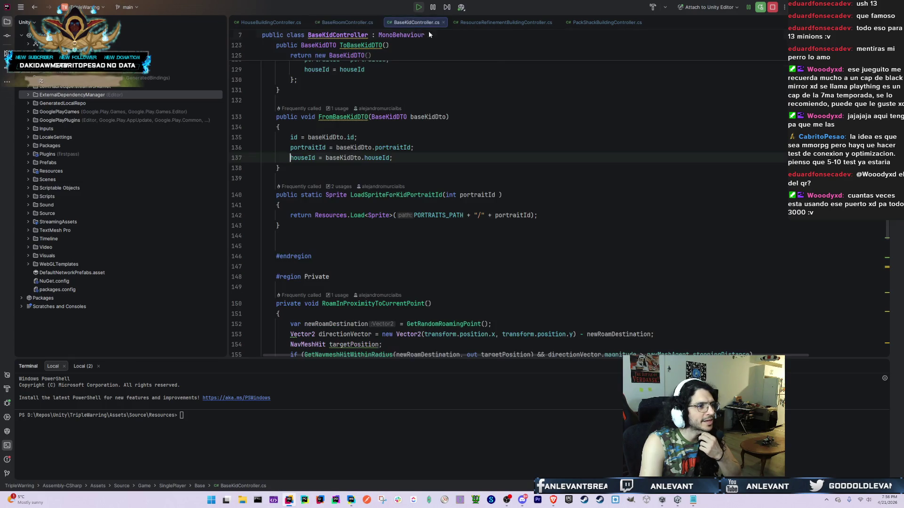
pyautogui.scroll(-10, 515, 281)
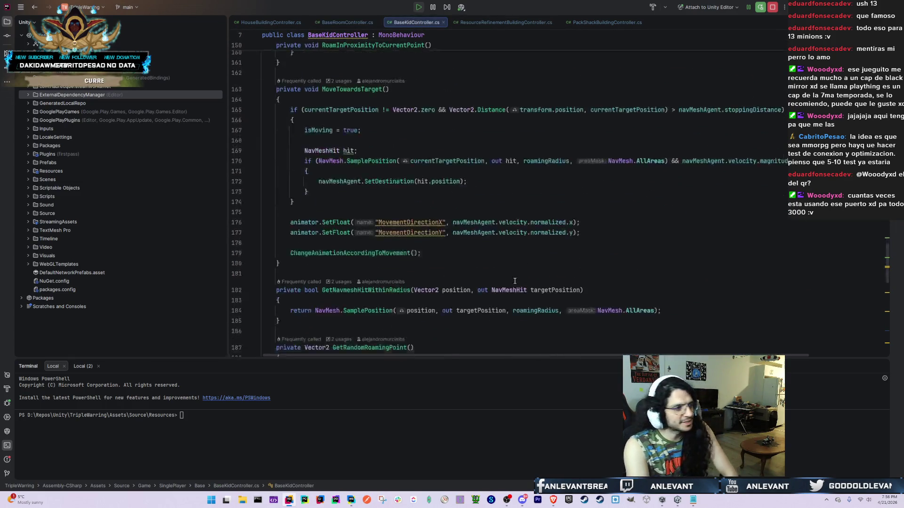
pyautogui.scroll(-10, 522, 285)
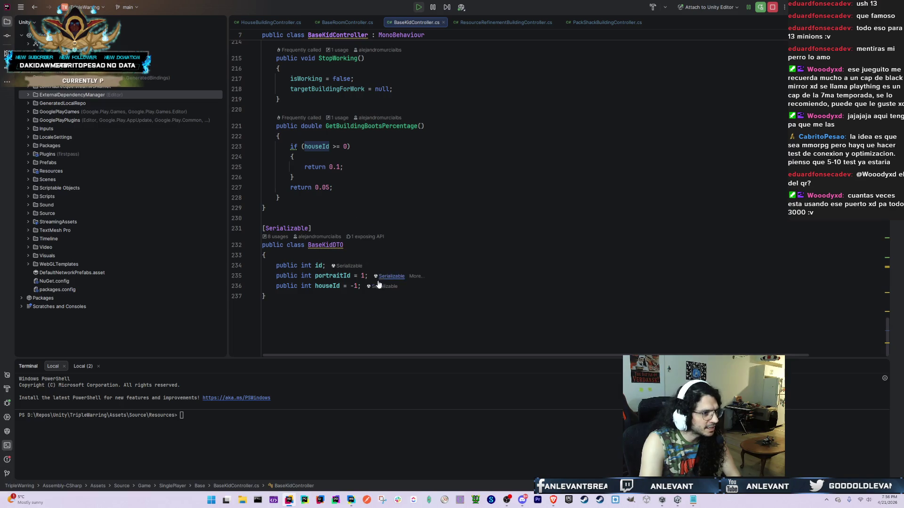
pyautogui.click(540, 256)
pyautogui.scroll(3, 541, 255)
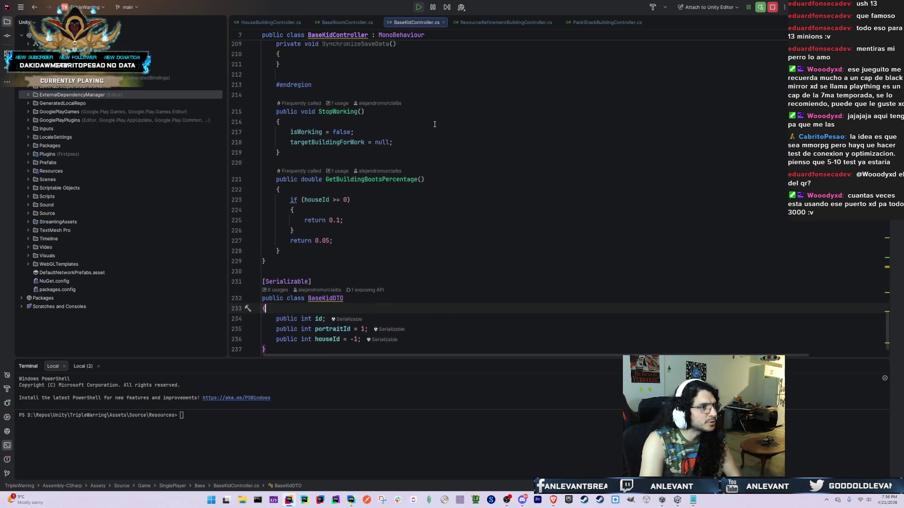
# - Look through the PackShackBuildingController code
pyautogui.click(605, 22)
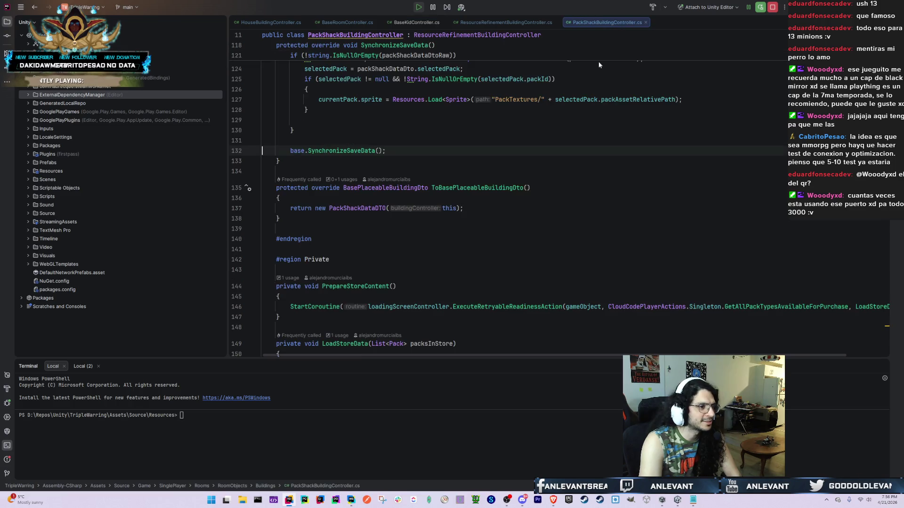
pyautogui.scroll(-10, 538, 250)
pyautogui.scroll(-15, 537, 250)
pyautogui.scroll(2, 314, 205)
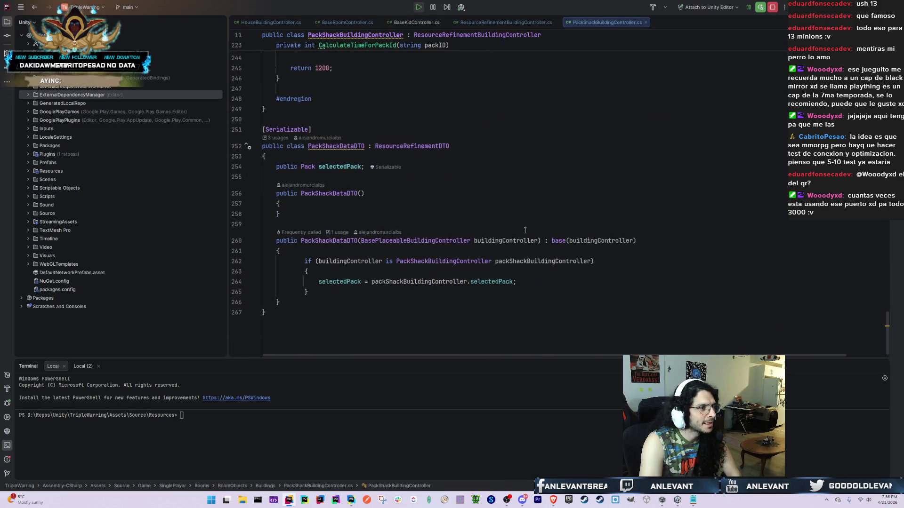
pyautogui.scroll(20, 314, 206)
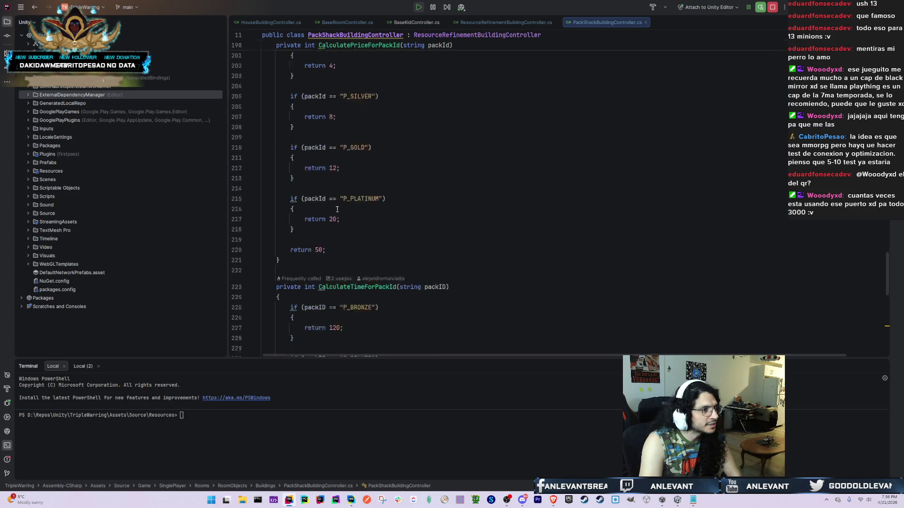
pyautogui.scroll(15, 338, 210)
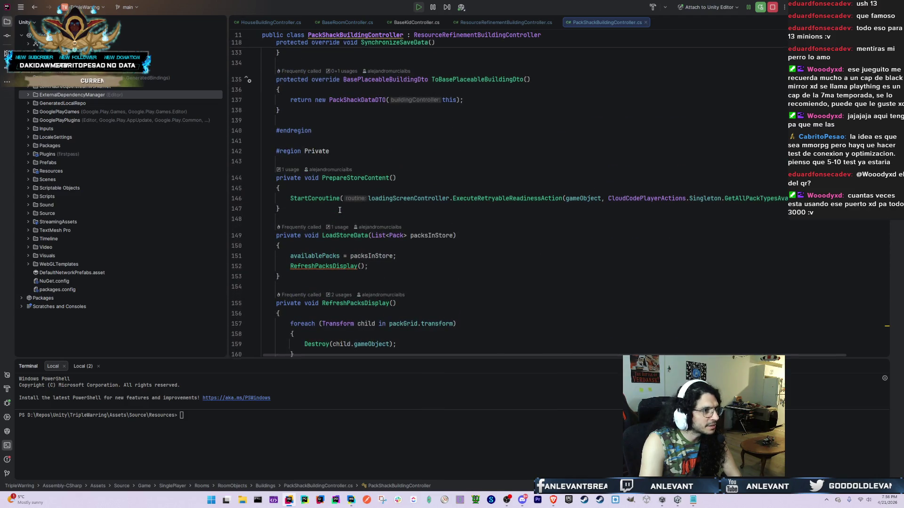
pyautogui.scroll(-3, 502, 179)
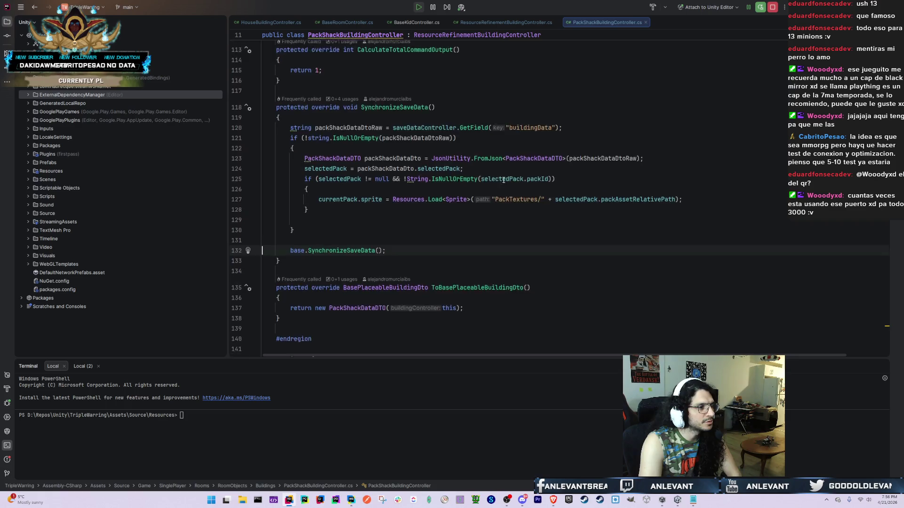
pyautogui.scroll(7, 503, 324)
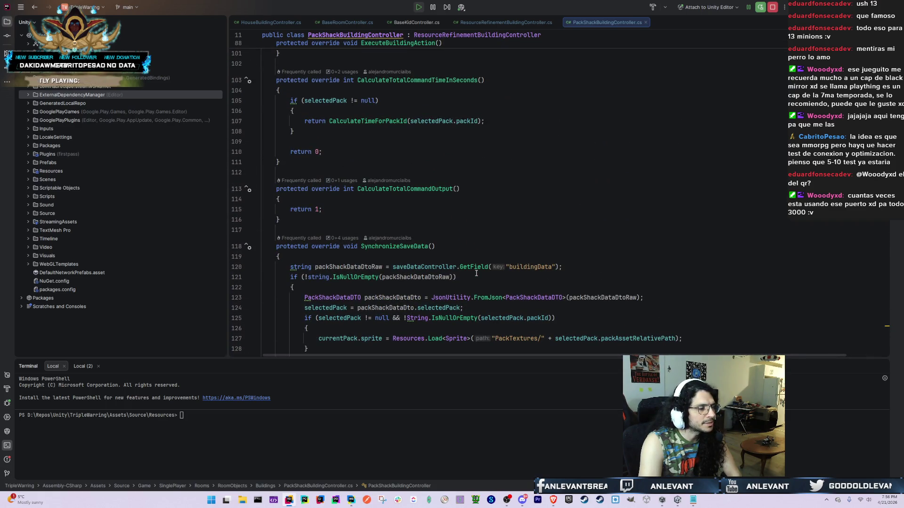
pyautogui.scroll(5, 476, 273)
# - In ResourceRefinementBuildingController.cs, search for 0.1 and check where OnBuildingBoostReceived is used
pyautogui.click(493, 20)
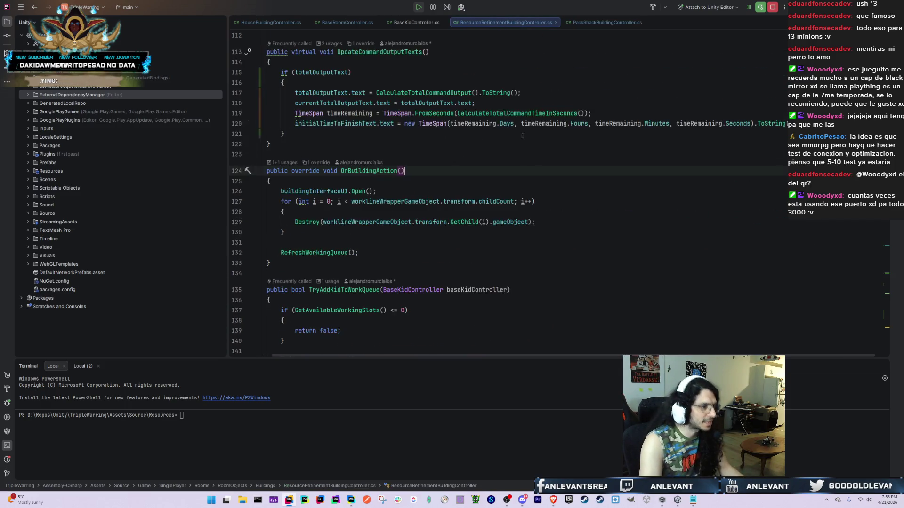
pyautogui.scroll(-10, 523, 136)
pyautogui.hotkey('ctrl', 'f')
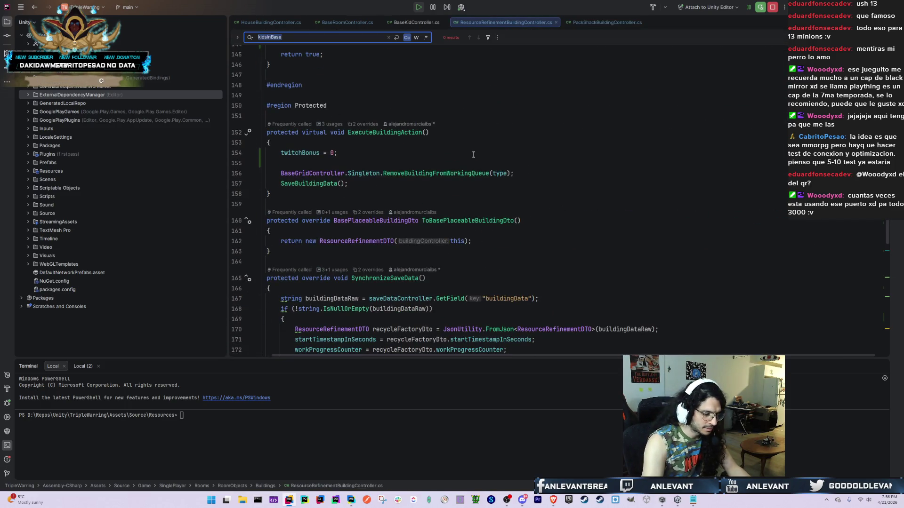
pyautogui.write('+')
pyautogui.press('BackSpace')
pyautogui.write('0.1')
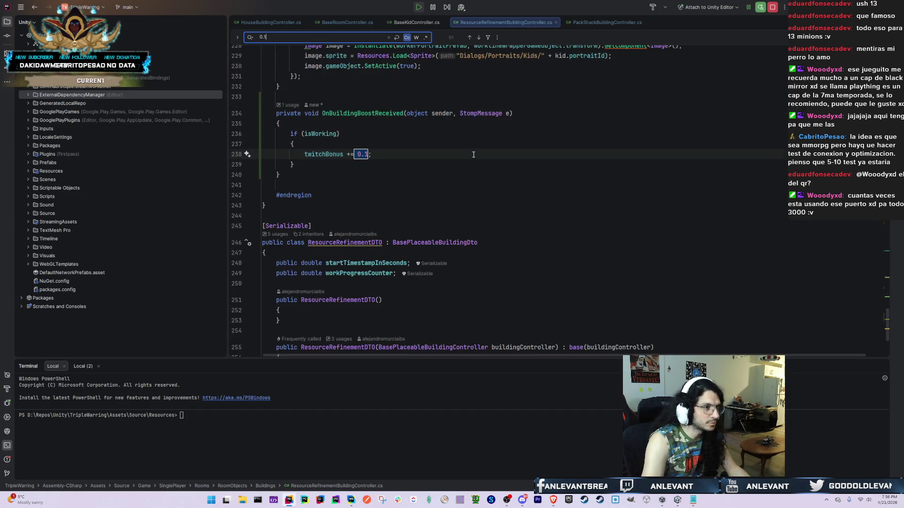
pyautogui.click(375, 113)
pyautogui.hotkey('ctrl', 'b')
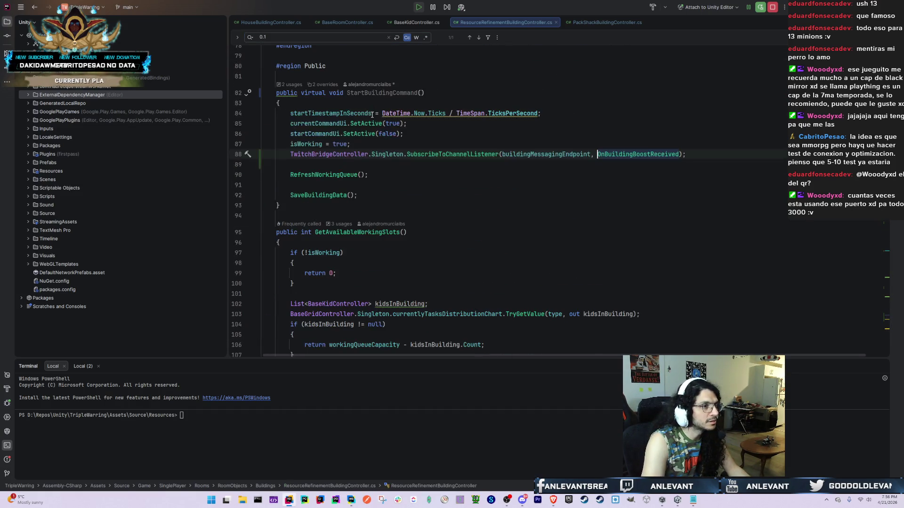
pyautogui.hotkey('ctrl', 'alt', 'Left')
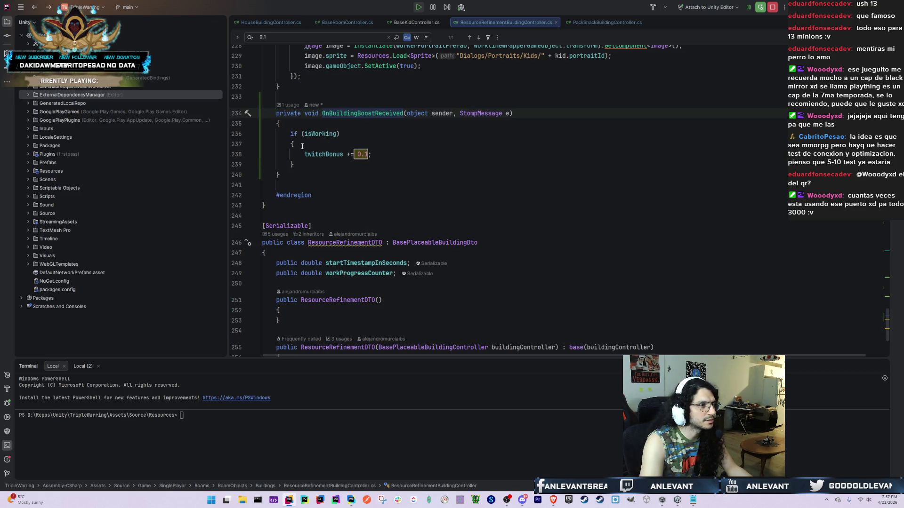
pyautogui.hotkey('alt', 'Tab')
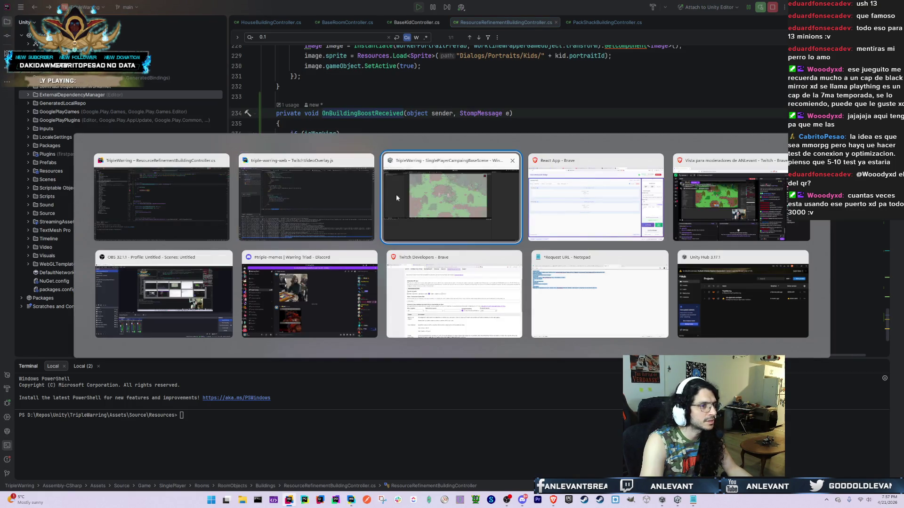
# - Send a boost message from the dashboard, inspect the twitchBonus breakpoint hit, and resume
pyautogui.click(396, 194)
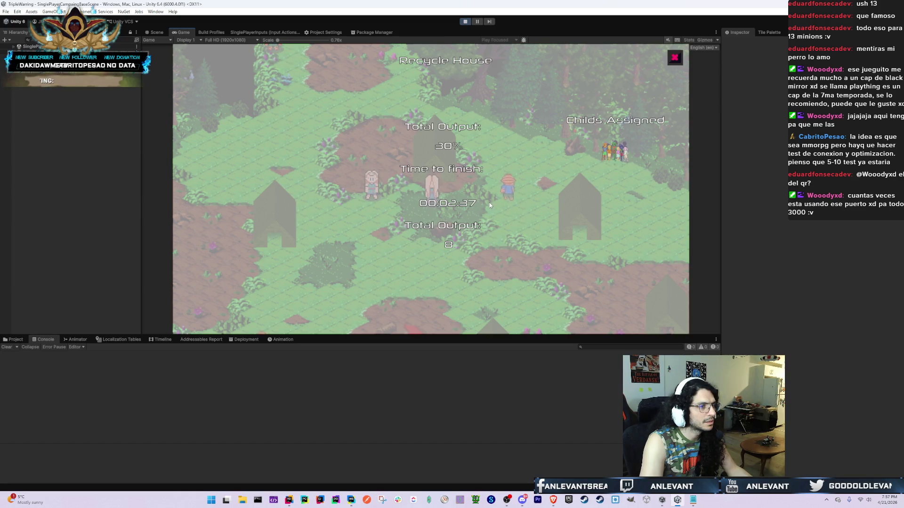
pyautogui.hotkey('alt', 'Tab')
pyautogui.press('Tab')
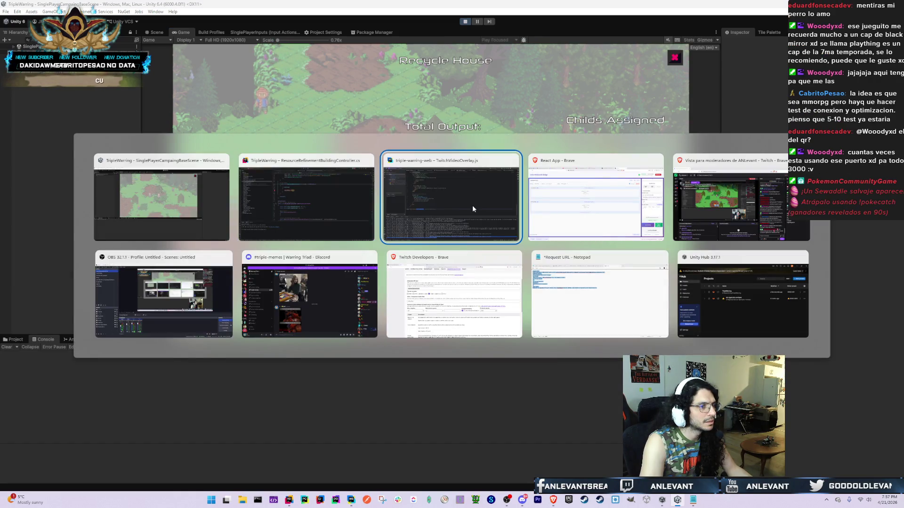
pyautogui.click(560, 228)
pyautogui.click(806, 362)
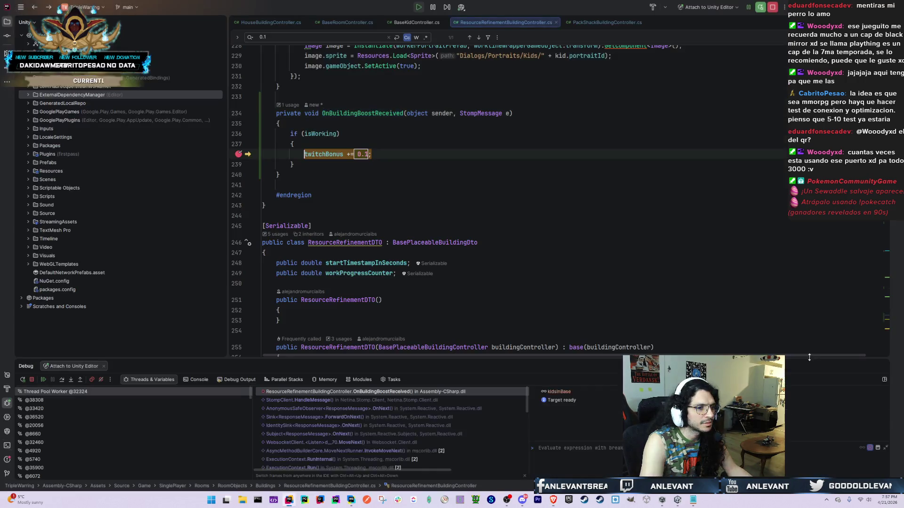
pyautogui.click(419, 185)
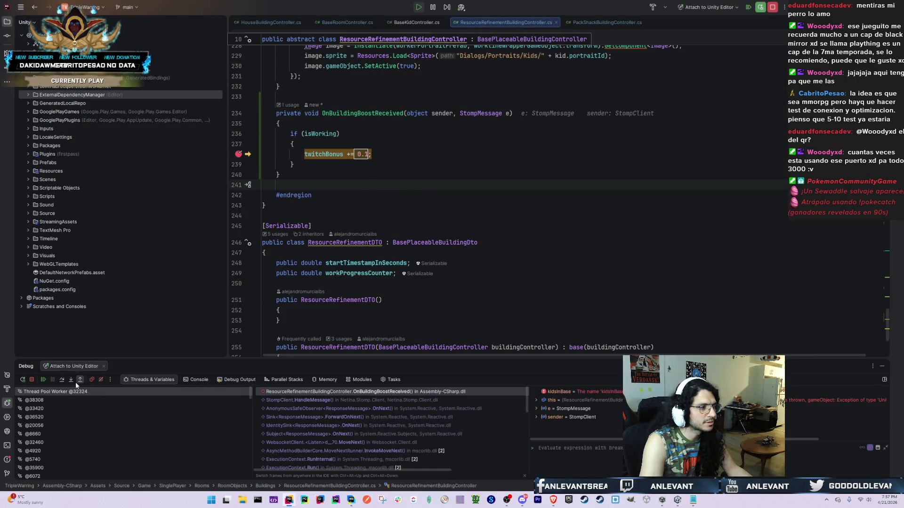
pyautogui.click(44, 379)
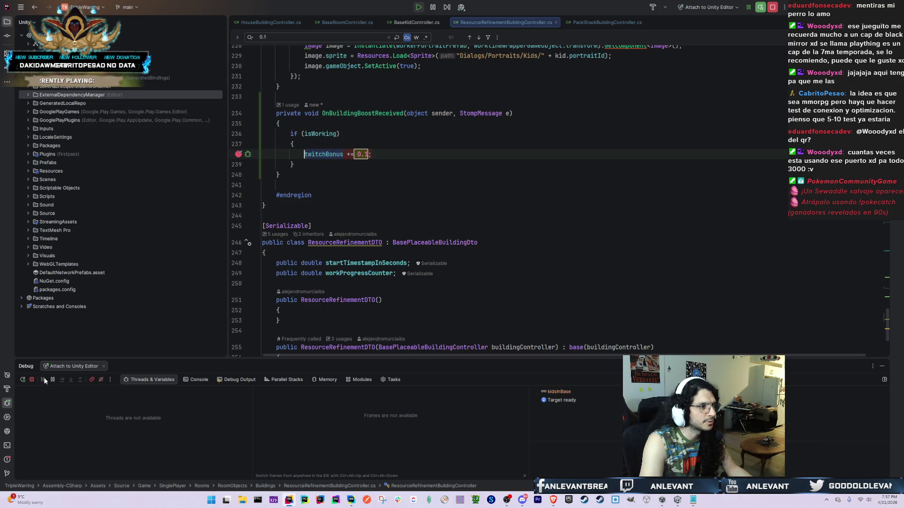
pyautogui.hotkey('alt', 'Tab')
pyautogui.hotkey('alt', 'Tab')
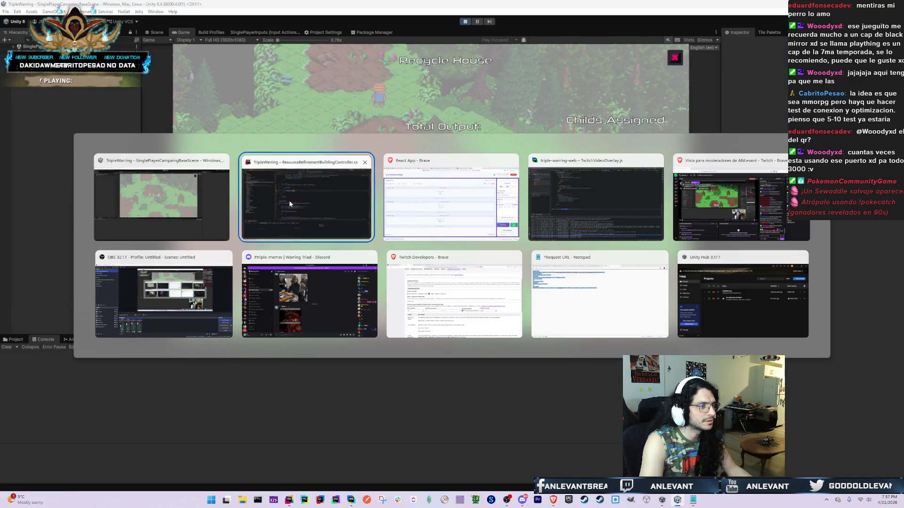
pyautogui.click(289, 201)
pyautogui.hotkey('alt', 'Tab')
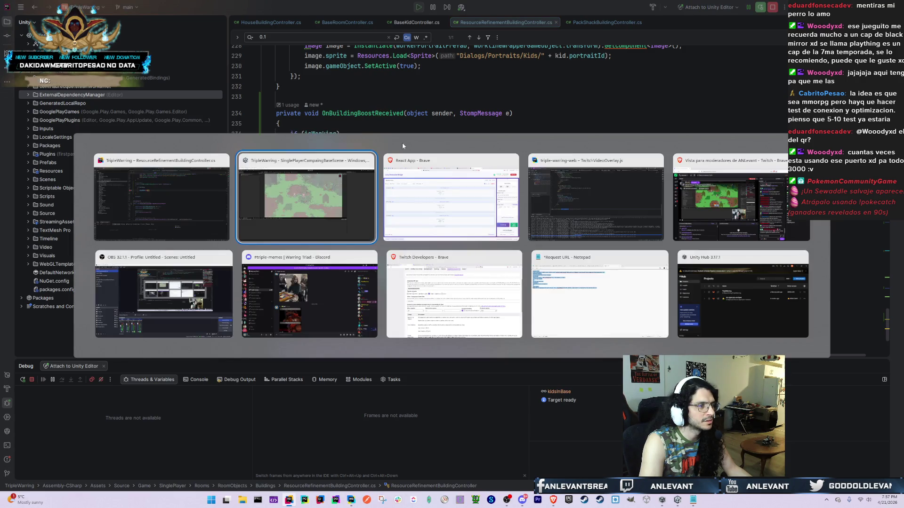
pyautogui.hotkey('alt', 'Tab')
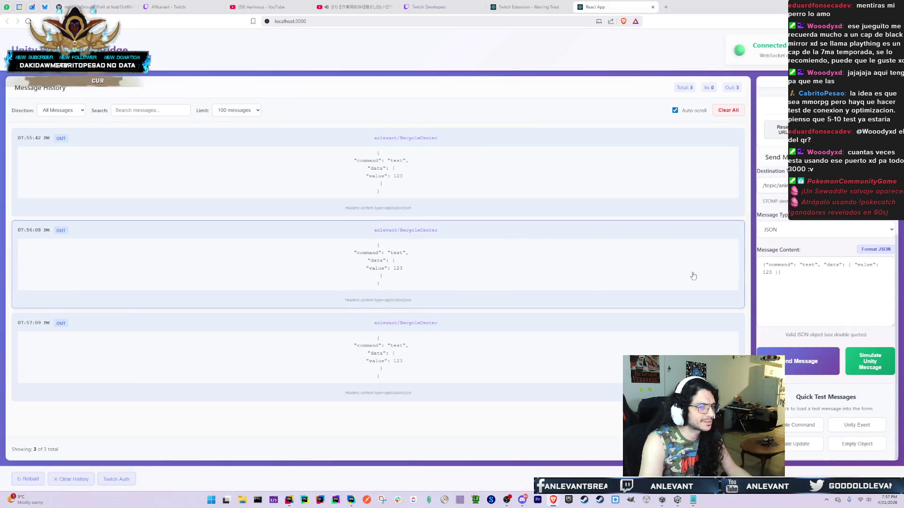
pyautogui.hotkey('alt', 'Tab')
pyautogui.hotkey('alt', 'Tab')
pyautogui.click(462, 214)
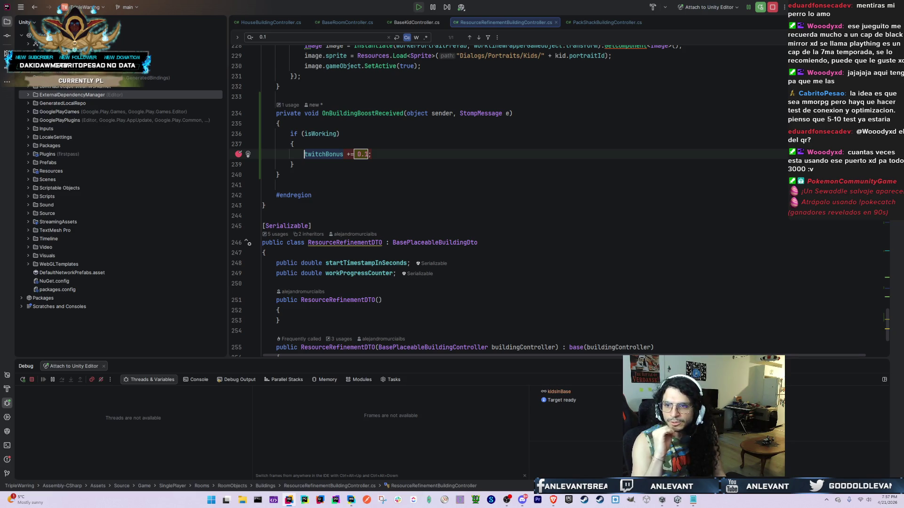
pyautogui.hotkey('alt', 'Tab')
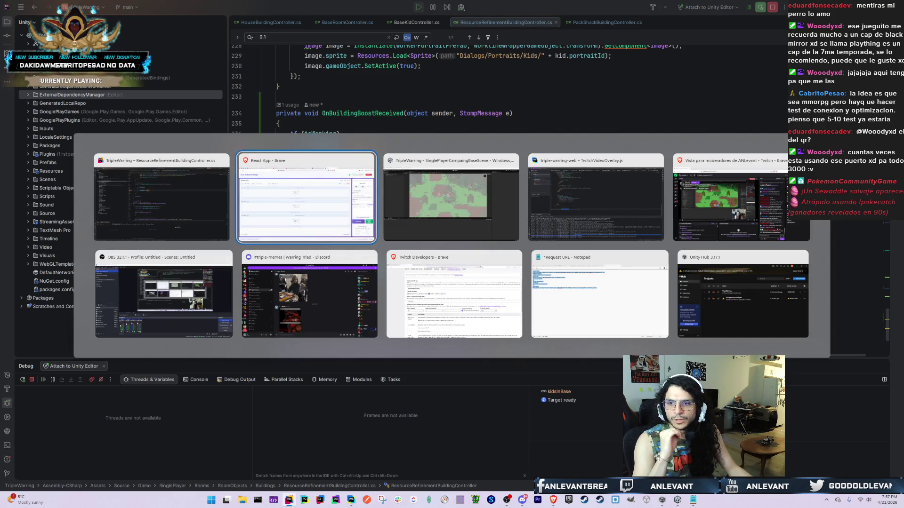
pyautogui.hotkey('alt', 'Tab')
pyautogui.hotkey('alt', 'Tab')
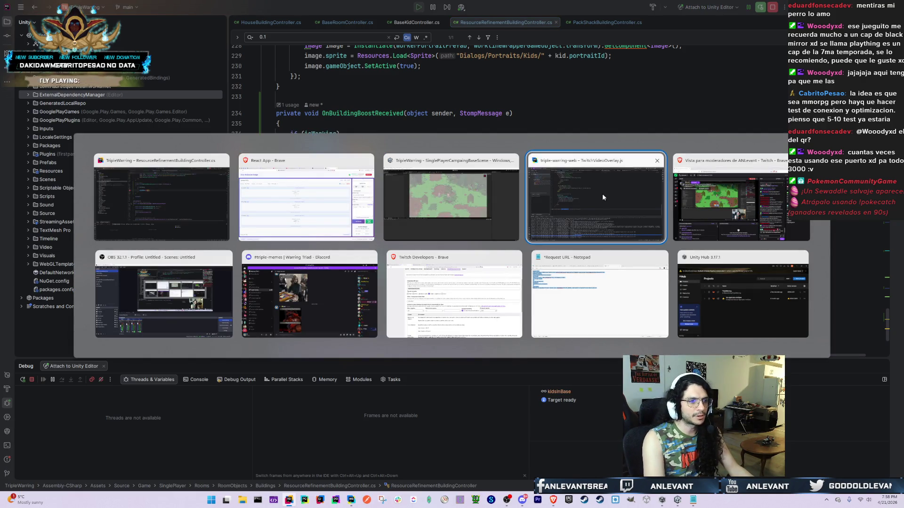
# - Approve the assistant's command to restart the node server and curl localhost:3000/test-cors
pyautogui.click(605, 198)
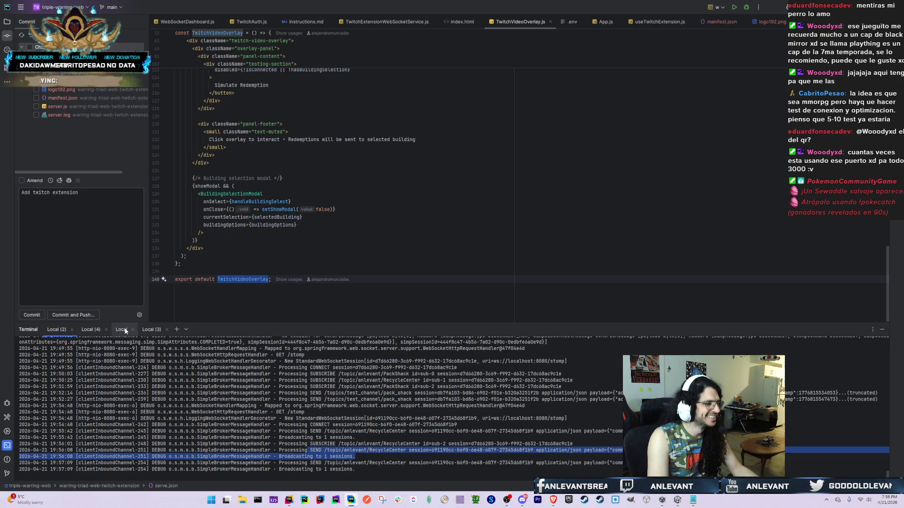
pyautogui.click(122, 330)
pyautogui.press('Return')
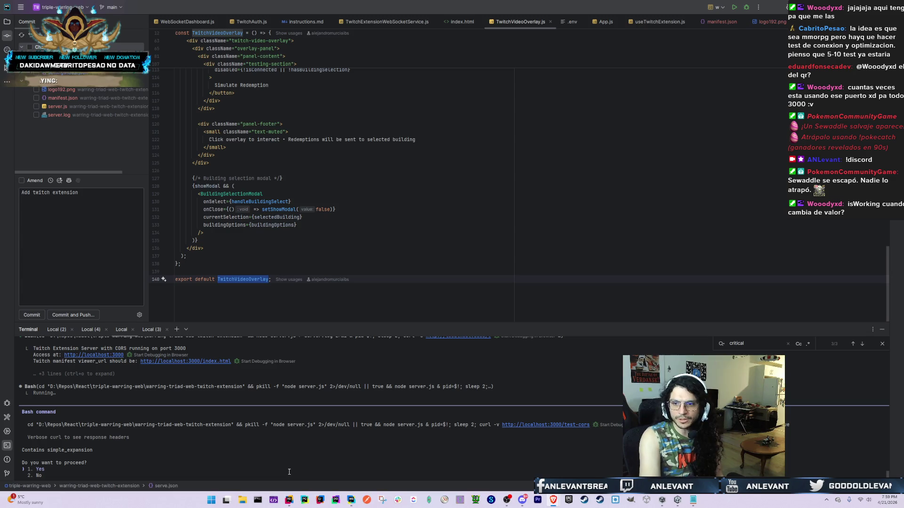
pyautogui.hotkey('alt', 'Tab')
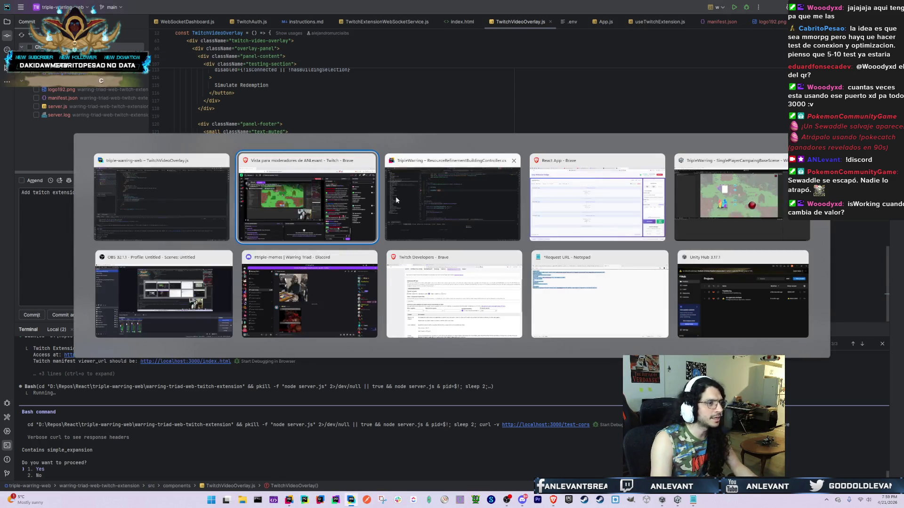
# - Scroll up through the OnBuildingBoostReceived code in Rider
pyautogui.click(396, 201)
pyautogui.scroll(5, 446, 221)
pyautogui.scroll(-10, 447, 222)
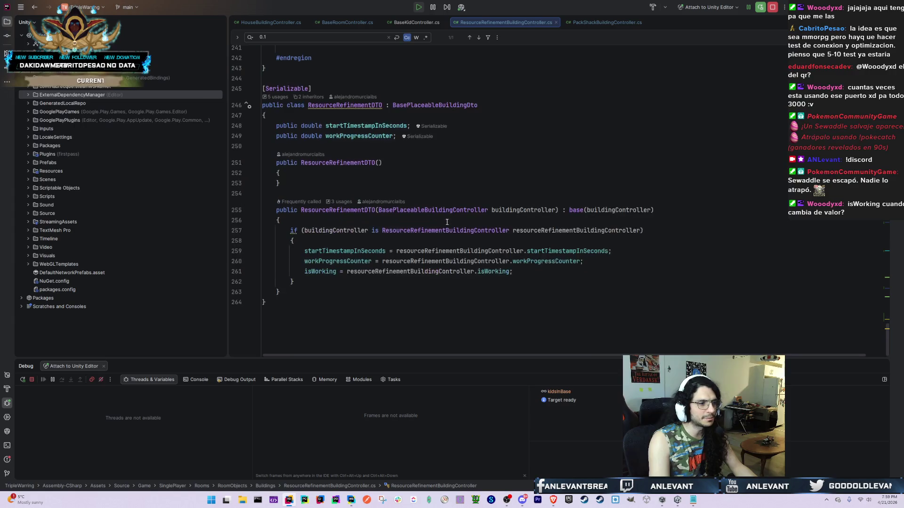
pyautogui.scroll(10, 452, 217)
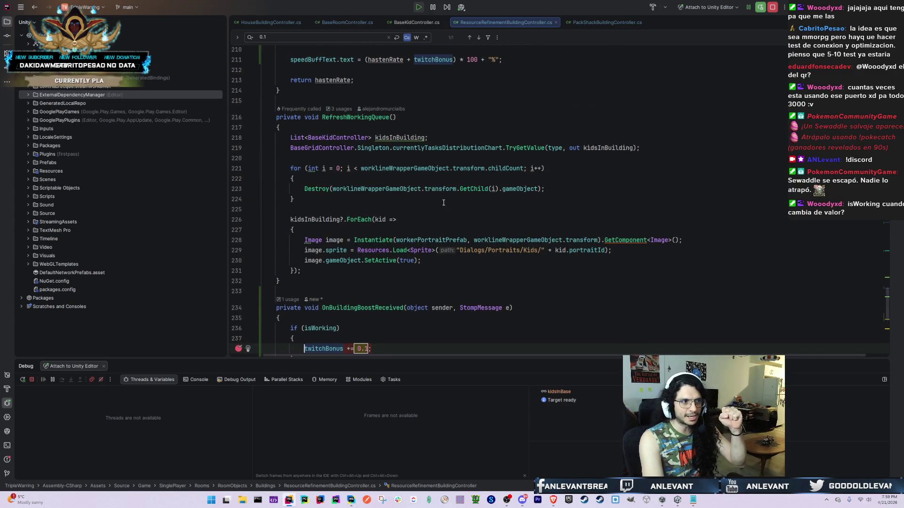
pyautogui.scroll(6, 443, 202)
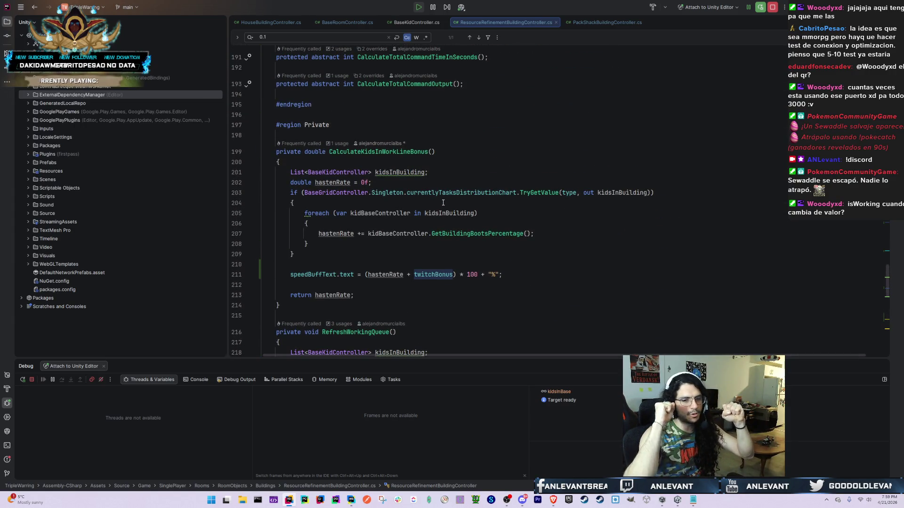
pyautogui.scroll(15, 443, 203)
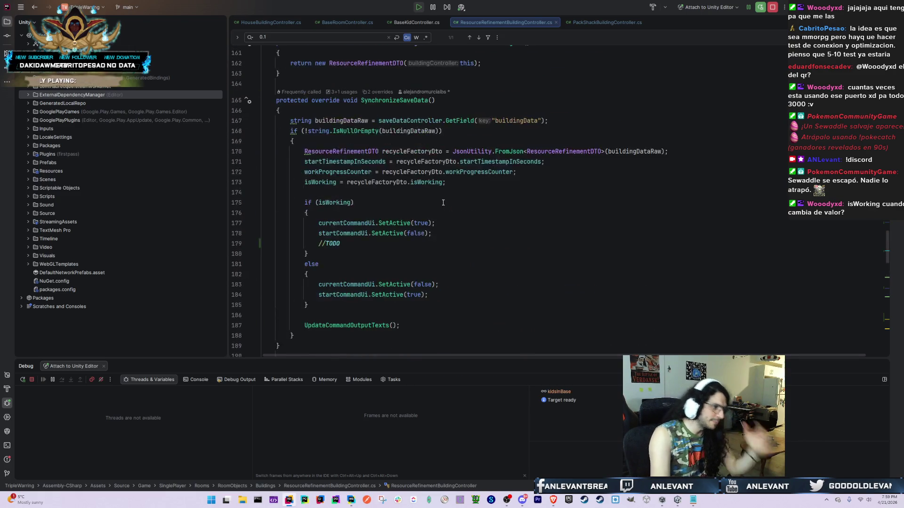
# - Close and reopen the Recycle House panel in Unity to check its production
pyautogui.hotkey('alt', 'Tab')
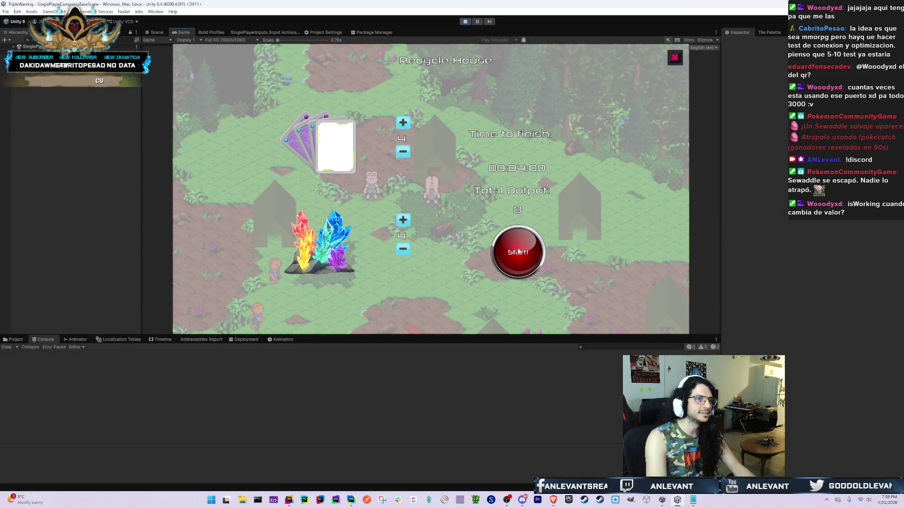
pyautogui.click(678, 59)
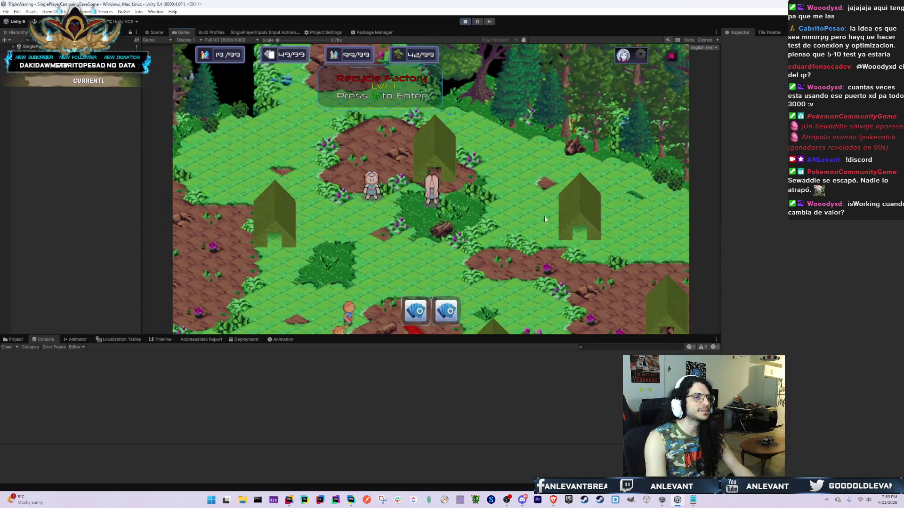
pyautogui.hotkey('alt', 'Tab')
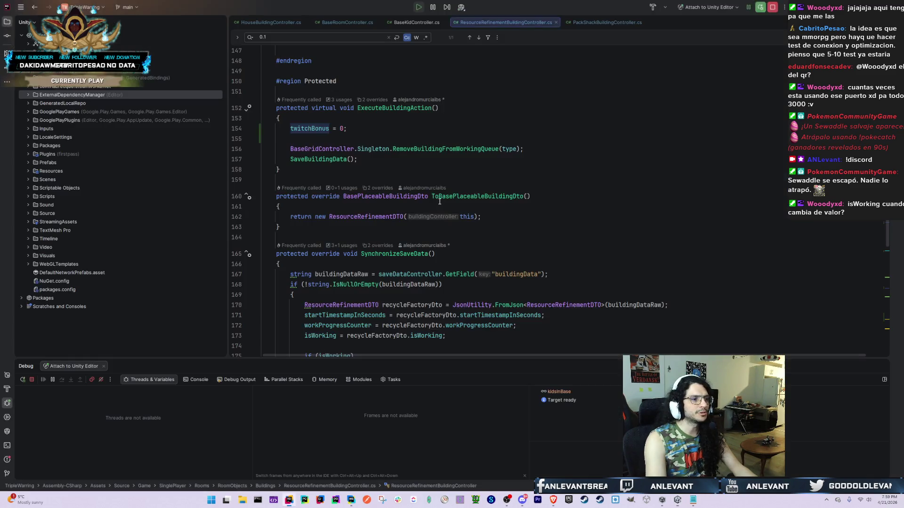
pyautogui.hotkey('alt', 'Tab')
pyautogui.click(443, 185)
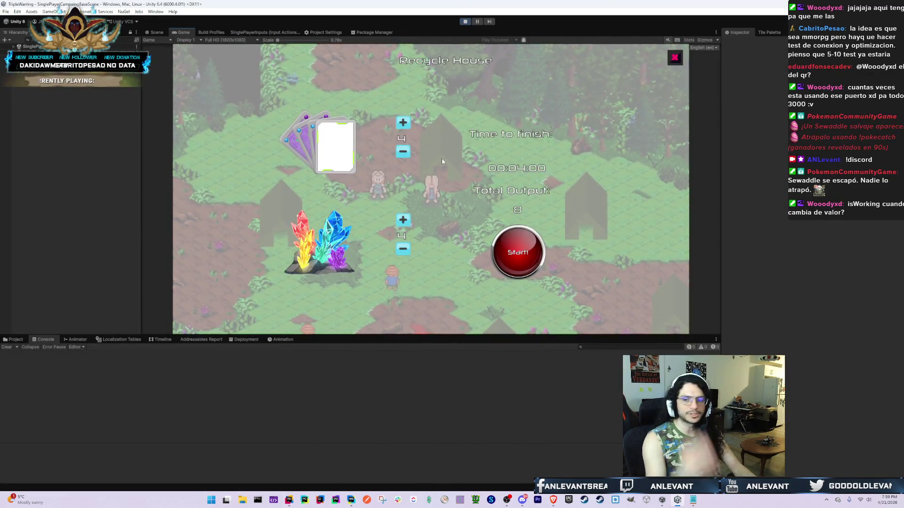
pyautogui.hotkey('alt', 'Tab')
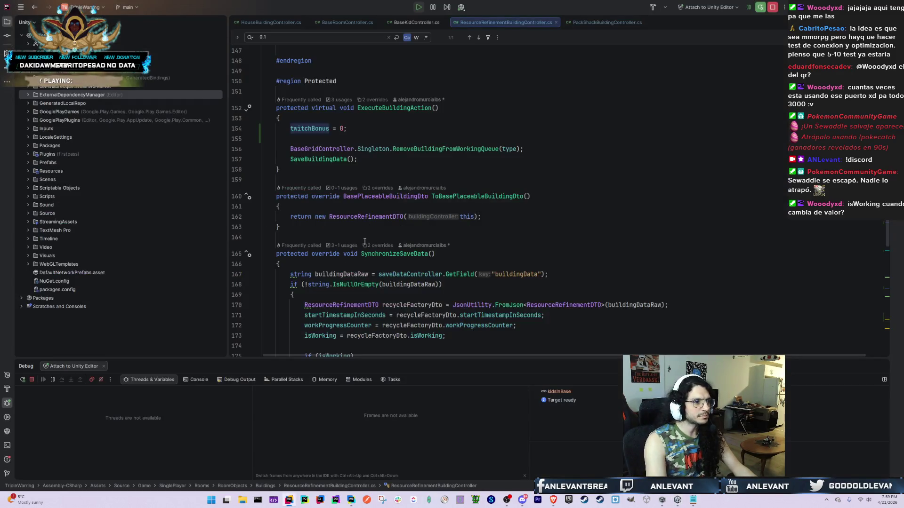
# - Jump from OnBuildingBoostReceived to its subscription in StartBuildingCommand on line 88
pyautogui.scroll(-10, 377, 232)
pyautogui.scroll(-10, 376, 232)
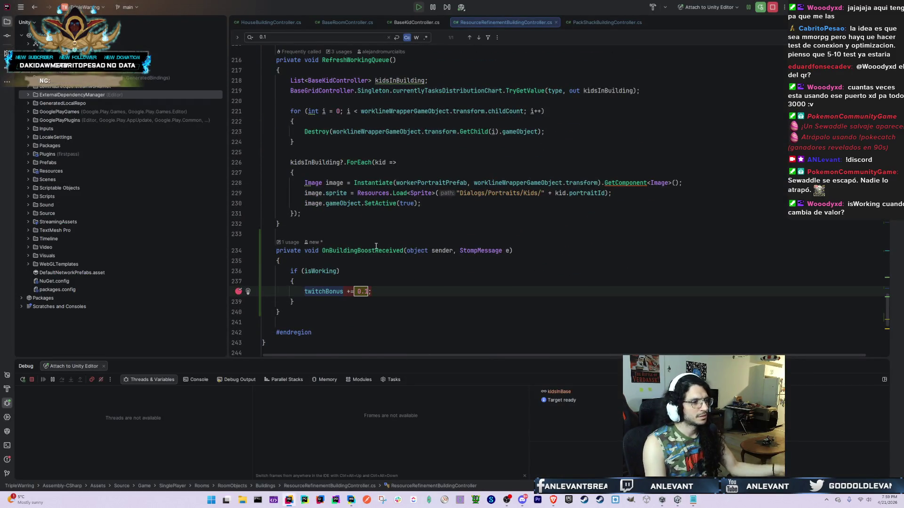
pyautogui.click(318, 271)
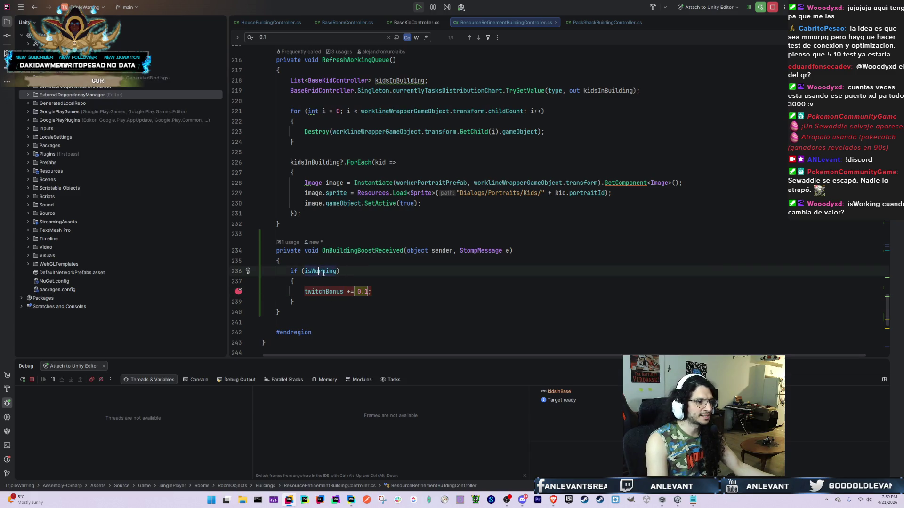
pyautogui.click(392, 253)
pyautogui.keyDown('ctrl'); pyautogui.click(391, 252); pyautogui.keyUp('ctrl')
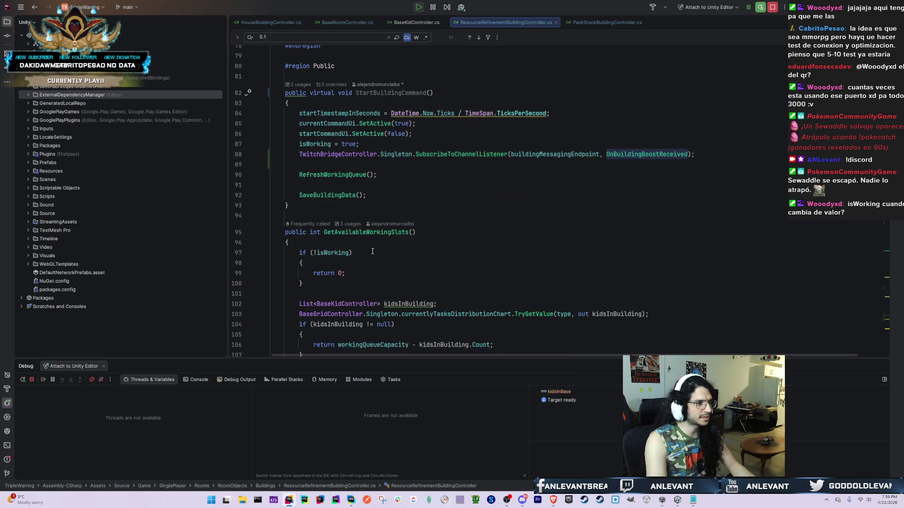
pyautogui.click(585, 155)
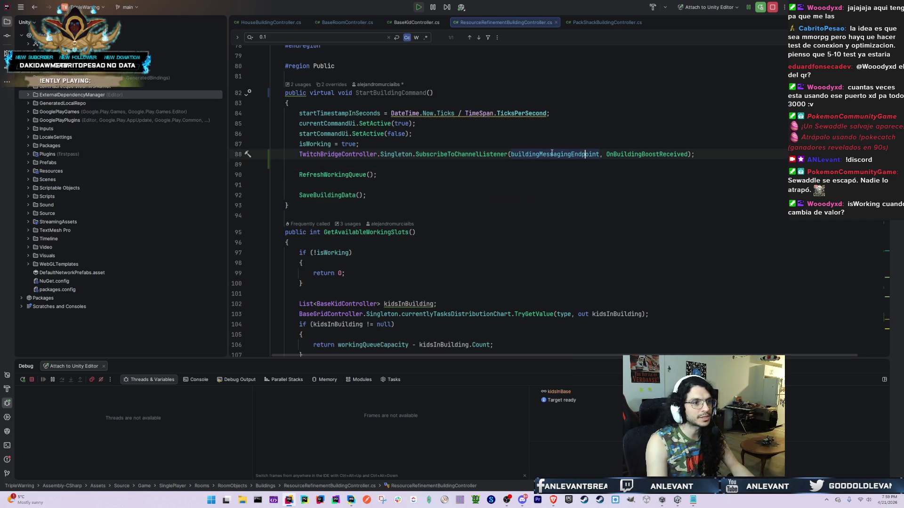
# - Open SubscribeToChannelListener and start an if( line above the await client.SubscribeAsync call
pyautogui.keyDown('ctrl'); pyautogui.click(496, 155); pyautogui.keyUp('ctrl')
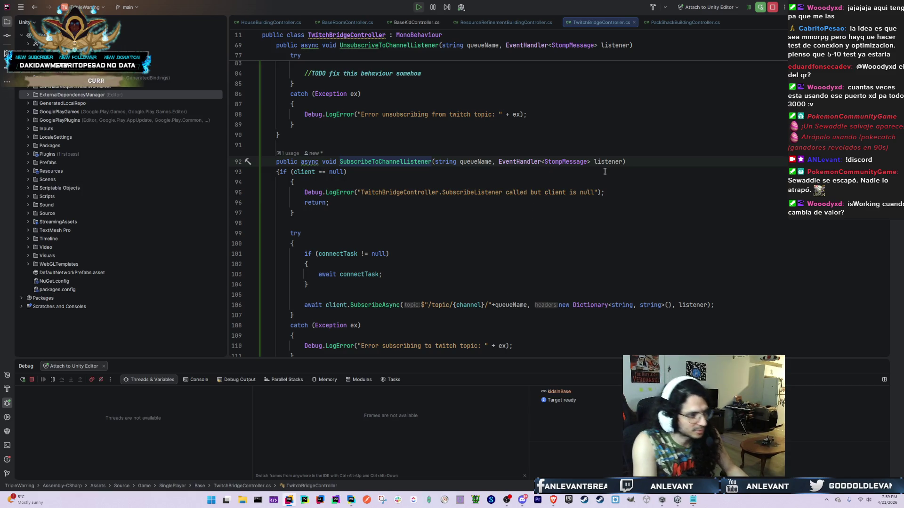
pyautogui.click(748, 306)
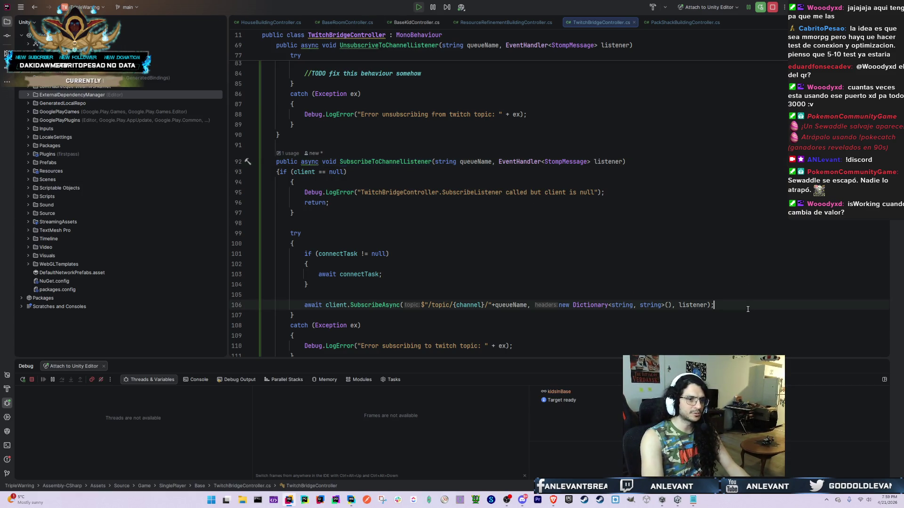
pyautogui.hotkey('shift', 'Home')
pyautogui.hotkey('shift', 'Home')
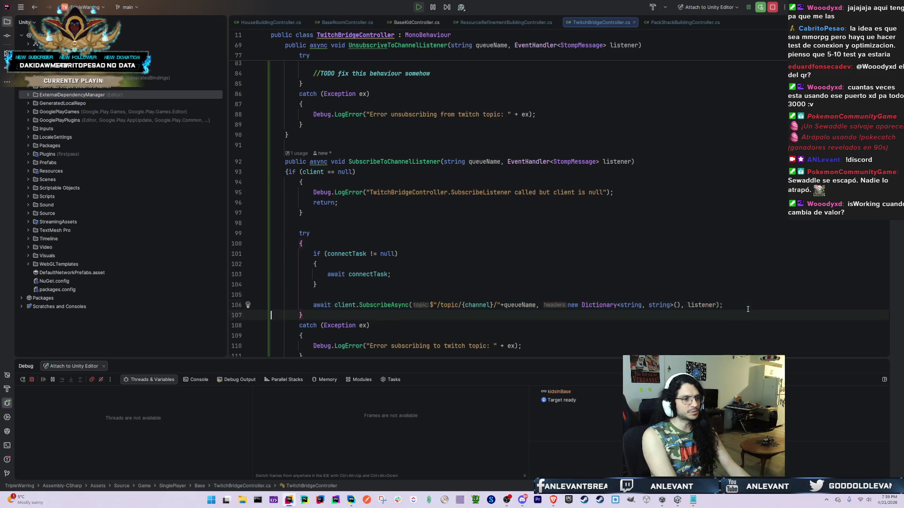
pyautogui.press('Escape')
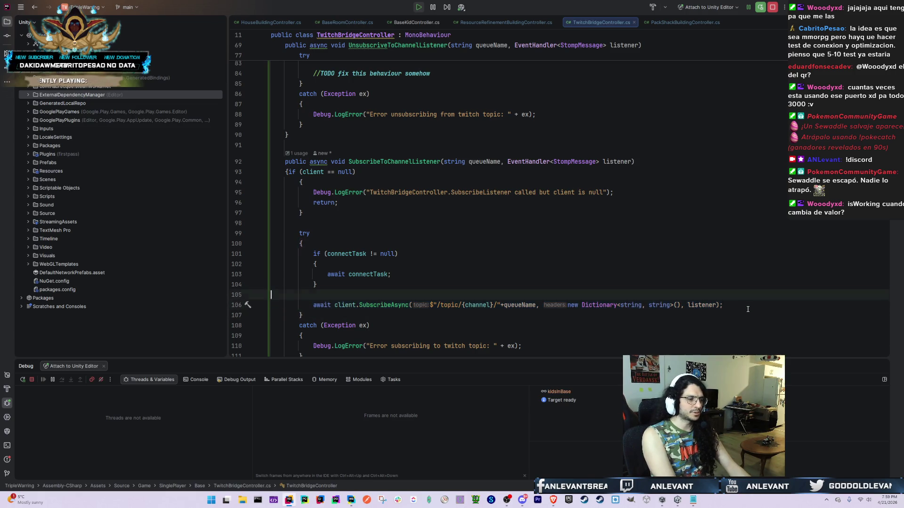
pyautogui.press('Return')
pyautogui.press('Up')
pyautogui.write('if(')
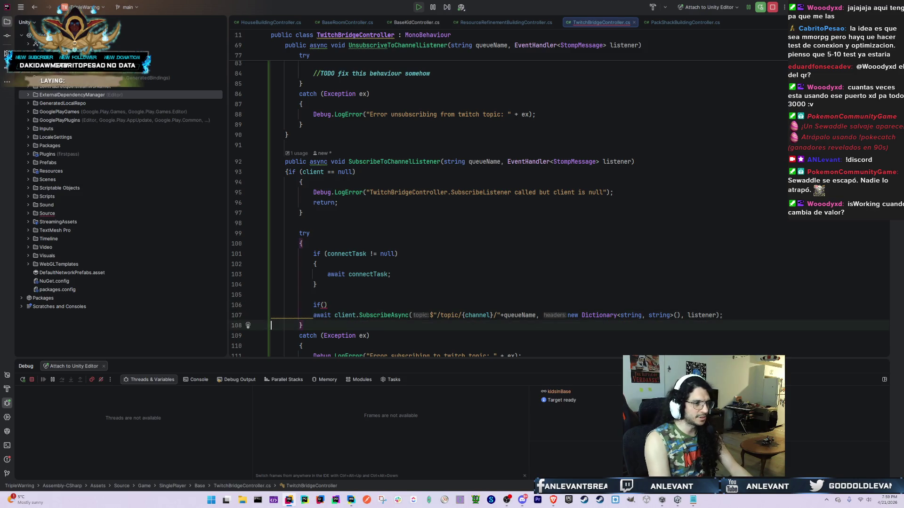
# - Extend the condition to if(client. and bring up client's member suggestions
pyautogui.click(334, 315)
pyautogui.click(324, 306)
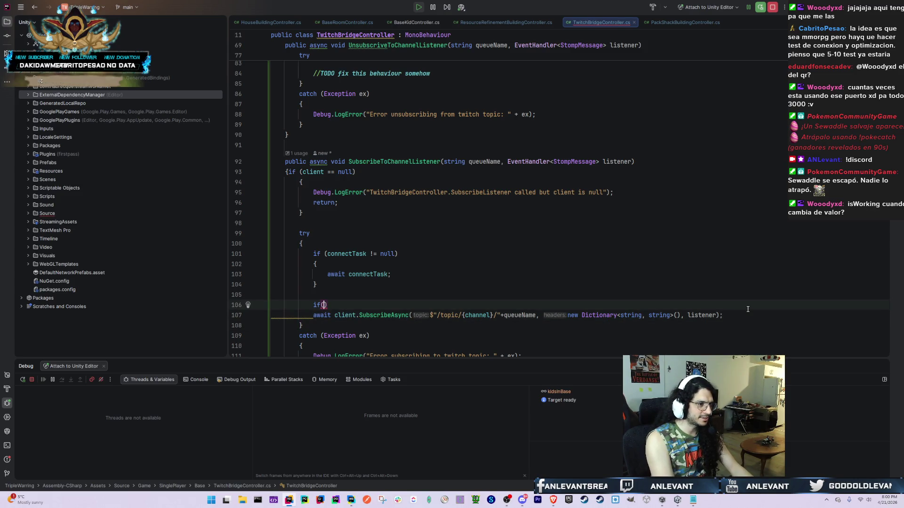
pyautogui.write('client.')
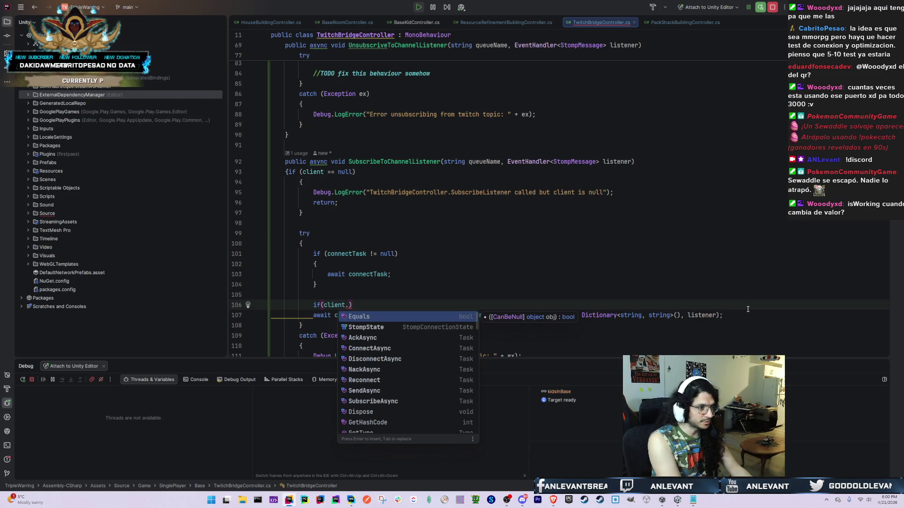
pyautogui.press('Escape')
pyautogui.press('Up')
pyautogui.press('Up')
pyautogui.press('Up')
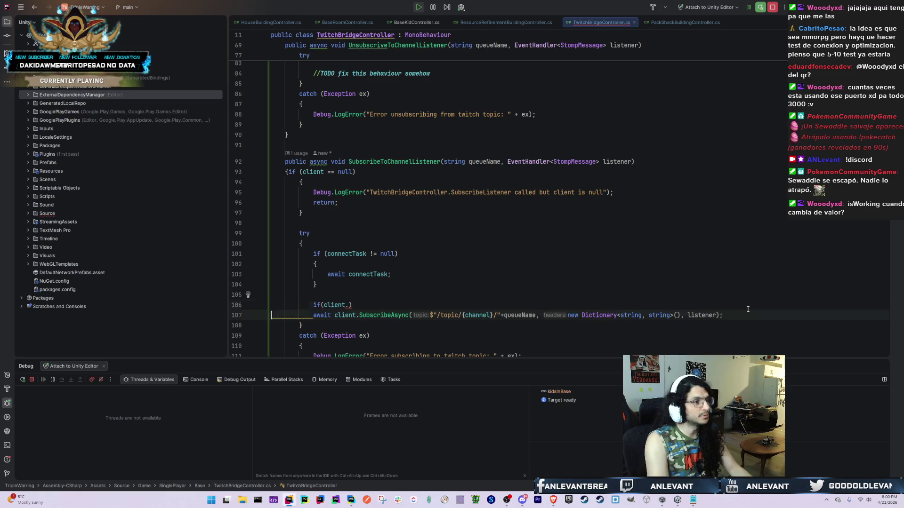
pyautogui.press('Right')
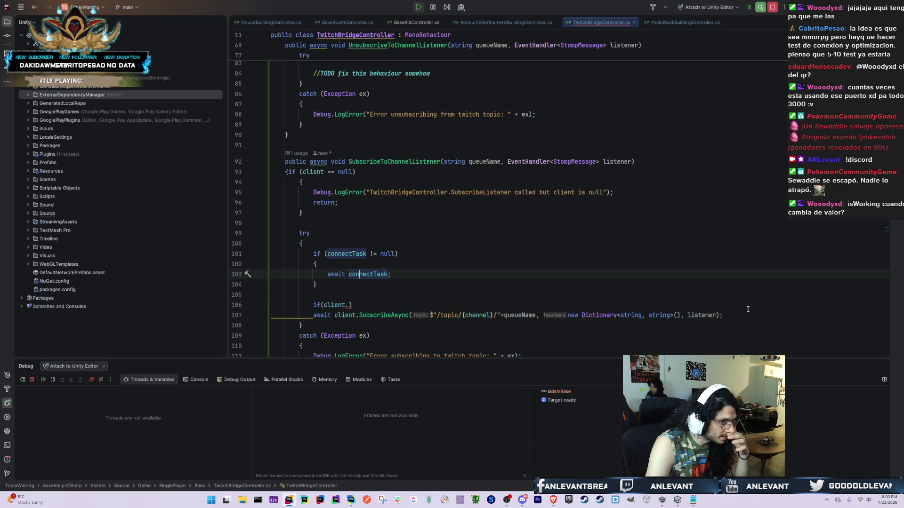
pyautogui.press('Down')
pyautogui.press('Down')
pyautogui.press('Down')
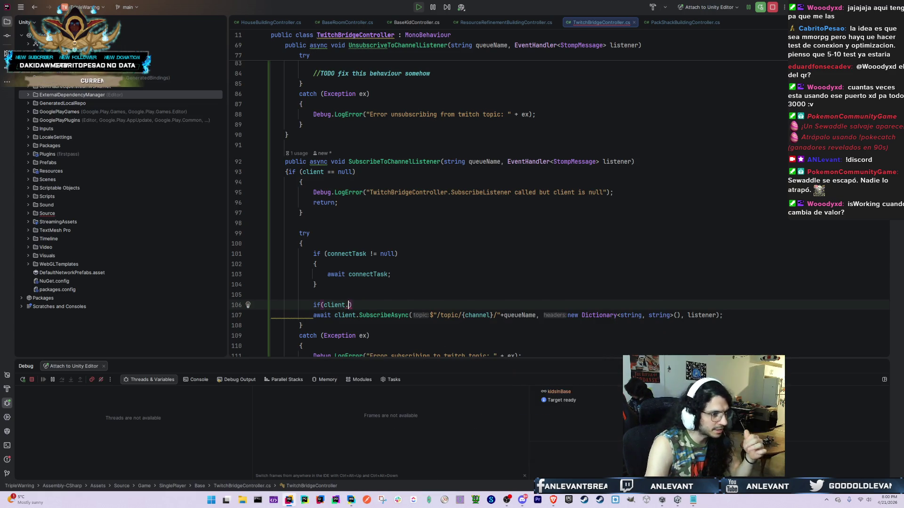
pyautogui.hotkey('ctrl', 'space')
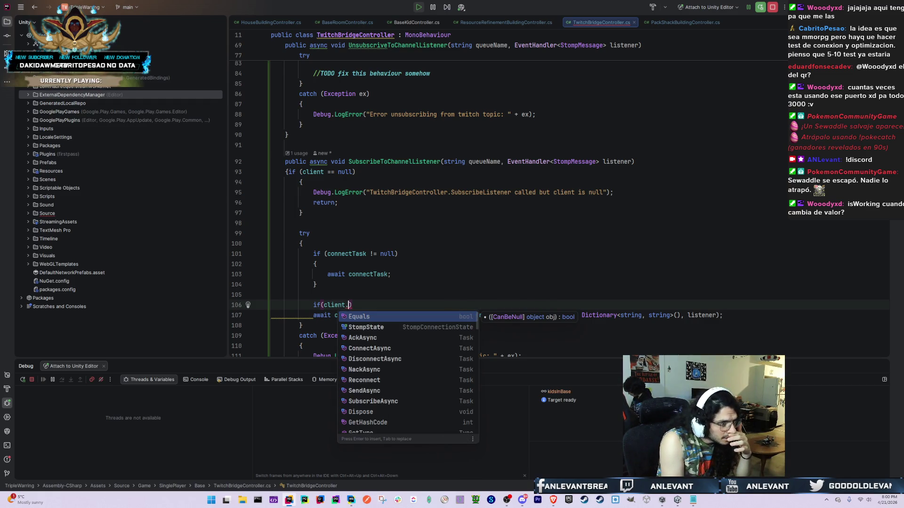
pyautogui.press('Down')
pyautogui.press('Down')
pyautogui.press('Down')
# - Browse the client member autocomplete list, past SubscribeAsync, for a property to check
pyautogui.press('Up')
pyautogui.press('Up')
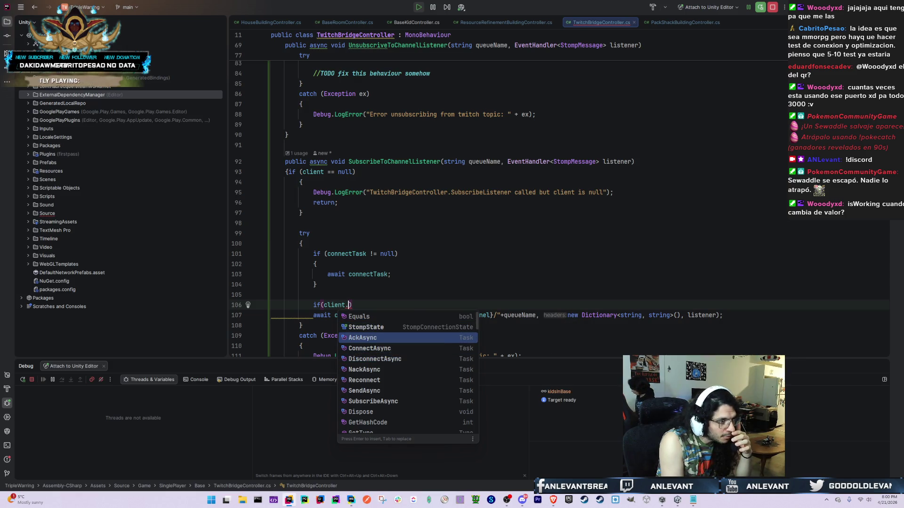
pyautogui.press('Up')
pyautogui.press('Down')
pyautogui.press('Down')
pyautogui.press('Down')
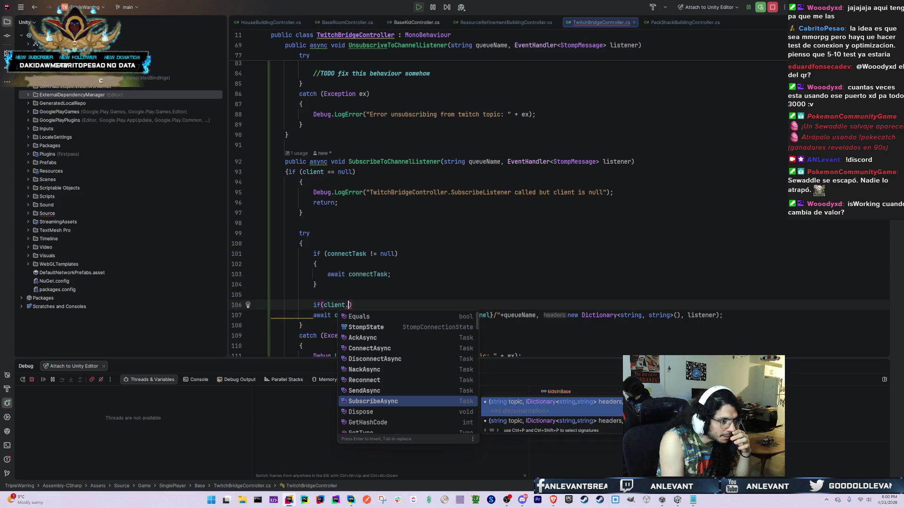
pyautogui.press('Down')
pyautogui.press('Down')
pyautogui.press('Down')
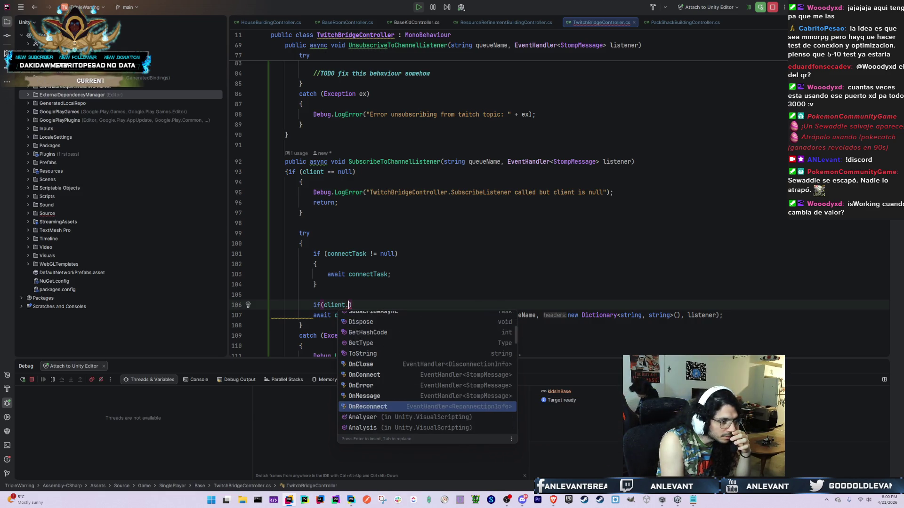
pyautogui.press('Down')
pyautogui.press('Down')
pyautogui.press('Down')
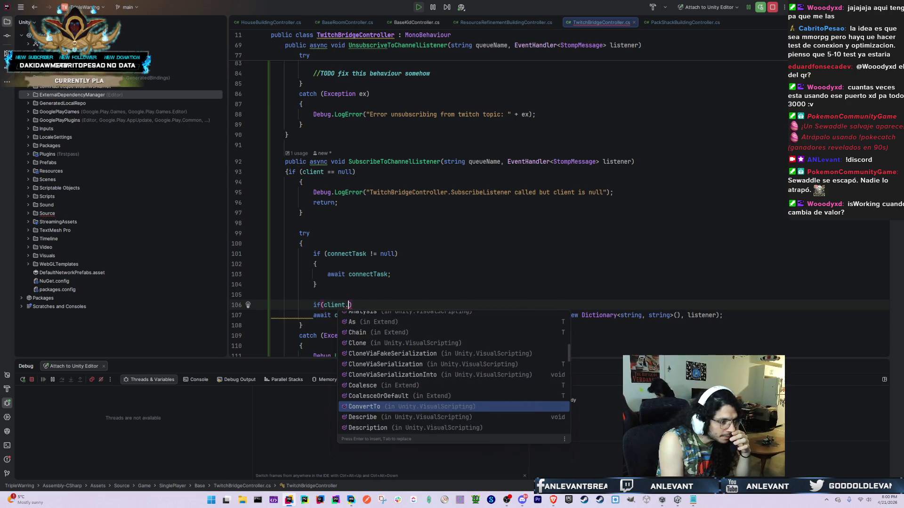
pyautogui.press('Down')
pyautogui.press('Down')
pyautogui.press('Down')
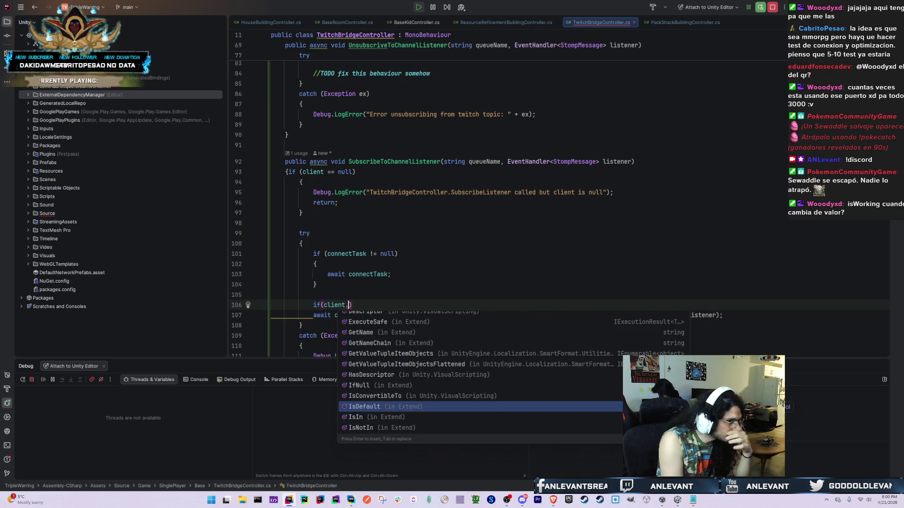
pyautogui.press('Down')
pyautogui.press('Down')
pyautogui.press('Down')
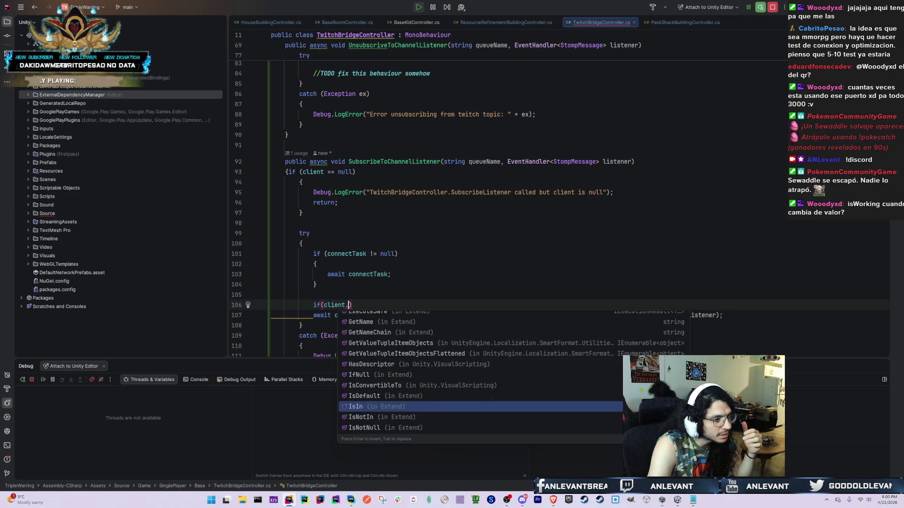
pyautogui.press('Down')
pyautogui.press('Down')
pyautogui.press('Down')
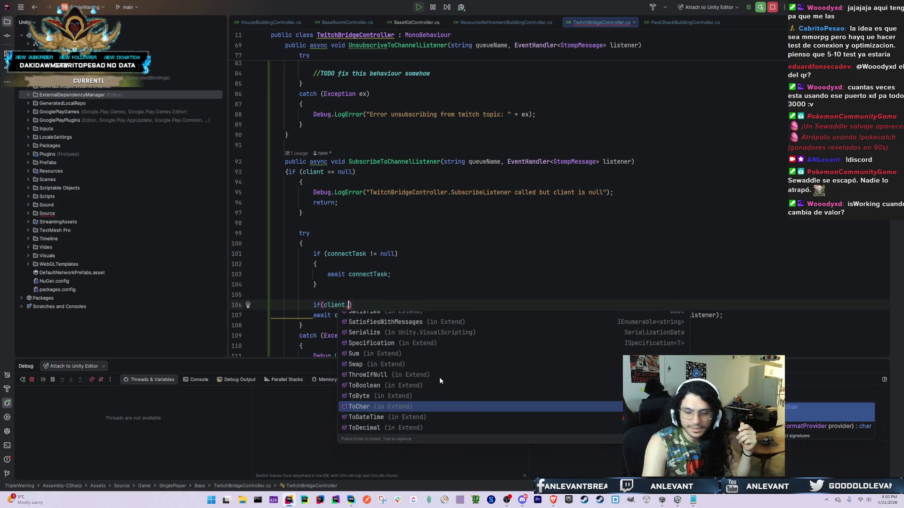
pyautogui.scroll(-4, 439, 377)
pyautogui.scroll(-1, 439, 377)
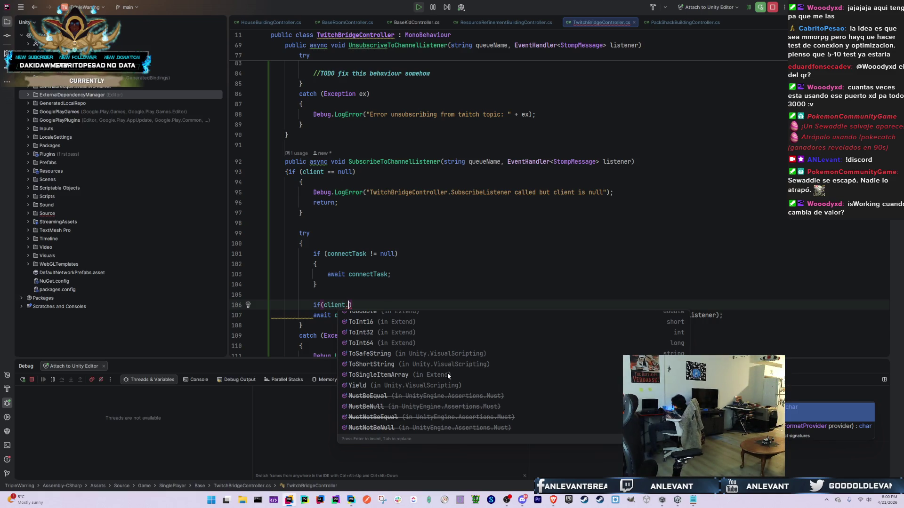
pyautogui.press('XF86AudioLowerVolume')
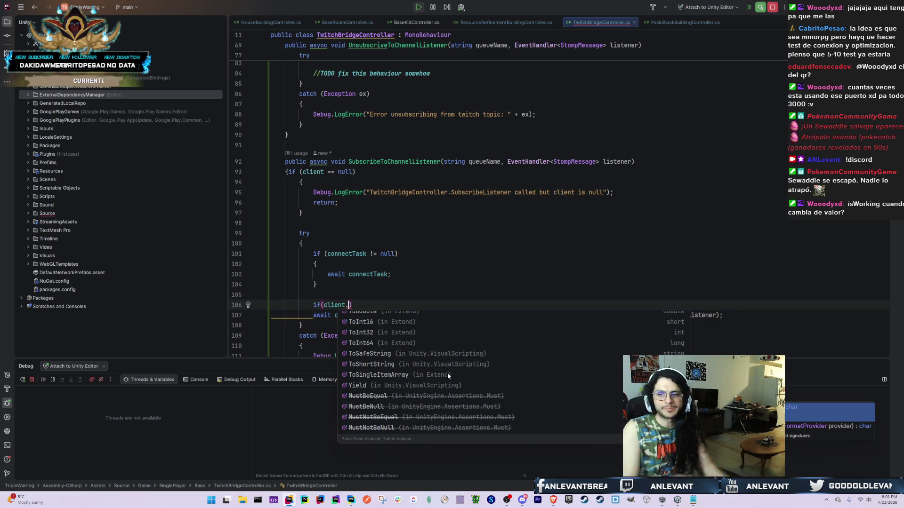
pyautogui.hotkey('alt', 'Tab')
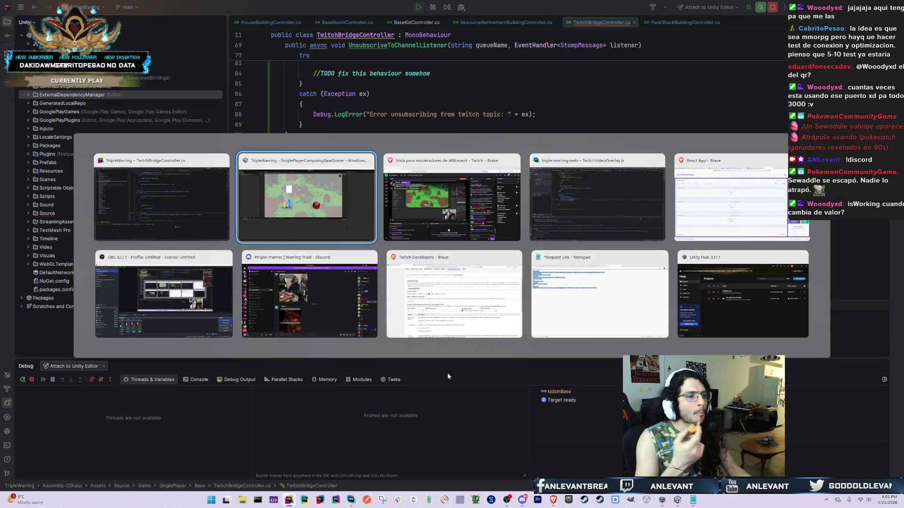
# - Approve the Claude assistant's pending server-restart command in WebStorm
pyautogui.hotkey('alt', 'Tab')
pyautogui.hotkey('alt', 'shift', 'Tab')
pyautogui.hotkey('alt', 'Tab')
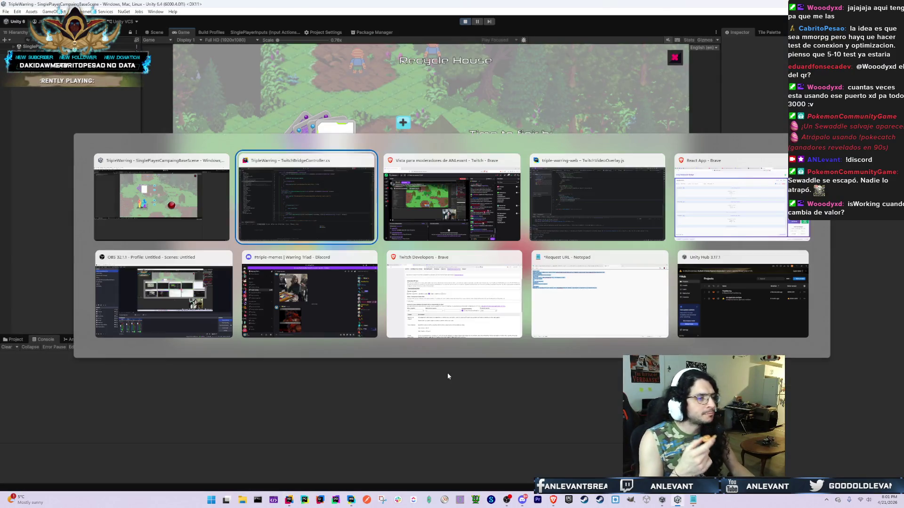
pyautogui.hotkey('alt', 'Tab')
pyautogui.hotkey('alt', 'Tab')
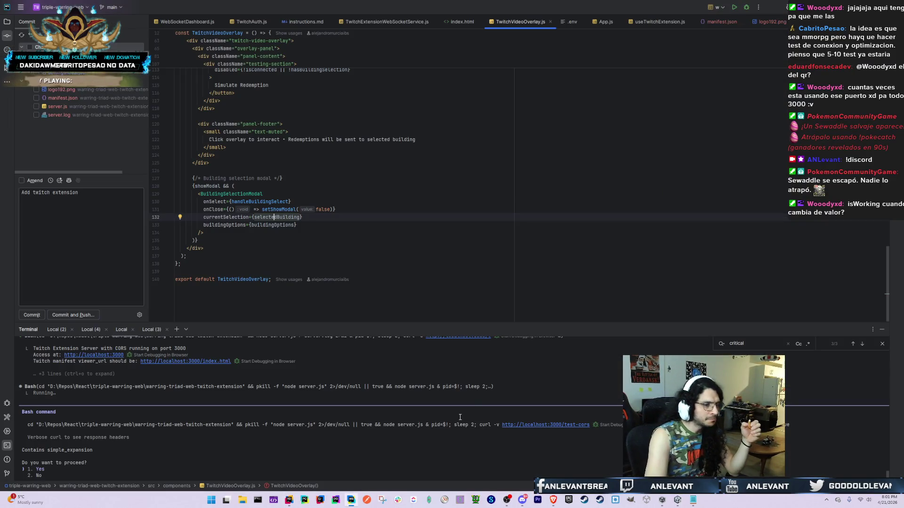
pyautogui.click(460, 418)
pyautogui.press('Return')
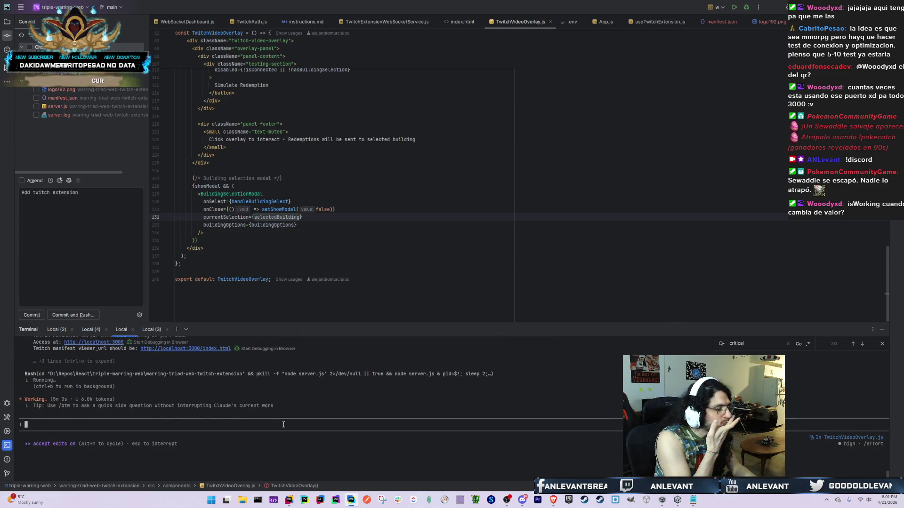
# - Stop the webpack dev server in the Local (3) terminal and clear its output with cls
pyautogui.hotkey('alt', 'Tab')
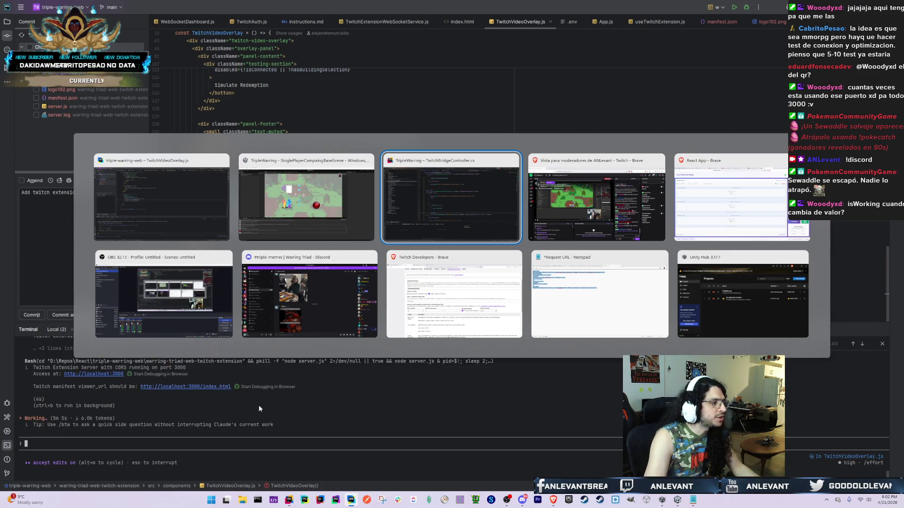
pyautogui.press('Escape')
pyautogui.click(91, 329)
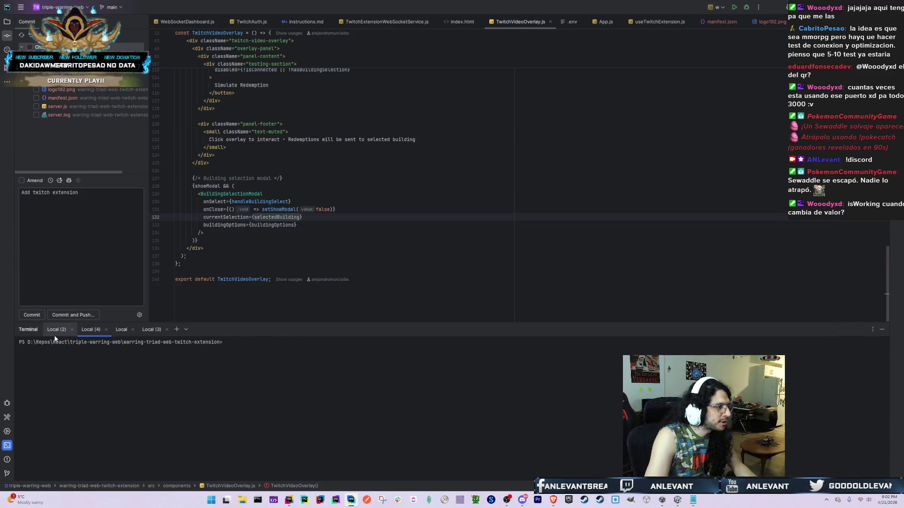
pyautogui.click(54, 330)
pyautogui.click(152, 330)
pyautogui.click(122, 330)
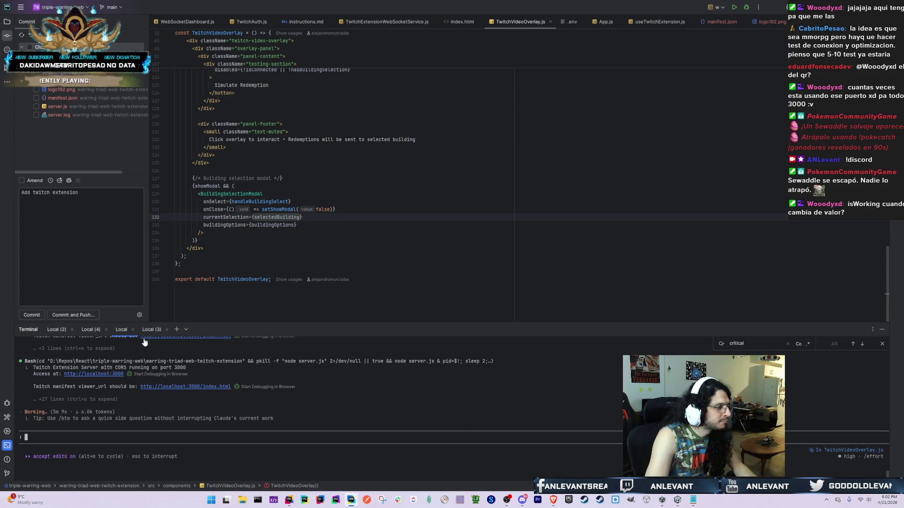
pyautogui.click(152, 329)
pyautogui.hotkey('ctrl', 'c')
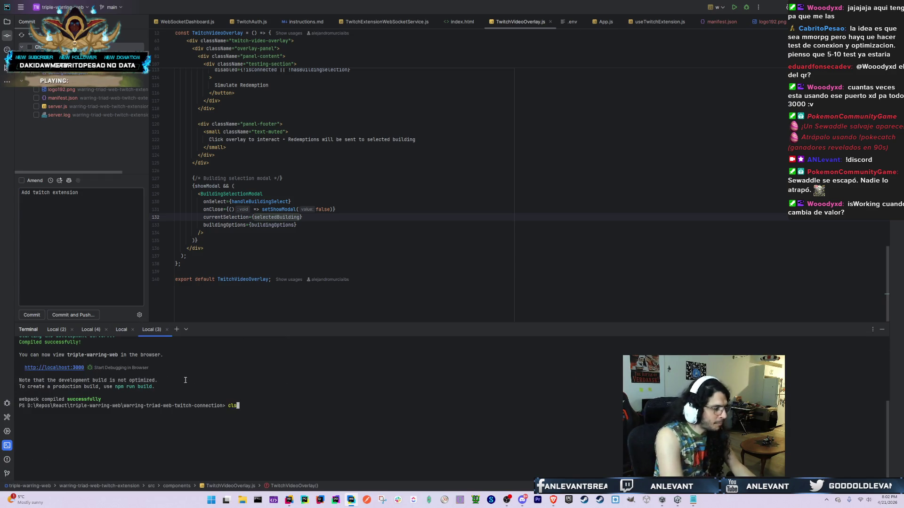
pyautogui.press('Return')
# - Select the server startup lines in the assistant session's terminal output
pyautogui.click(121, 331)
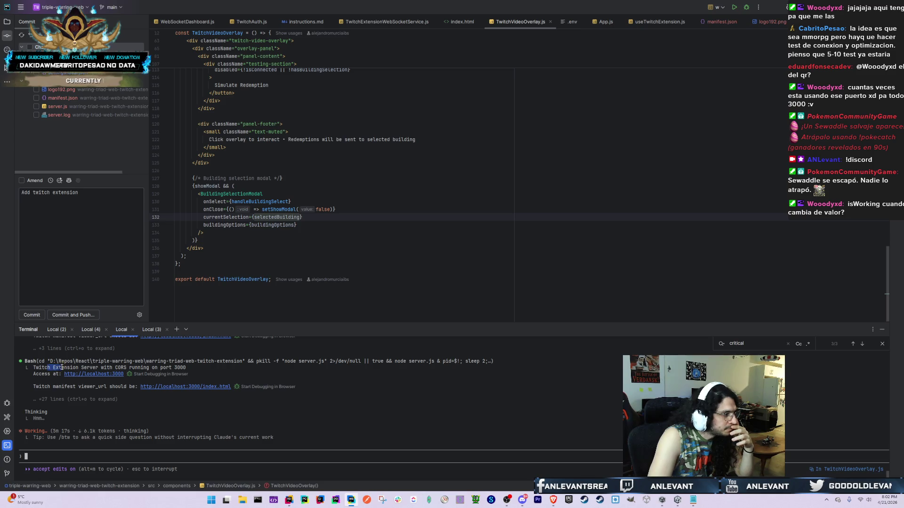
pyautogui.moveTo(61, 368); pyautogui.dragTo(252, 391)
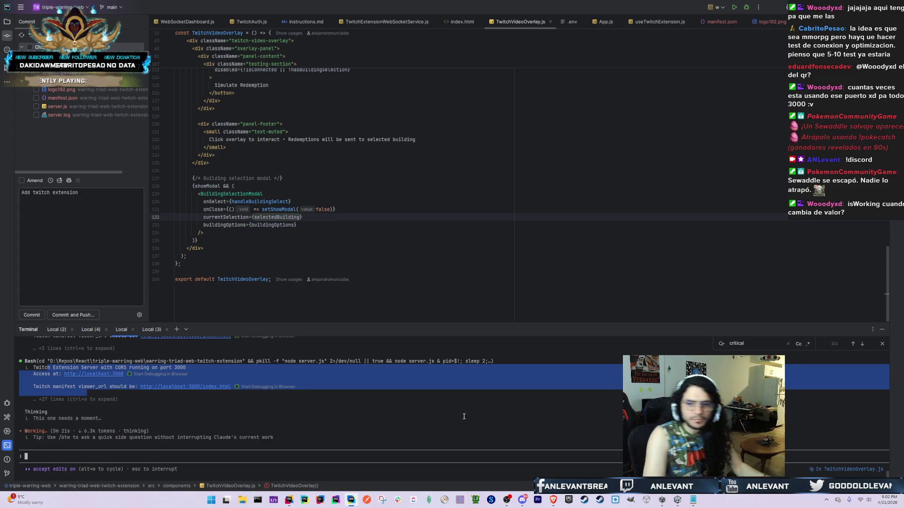
pyautogui.hotkey('alt', 'Tab')
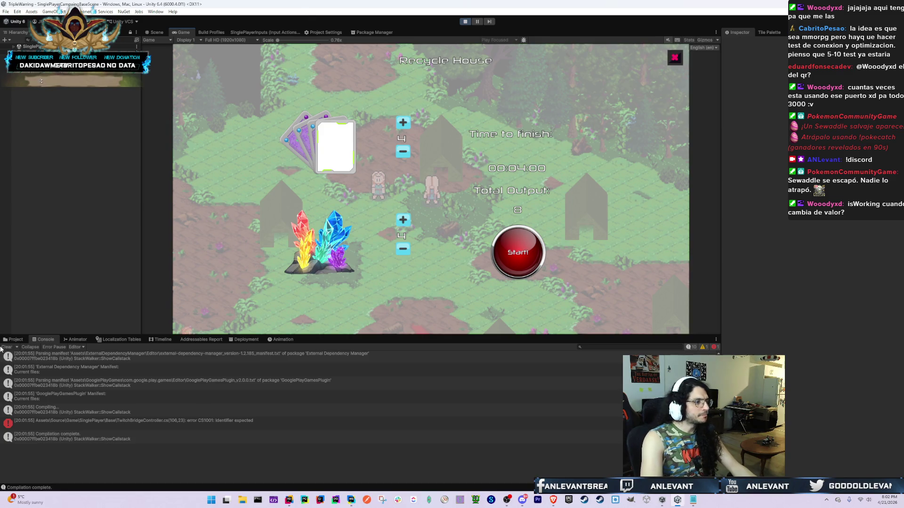
# - Close the Recycle House panel and walk the player into the Recycle Factory
pyautogui.click(674, 58)
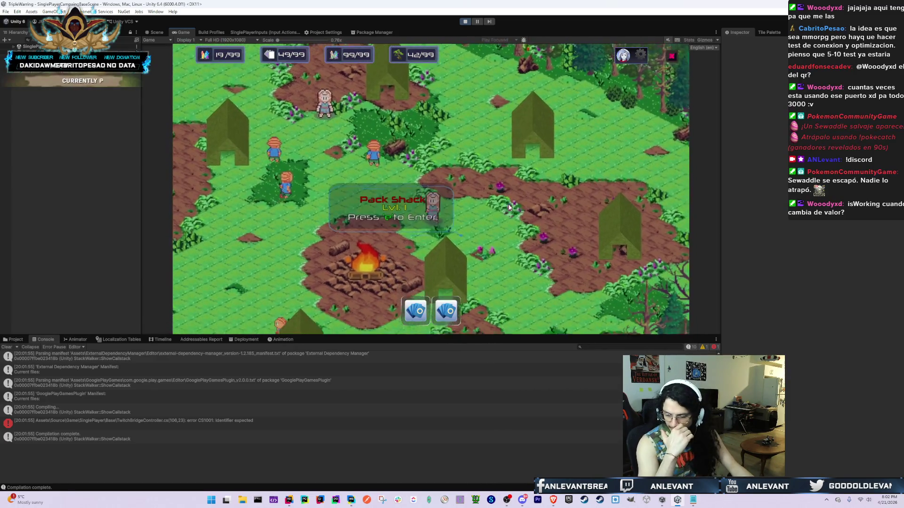
pyautogui.press('s')
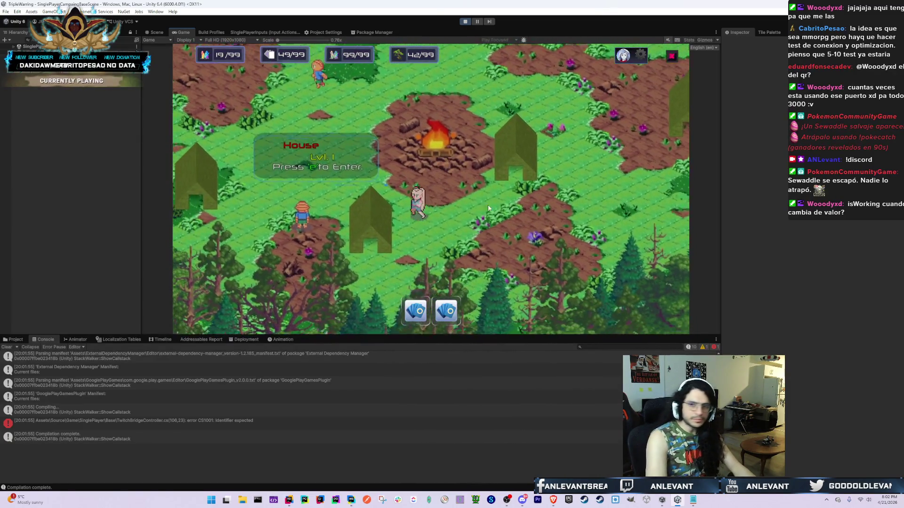
pyautogui.press('w')
pyautogui.press('a')
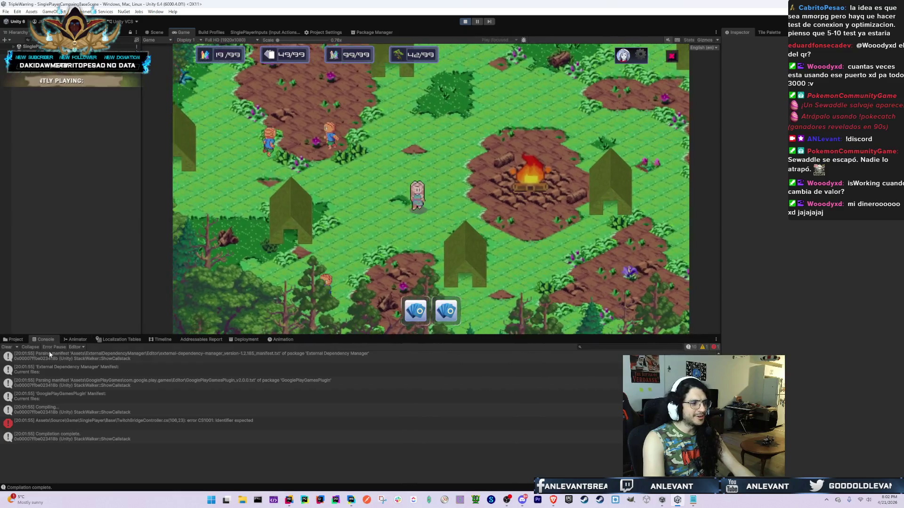
pyautogui.press('w')
pyautogui.press('d')
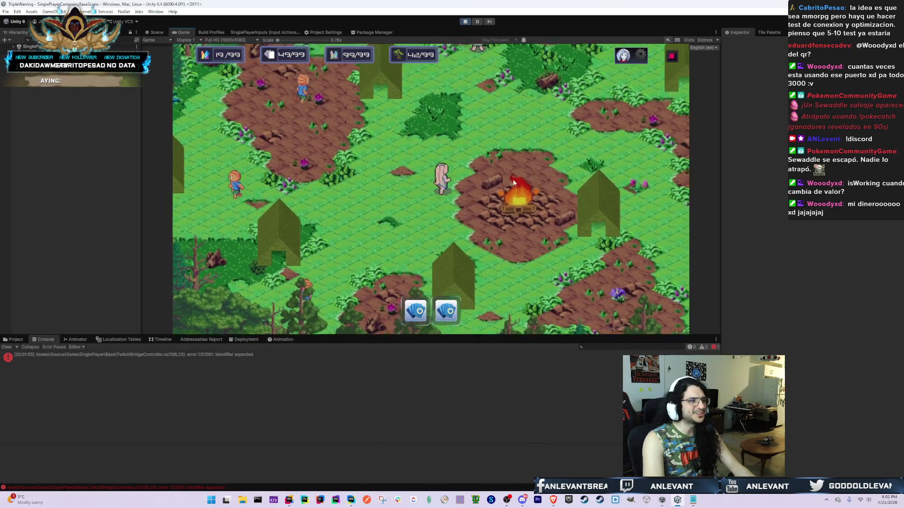
pyautogui.press('w')
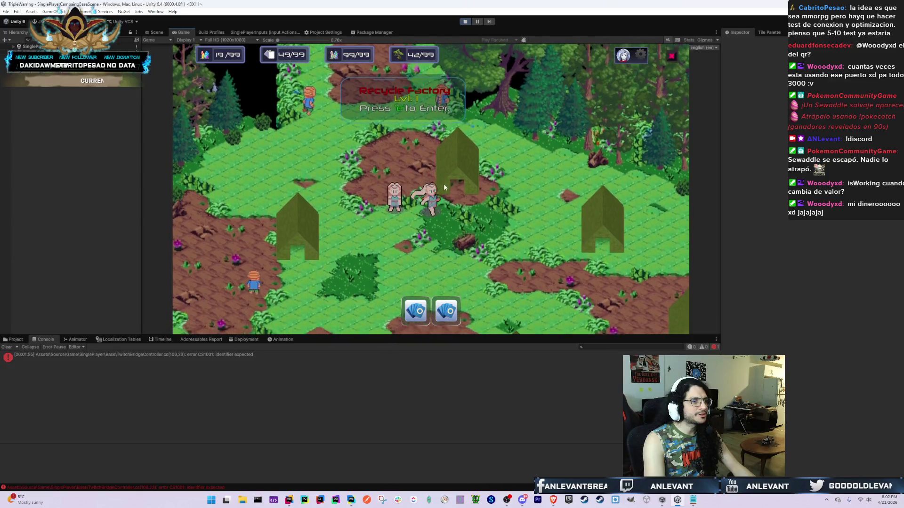
pyautogui.press('e')
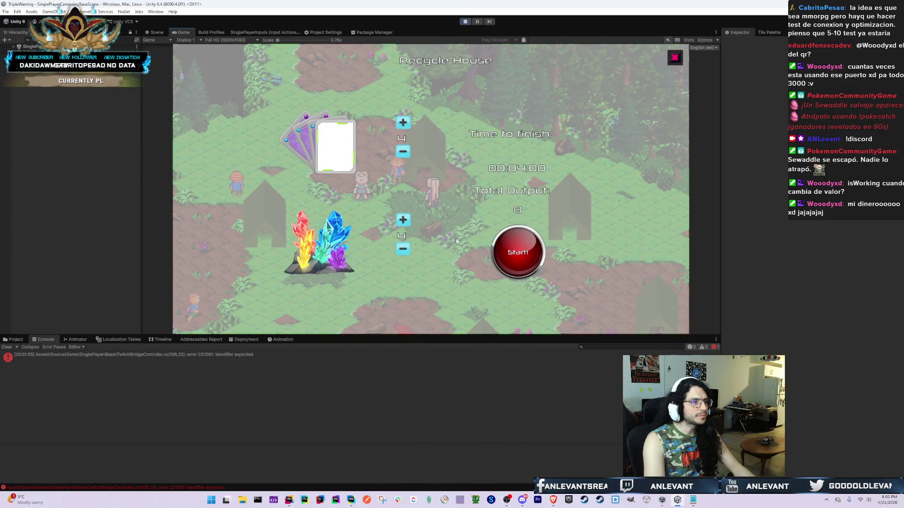
# - Lower the crystal input to 1 and the card input to 0
pyautogui.click(403, 248)
pyautogui.click(403, 249)
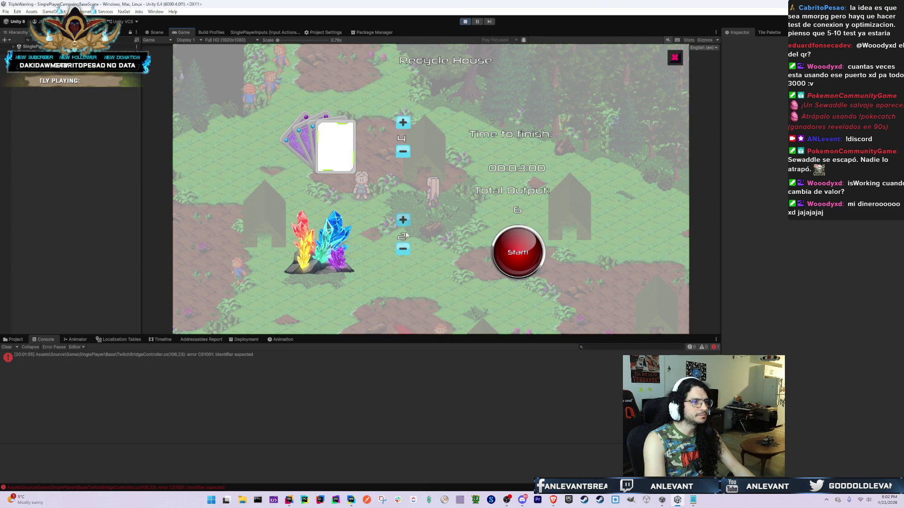
pyautogui.click(403, 249)
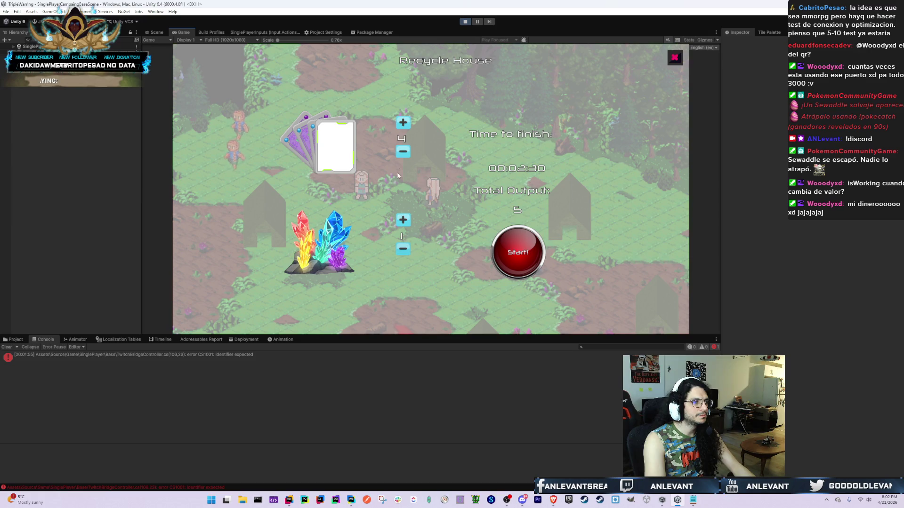
pyautogui.click(403, 152)
pyautogui.click(403, 152)
pyautogui.click(403, 151)
pyautogui.click(403, 151)
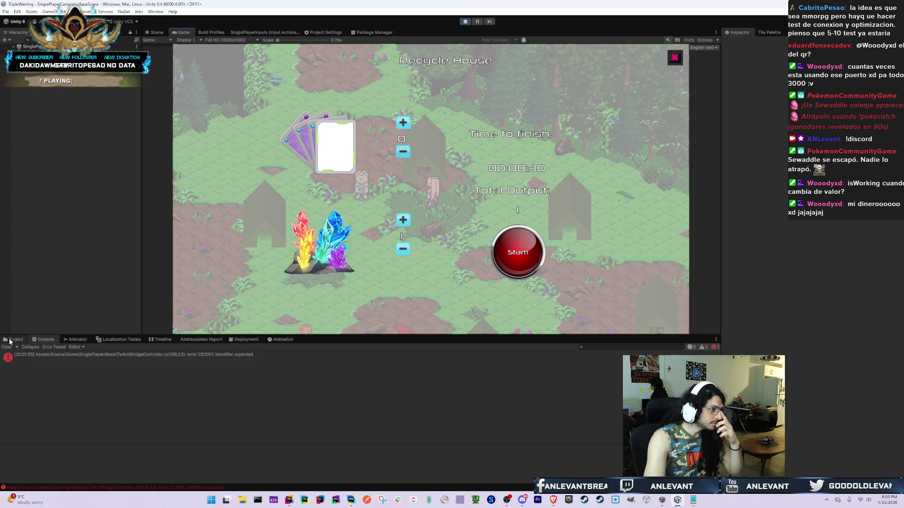
# - Open the CS1001 compile error's source line in Rider from the Unity console
pyautogui.click(7, 354)
pyautogui.click(193, 365)
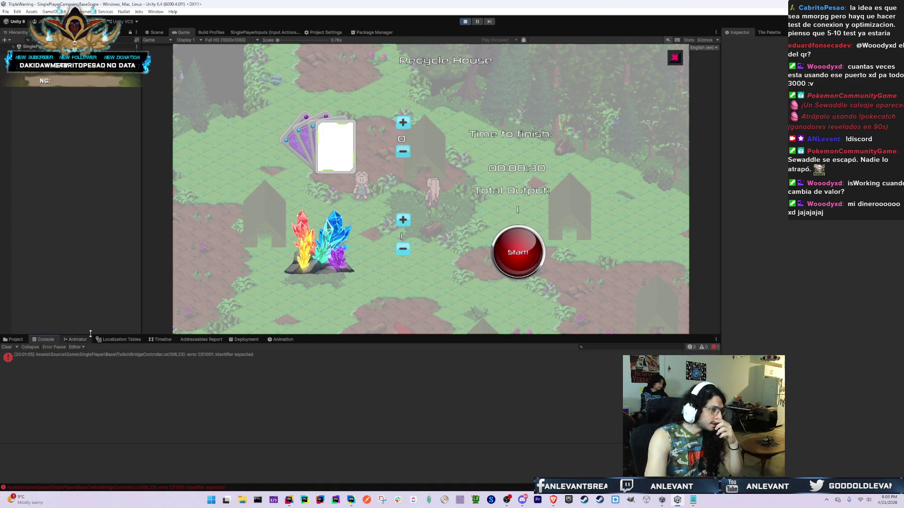
pyautogui.doubleClick(191, 355)
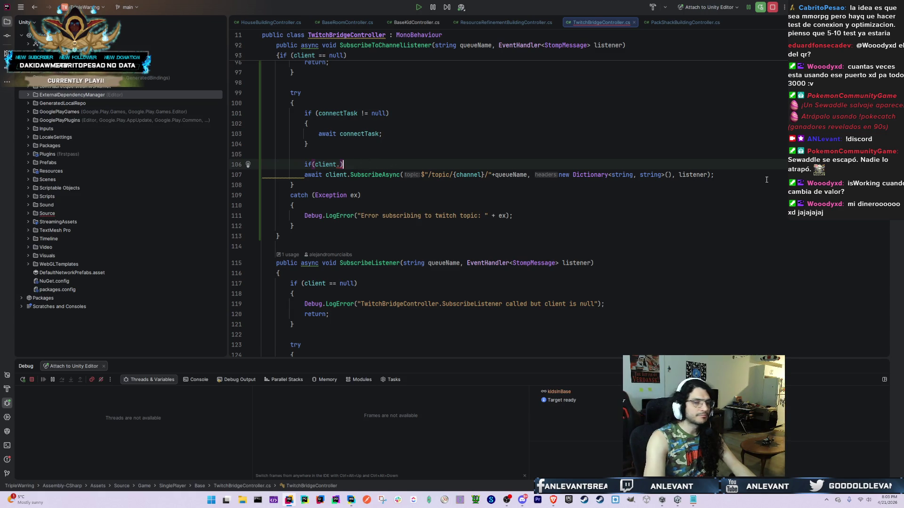
pyautogui.hotkey('alt', 'Tab')
pyautogui.click(732, 197)
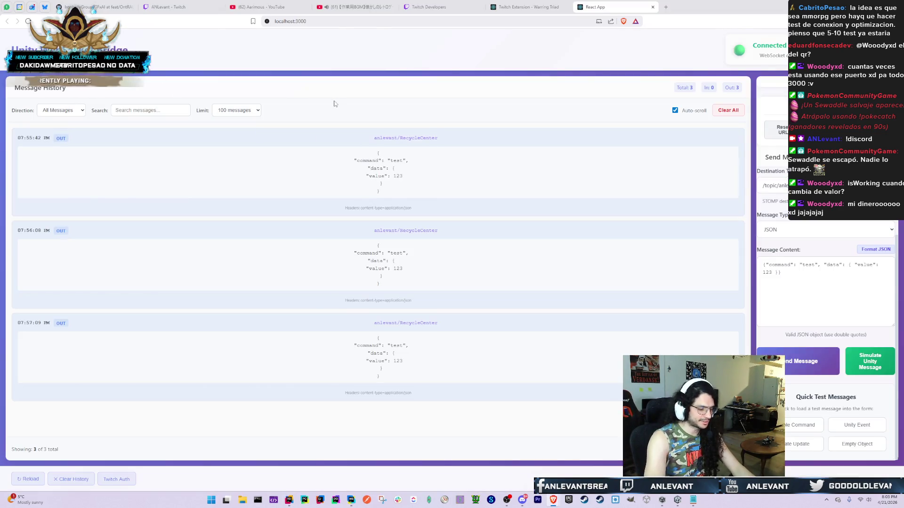
# - Search Brave for 'netina stomp see list of subscriptions' and expand the AI answer
pyautogui.hotkey('ctrl', 't')
pyautogui.write('netina stomp ')
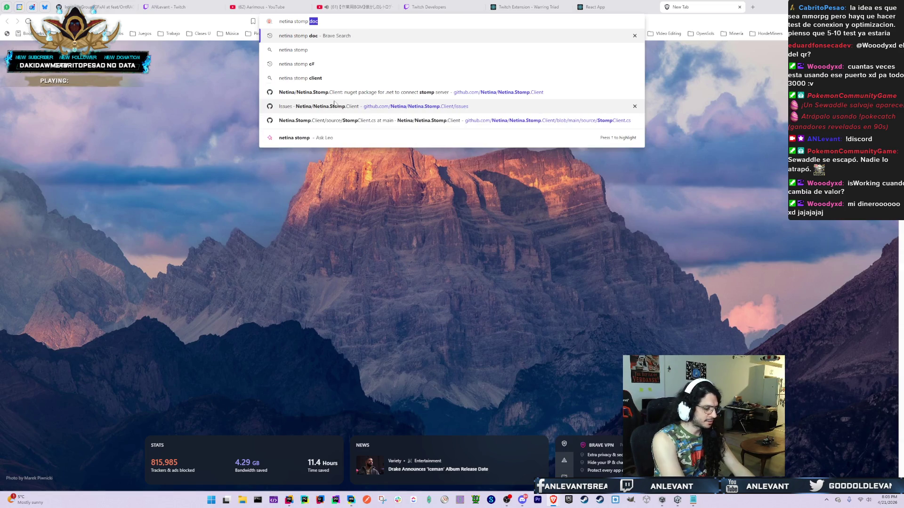
pyautogui.write('see ')
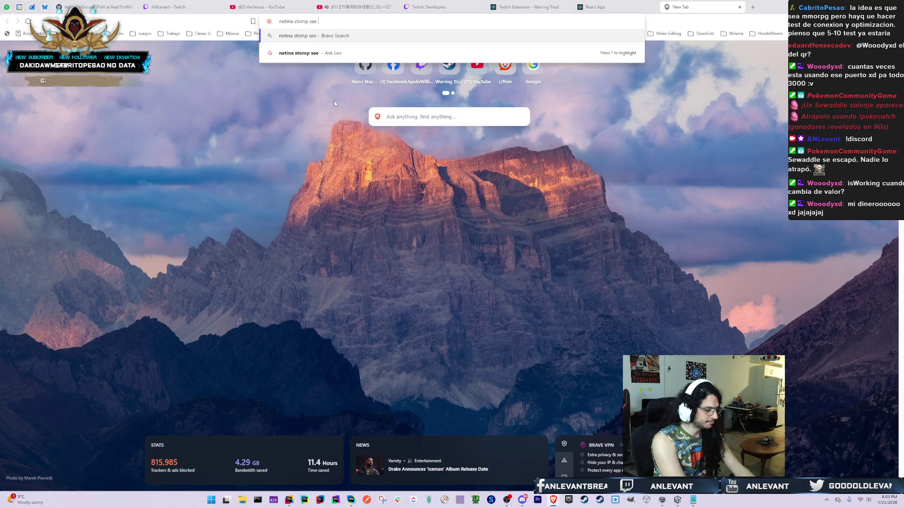
pyautogui.write('list of subscri')
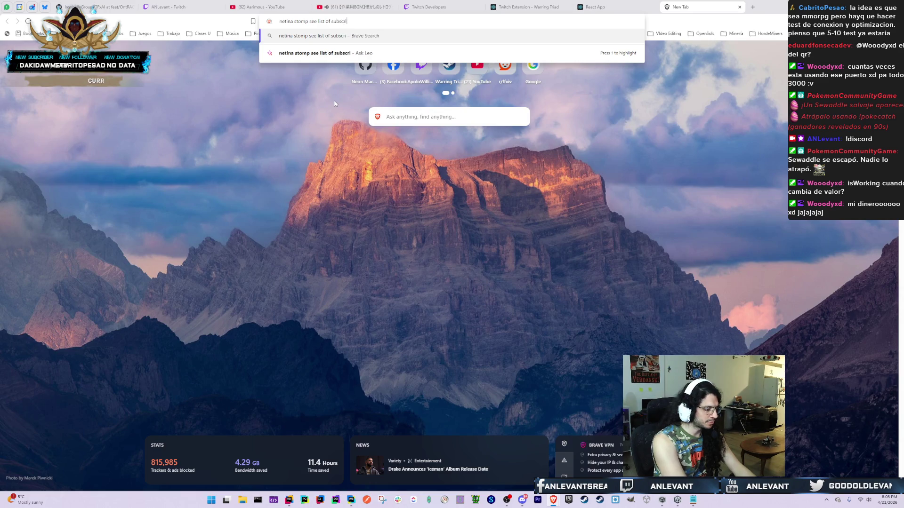
pyautogui.write('ptions')
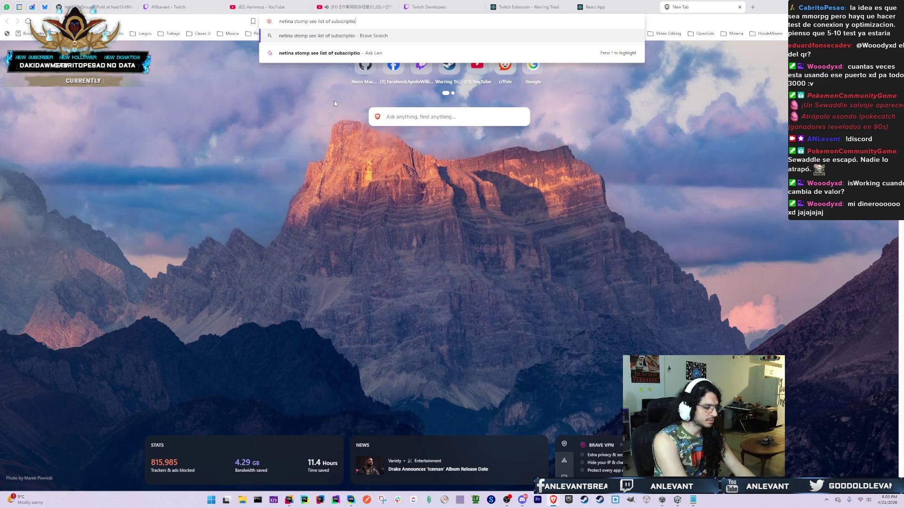
pyautogui.press('Return')
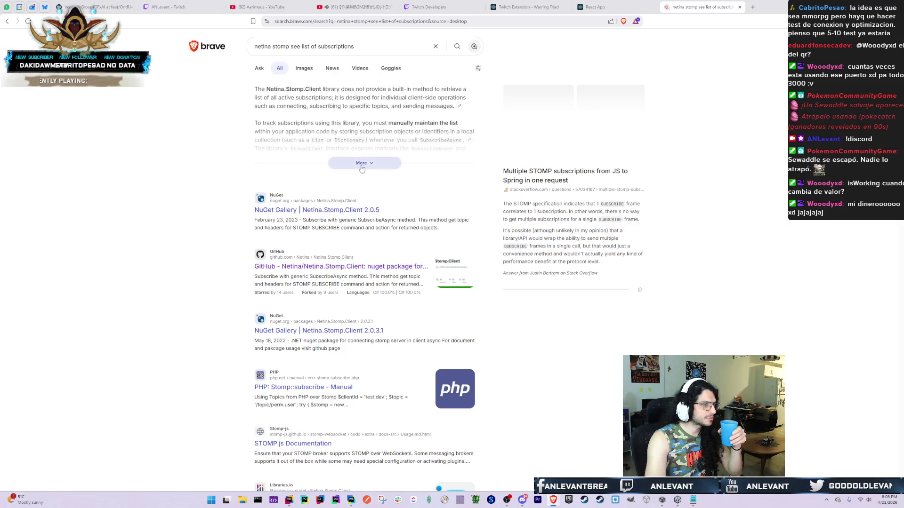
pyautogui.click(361, 163)
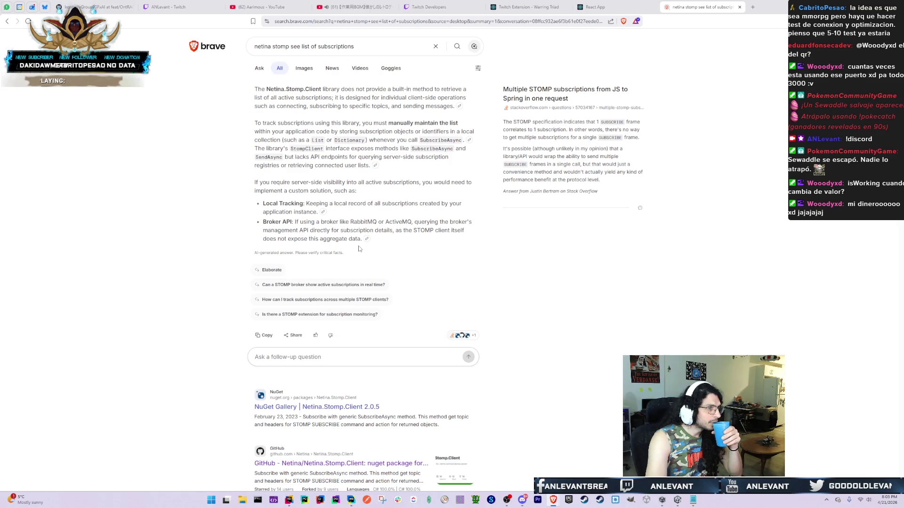
# - Highlight the answer's points: no built-in subscription list, so track subscriptions manually in code
pyautogui.moveTo(383, 89); pyautogui.dragTo(480, 92)
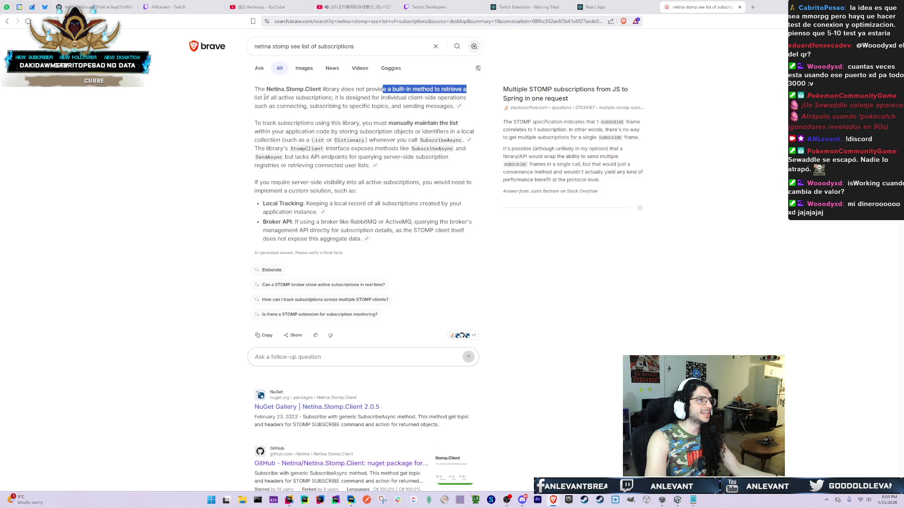
pyautogui.moveTo(264, 98)
pyautogui.mouseDown()
pyautogui.moveTo(329, 106)
pyautogui.moveTo(335, 97)
pyautogui.mouseUp()
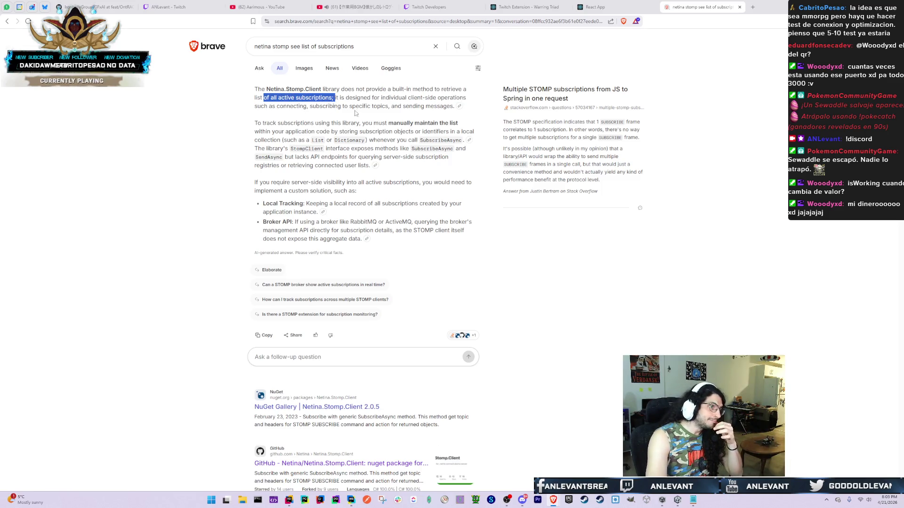
pyautogui.moveTo(352, 97)
pyautogui.mouseDown()
pyautogui.moveTo(405, 107)
pyautogui.moveTo(426, 99)
pyautogui.mouseUp()
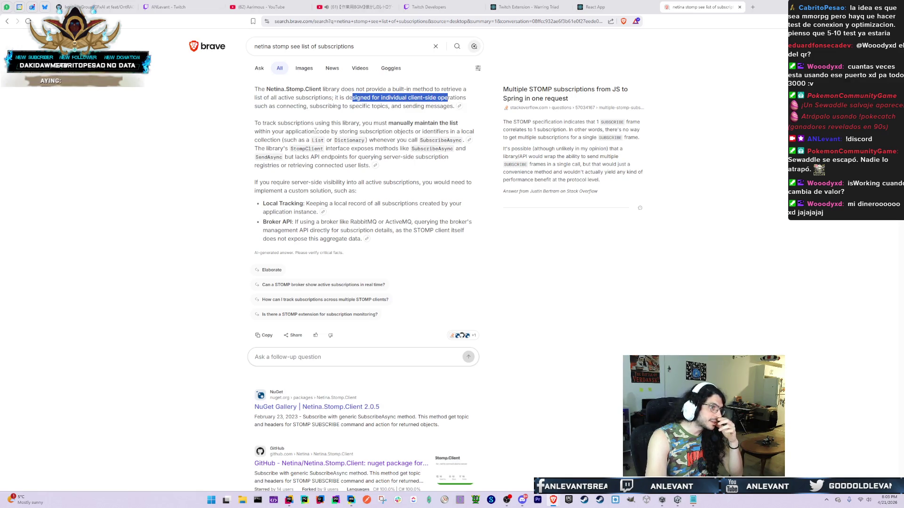
pyautogui.moveTo(398, 105); pyautogui.dragTo(439, 108)
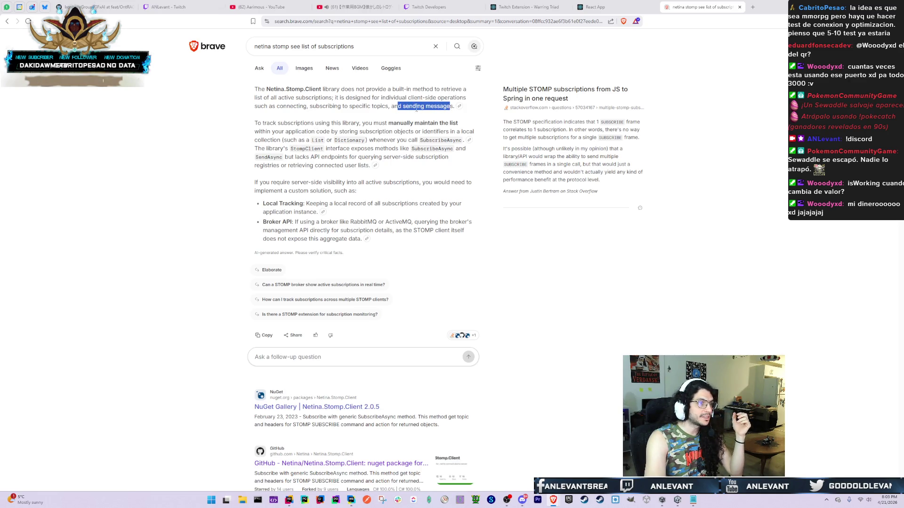
pyautogui.moveTo(317, 106); pyautogui.dragTo(378, 106)
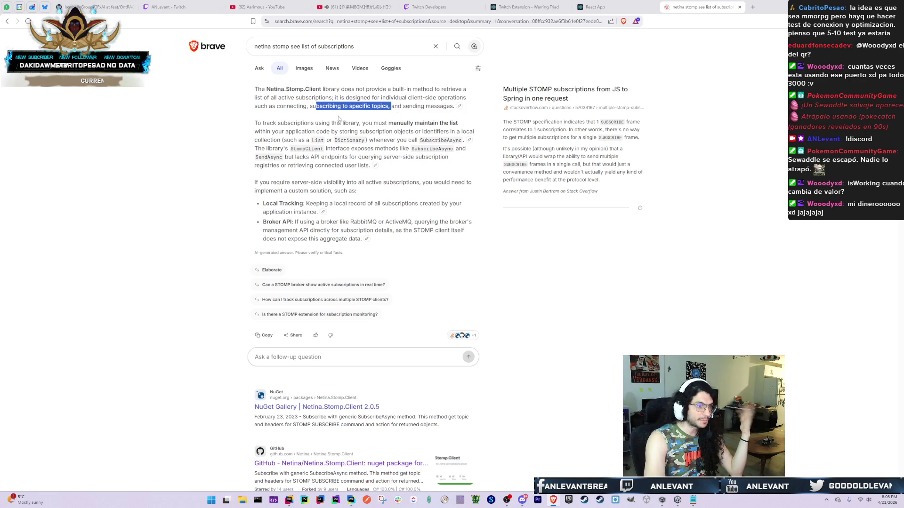
pyautogui.moveTo(254, 123); pyautogui.dragTo(421, 131)
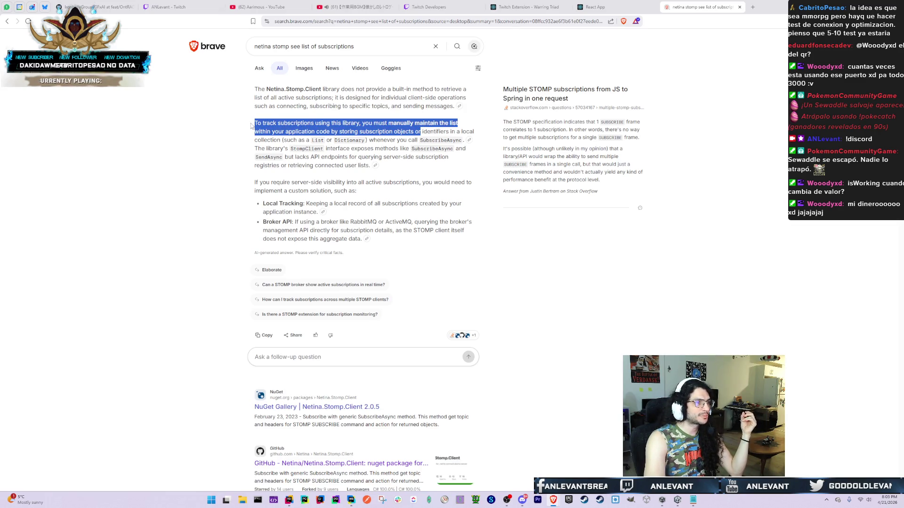
pyautogui.moveTo(253, 124); pyautogui.dragTo(383, 125)
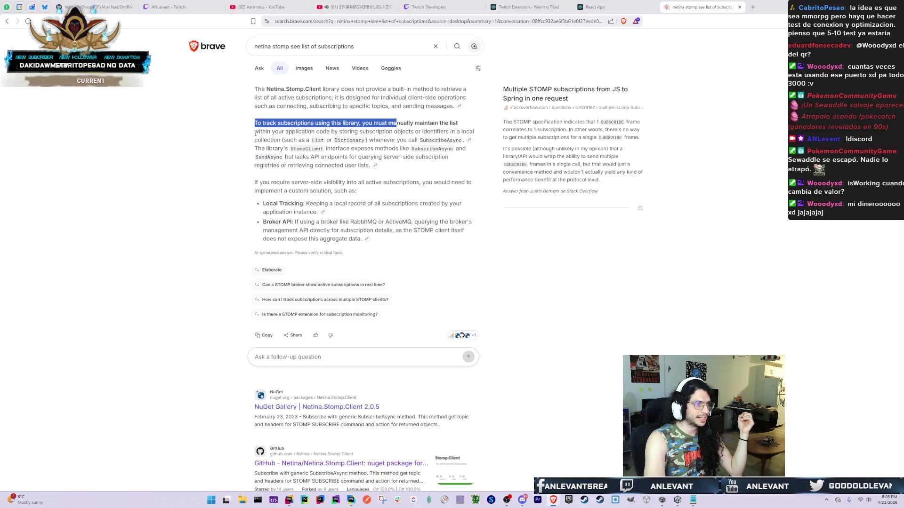
pyautogui.moveTo(255, 133); pyautogui.dragTo(480, 135)
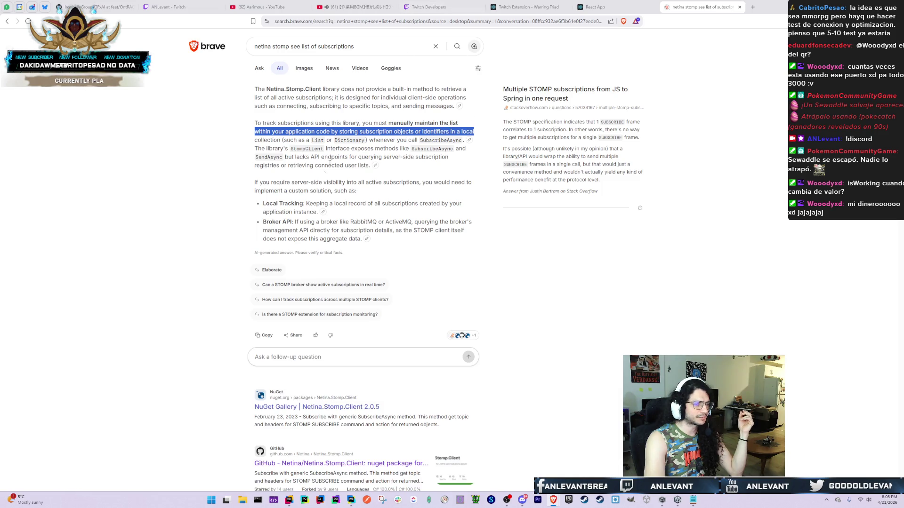
pyautogui.hotkey('alt', 'Tab')
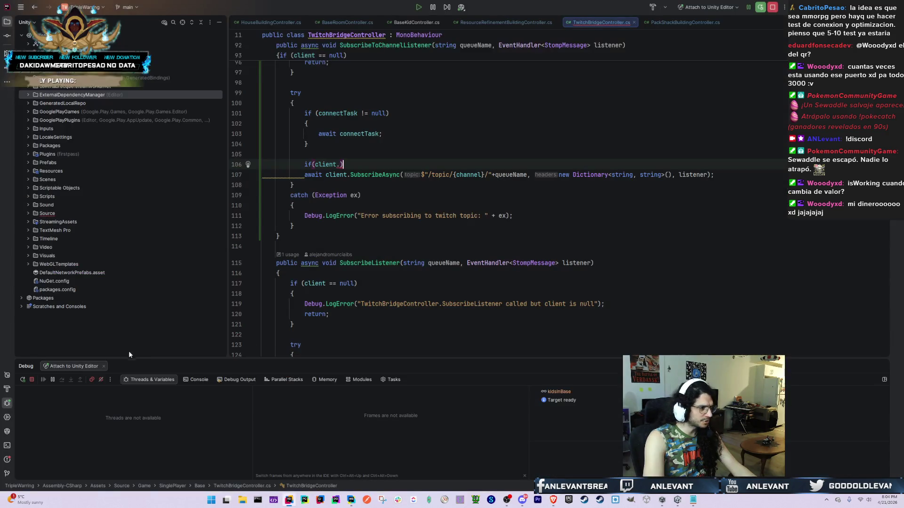
# - Switch to the triple-warring-web project's TwitchVideoOverlay.js and show the Spring Boot message-broker log
pyautogui.hotkey('alt', 'Tab')
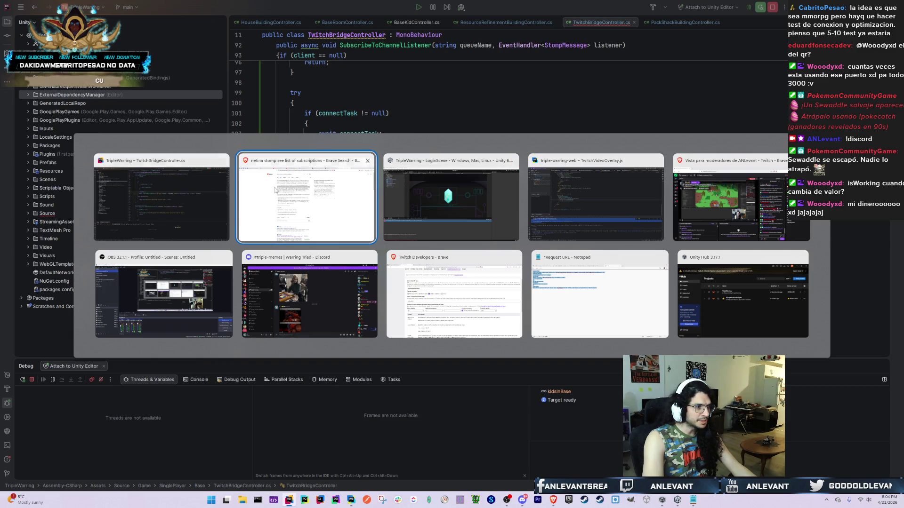
pyautogui.click(564, 184)
pyautogui.click(56, 330)
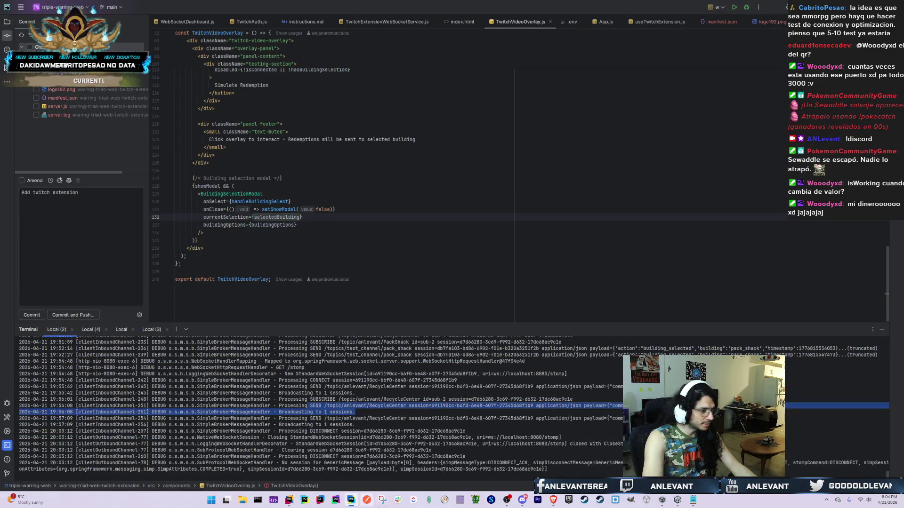
# - Select the 19:56:08–19:57:09 log rows showing RecycleCenter messages broadcast to one session
pyautogui.click(317, 420)
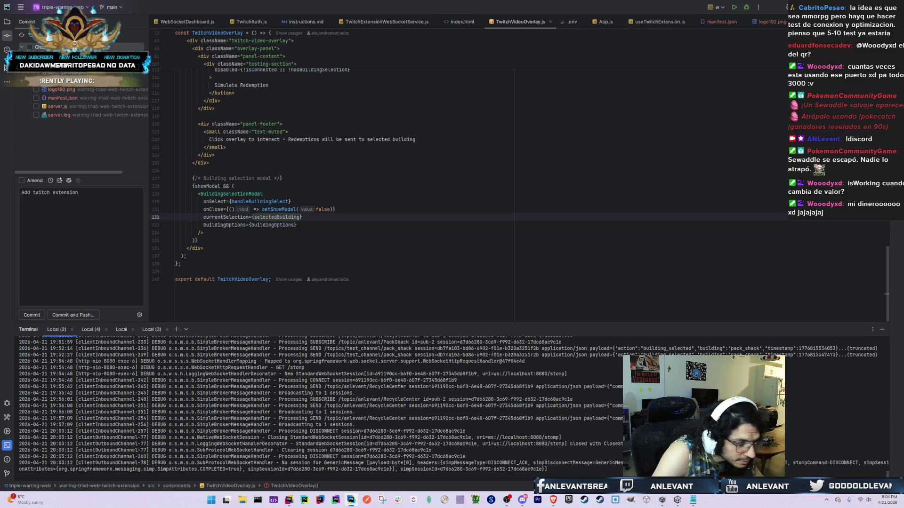
pyautogui.moveTo(612, 420)
pyautogui.mouseDown()
pyautogui.moveTo(217, 406)
pyautogui.moveTo(71, 411)
pyautogui.mouseUp()
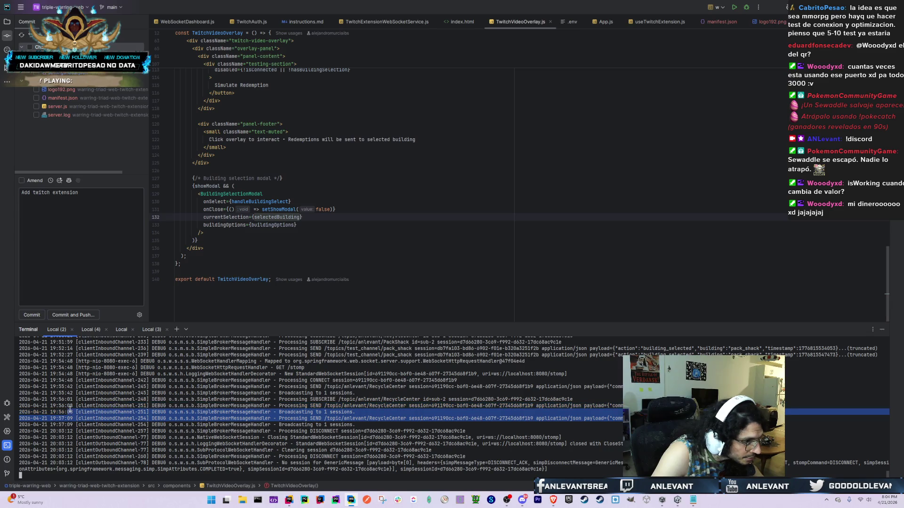
pyautogui.moveTo(373, 427); pyautogui.dragTo(20, 408)
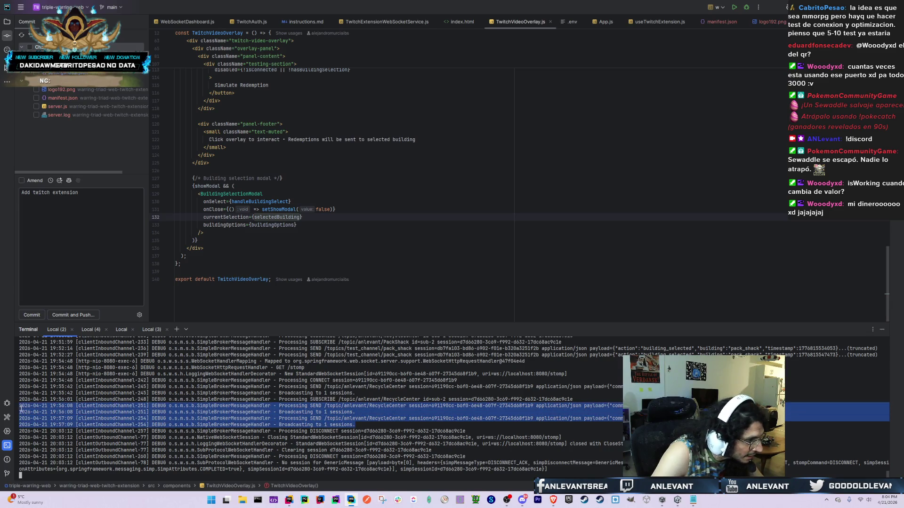
pyautogui.click(146, 424)
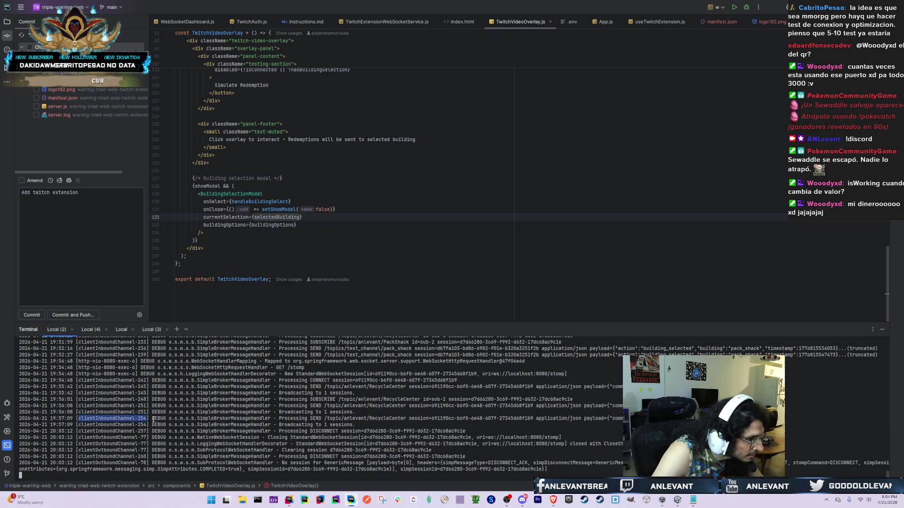
pyautogui.moveTo(356, 412)
pyautogui.mouseDown()
pyautogui.moveTo(363, 416)
pyautogui.moveTo(123, 397)
pyautogui.moveTo(25, 414)
pyautogui.mouseUp()
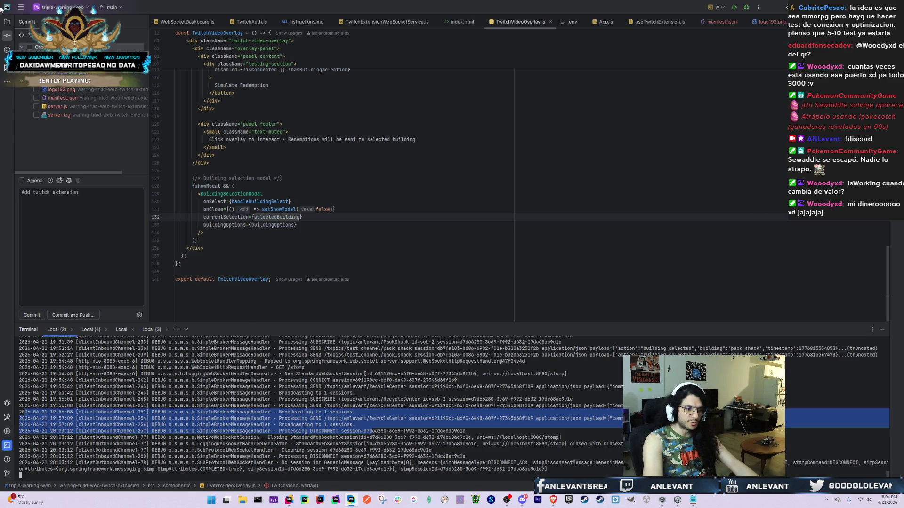
# - Return to the TwitchVideoOverlay.js project window
pyautogui.hotkey('alt', 'Tab')
pyautogui.moveTo(21, 496)
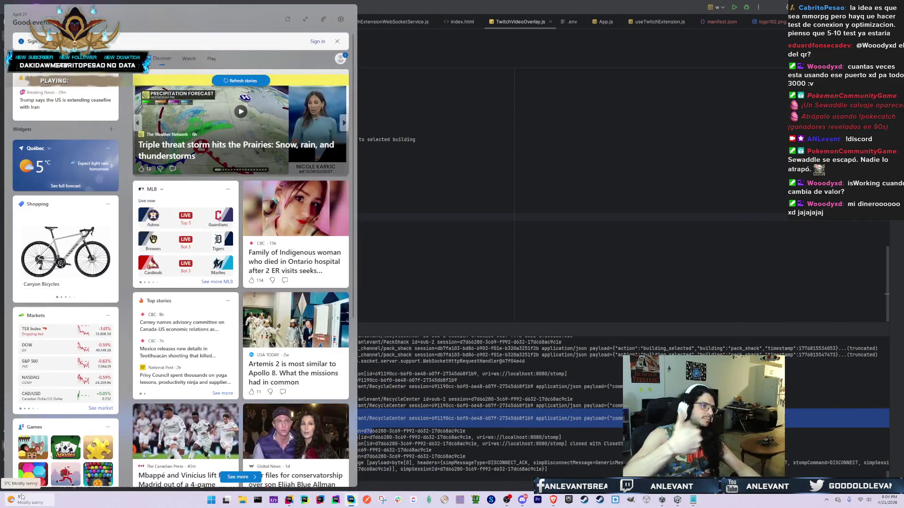
pyautogui.hotkey('alt', 'Tab')
pyautogui.hotkey('alt', 'Tab')
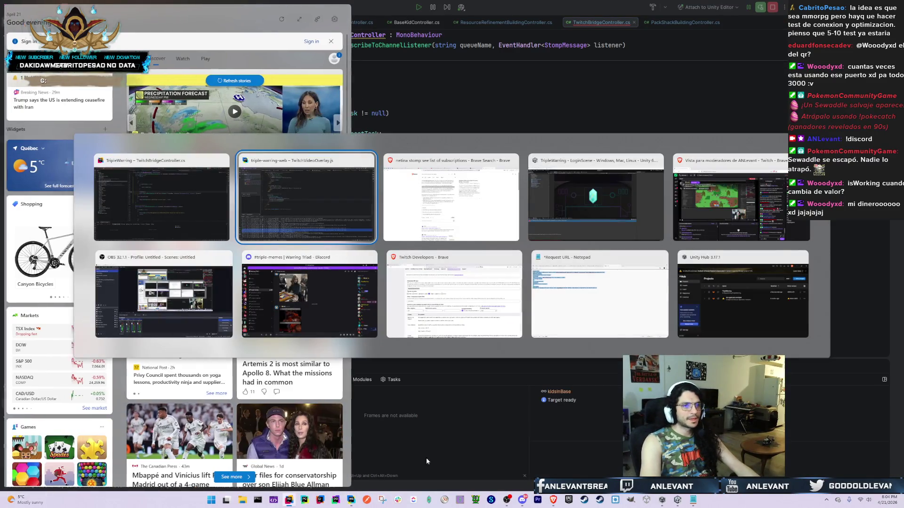
pyautogui.click(343, 213)
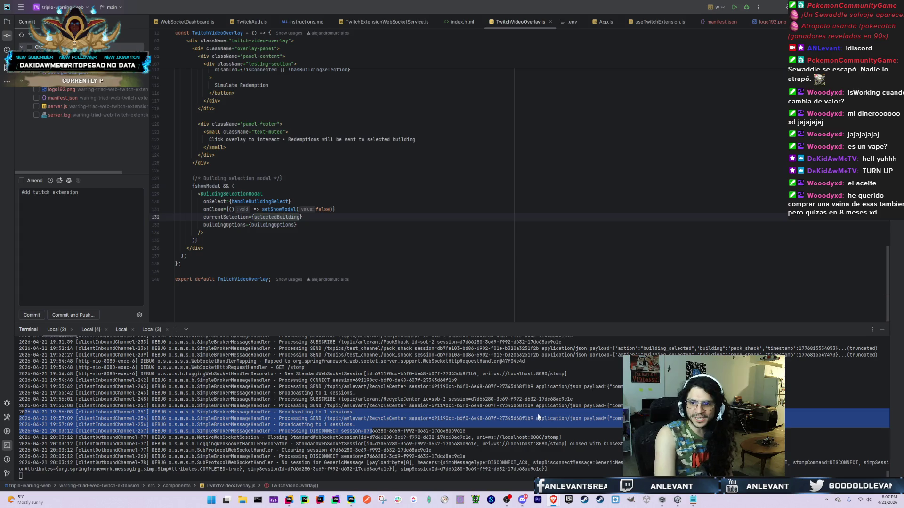
# - Bring up the Claude Code terminal session after checking the server log in WebStorm
pyautogui.click(382, 449)
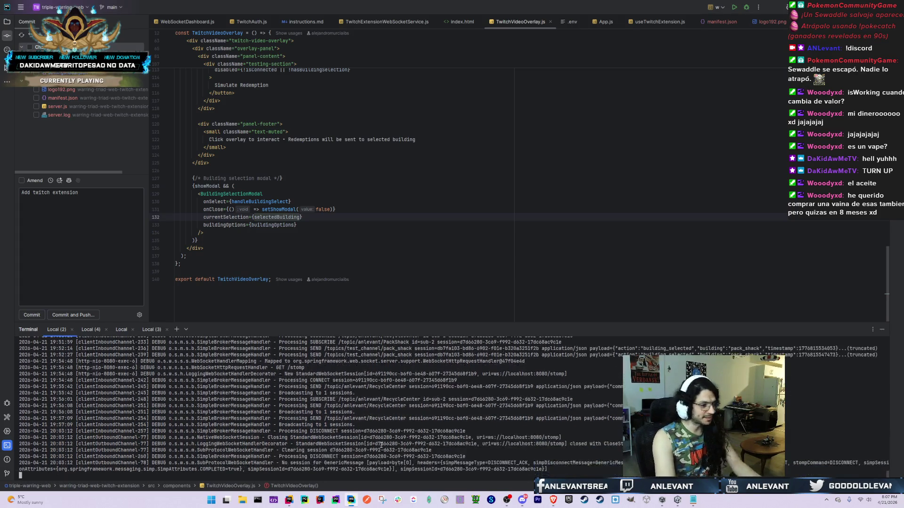
pyautogui.hotkey('alt', 'Tab')
pyautogui.hotkey('alt', 'Tab')
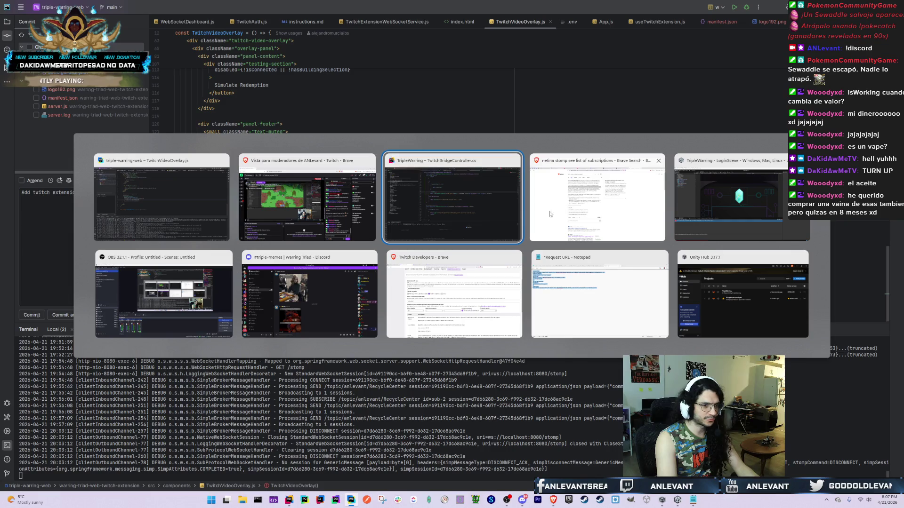
pyautogui.click(188, 236)
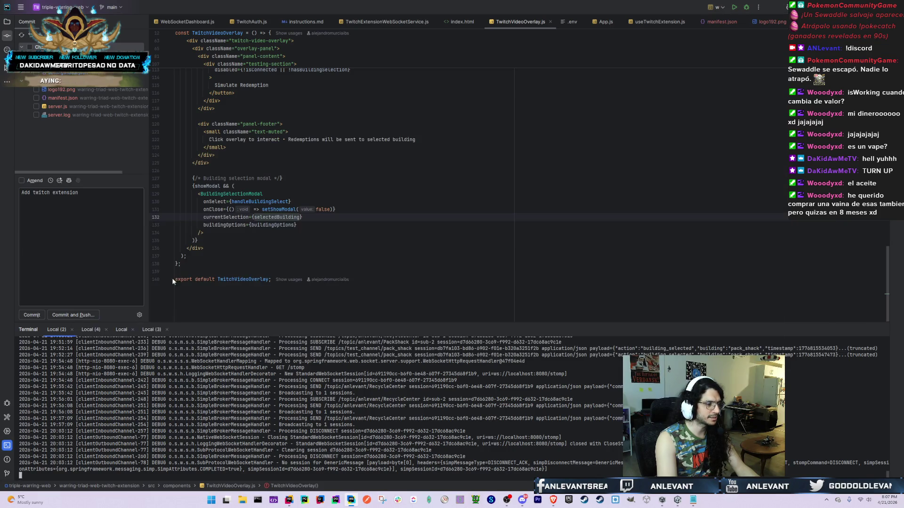
pyautogui.click(86, 331)
pyautogui.click(118, 329)
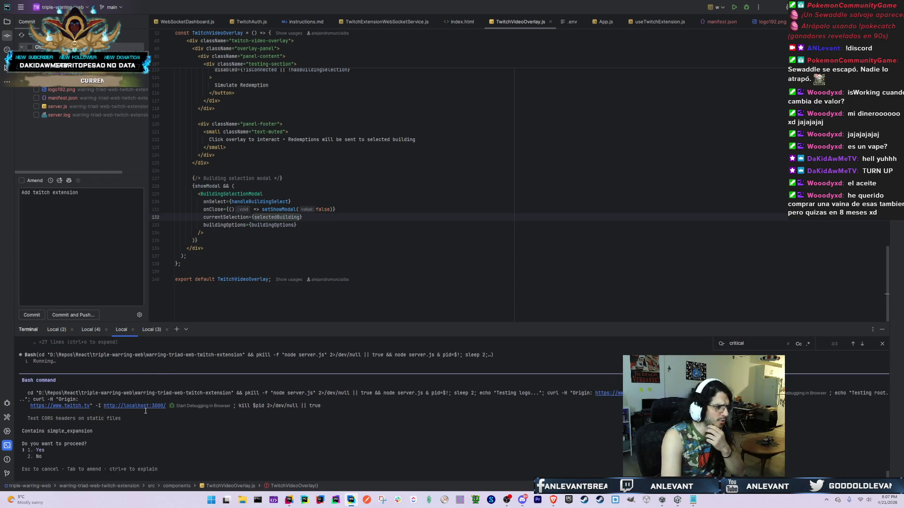
# - Choose Yes so Claude Code restarts node server.js and tests its CORS headers
pyautogui.press('Return')
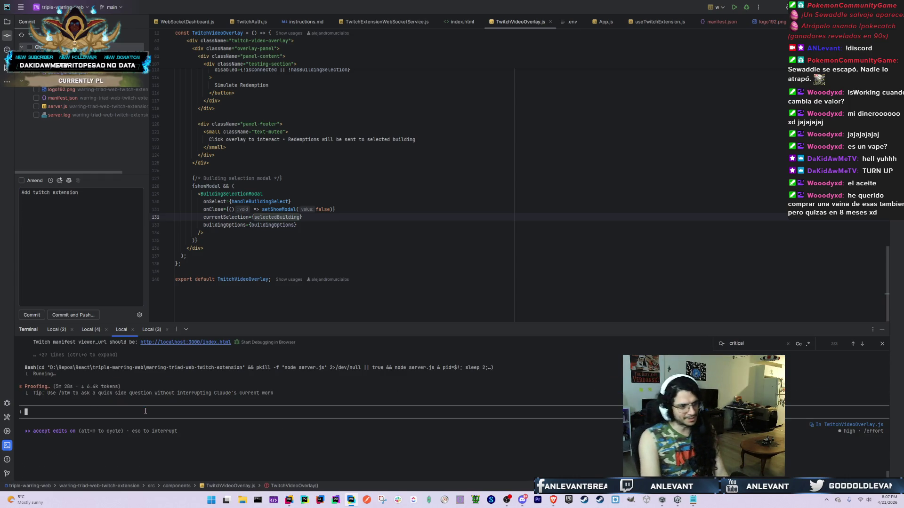
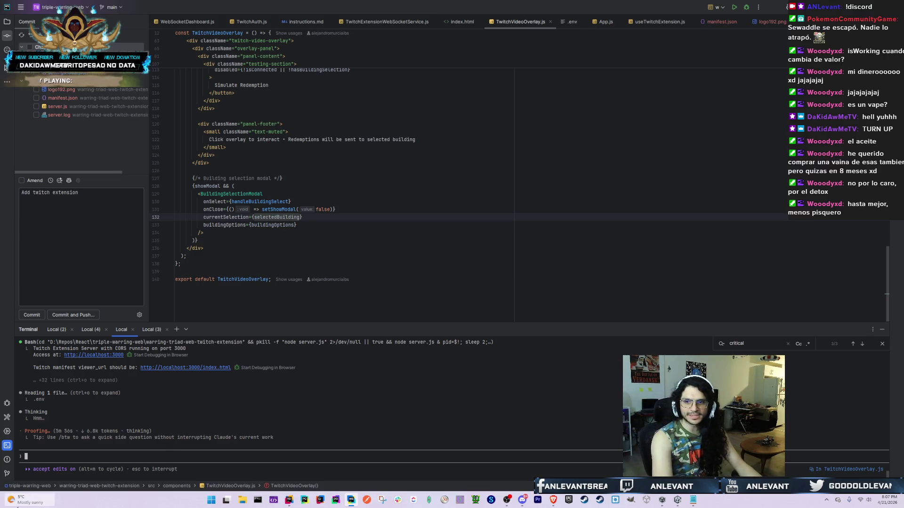
# - Jump from Unity's CS1001 console error to line 106 of TwitchBridgeController.cs in Rider
pyautogui.hotkey('alt', 'Tab')
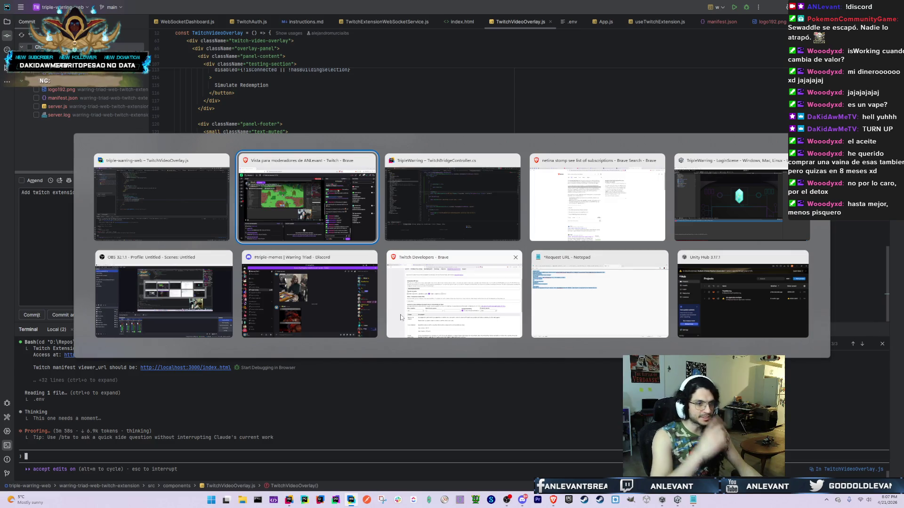
pyautogui.hotkey('alt', 'Tab')
pyautogui.hotkey('alt', 'Tab')
pyautogui.hotkey('alt', 'Tab')
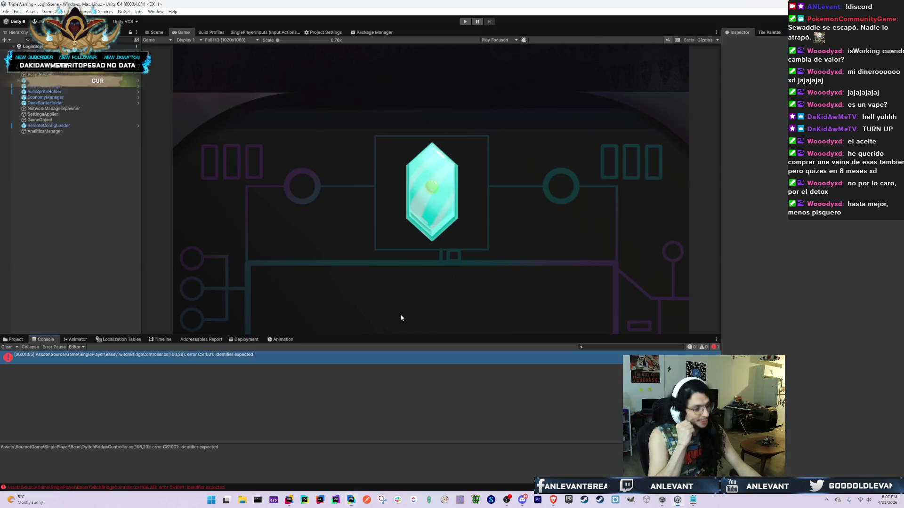
pyautogui.doubleClick(236, 360)
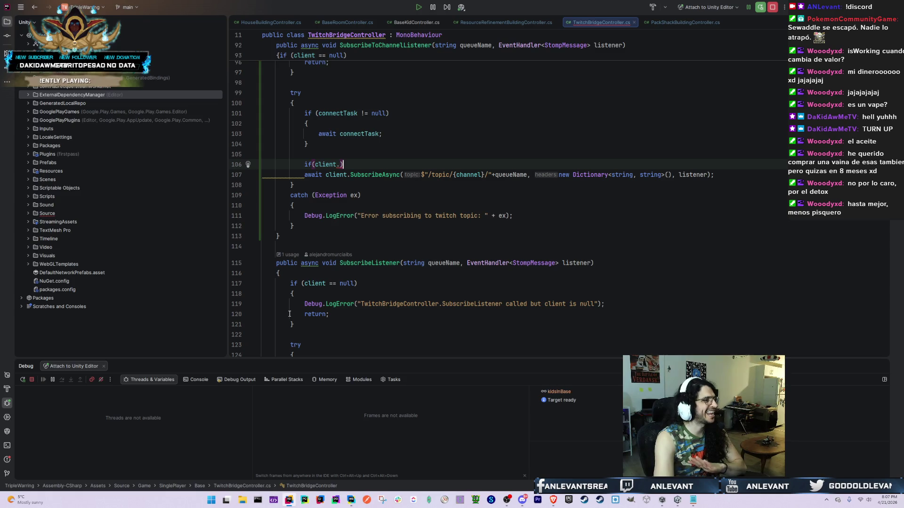
# - Glance over the STOMP subscriptions search page and the React test dashboard tab
pyautogui.hotkey('alt', 'Tab')
pyautogui.hotkey('alt', 'Tab')
pyautogui.hotkey('alt', 'Tab')
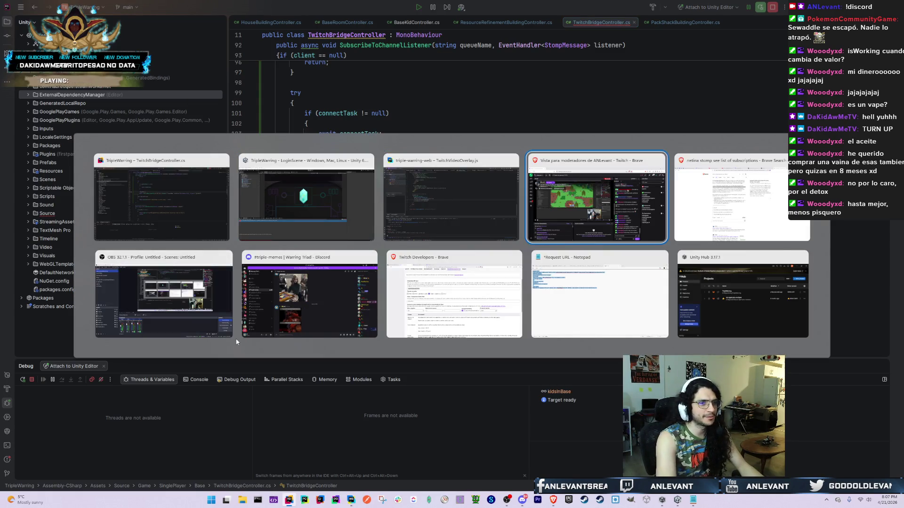
pyautogui.hotkey('alt', 'Tab')
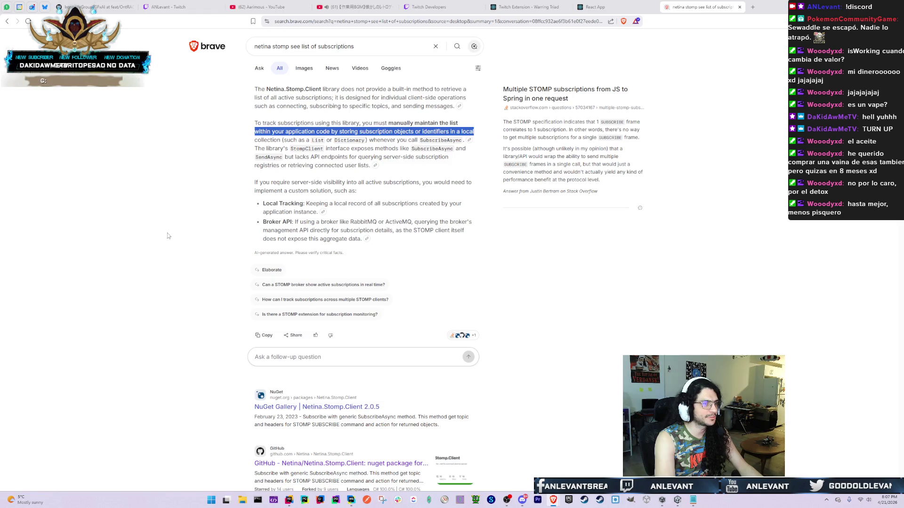
pyautogui.click(173, 229)
pyautogui.scroll(-4, 559, 269)
pyautogui.scroll(4, 559, 269)
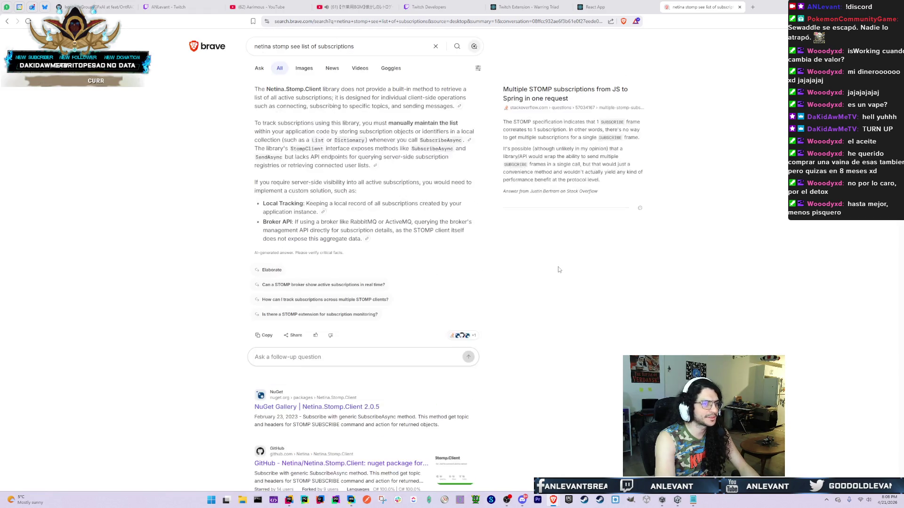
pyautogui.hotkey('ctrl', 'shift', 'Tab')
pyautogui.hotkey('alt', 'Tab')
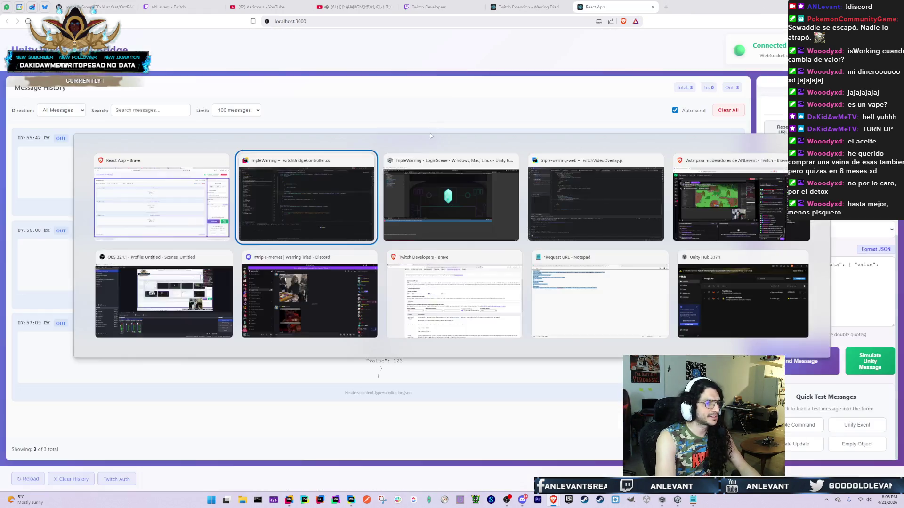
# - Remove the broken if (client.) line 106, ending after line 104's closing brace
pyautogui.click(271, 154)
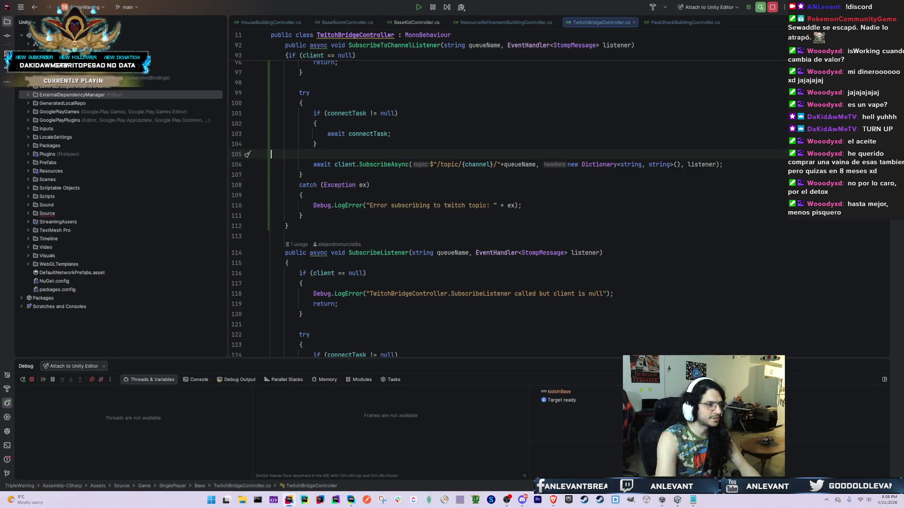
pyautogui.press('Down')
pyautogui.press('Up')
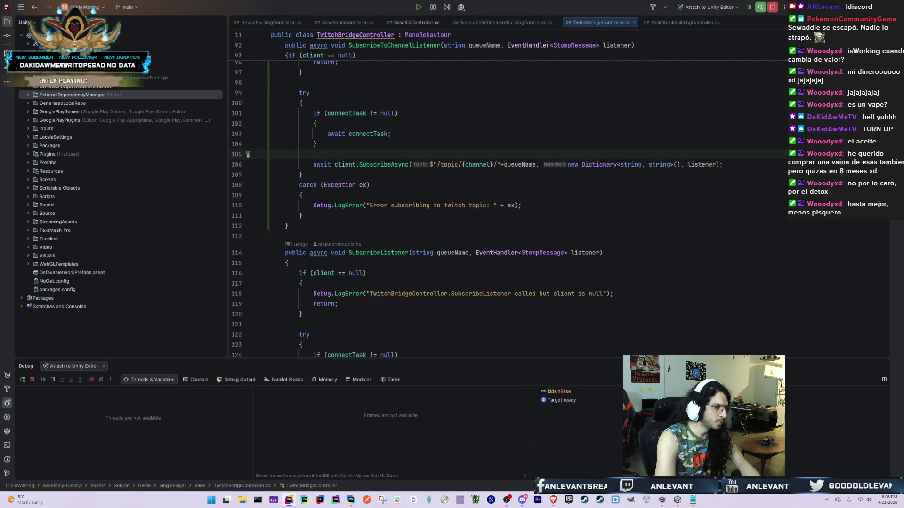
pyautogui.click(316, 143)
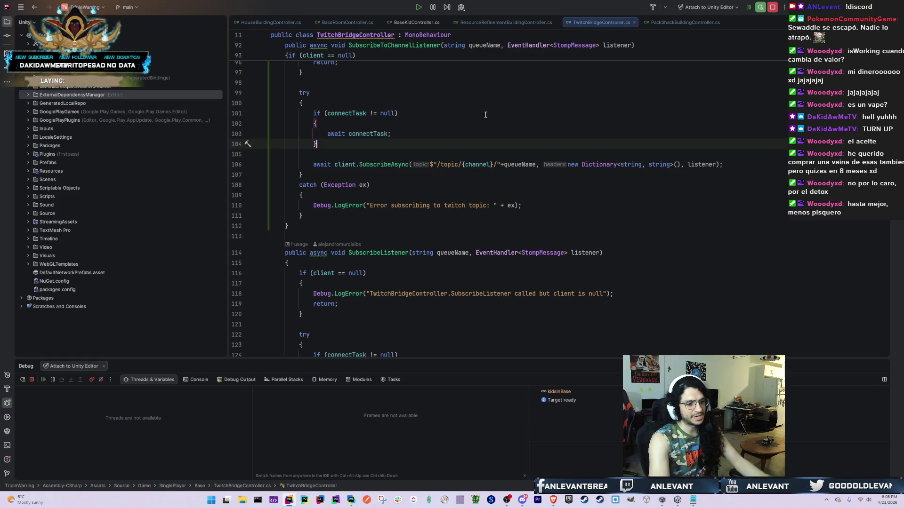
# - Switch to Unity so it recompiles the scripts, then move to the WebStorm overlay project
pyautogui.hotkey('alt', 'Tab')
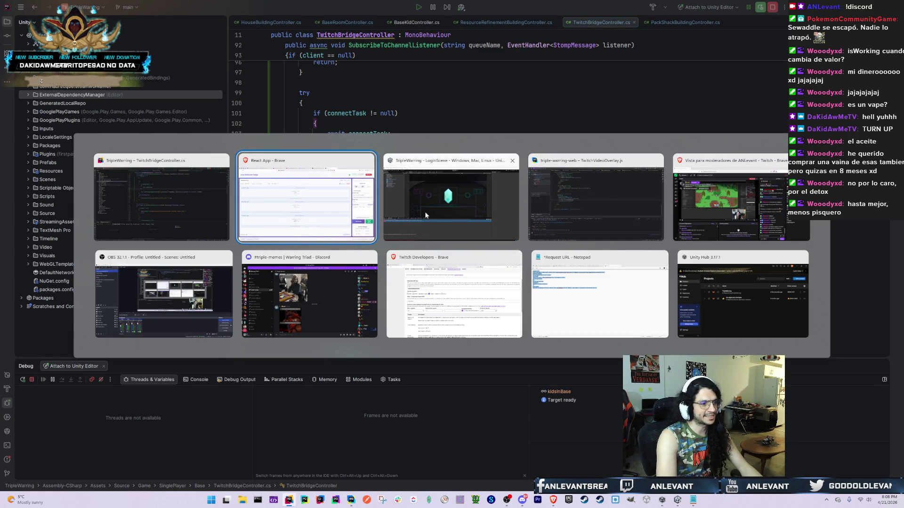
pyautogui.click(302, 212)
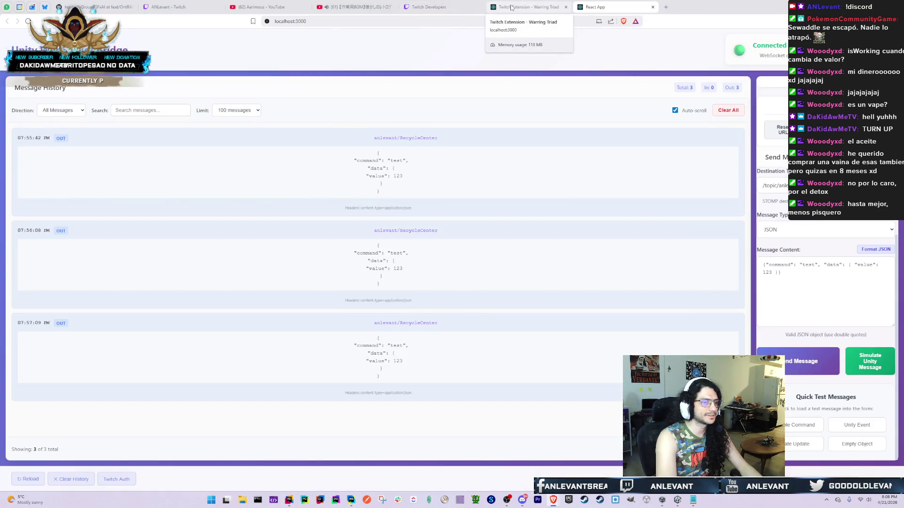
pyautogui.hotkey('alt', 'Tab')
pyautogui.press('Tab')
pyautogui.press('Tab')
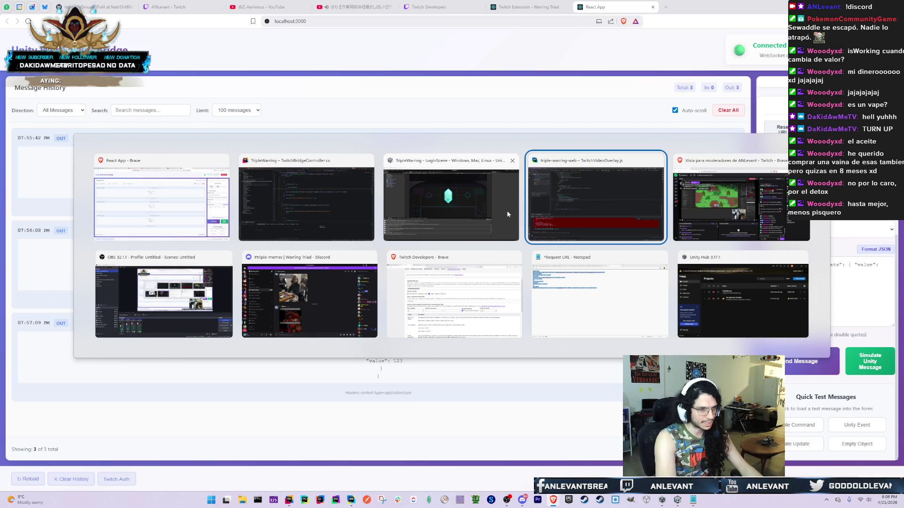
pyautogui.click(485, 209)
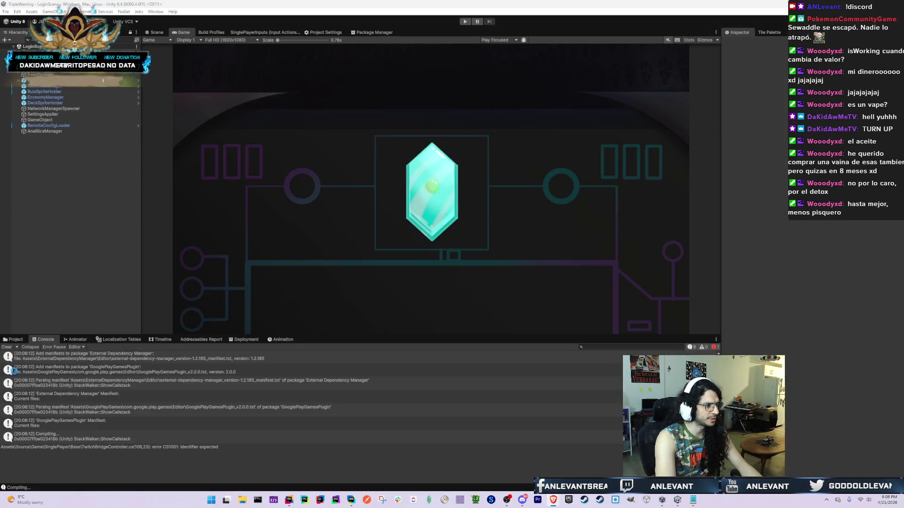
pyautogui.hotkey('alt', 'Tab')
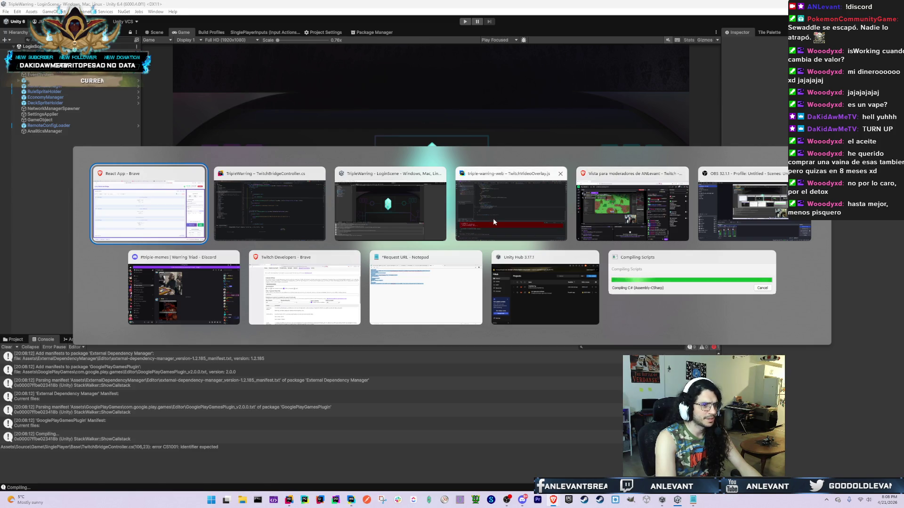
pyautogui.click(494, 222)
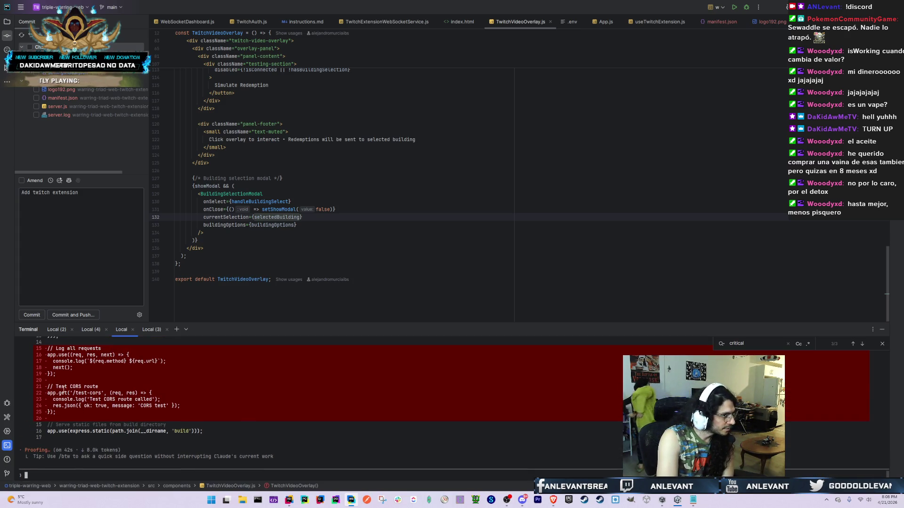
# - Review the server.js diff adding request logging and the /test-cors route
pyautogui.moveTo(69, 387)
pyautogui.mouseDown()
pyautogui.moveTo(102, 387)
pyautogui.moveTo(110, 397)
pyautogui.mouseUp()
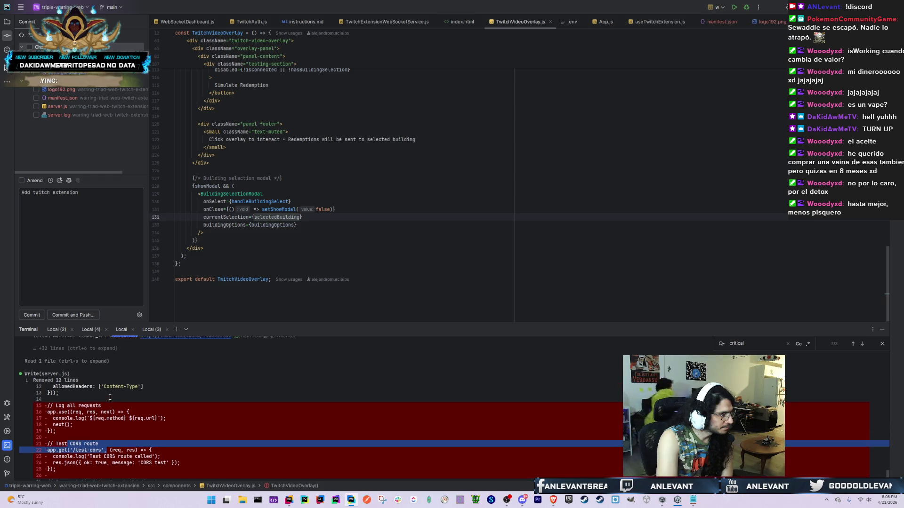
pyautogui.scroll(5, 109, 396)
pyautogui.scroll(10, 109, 397)
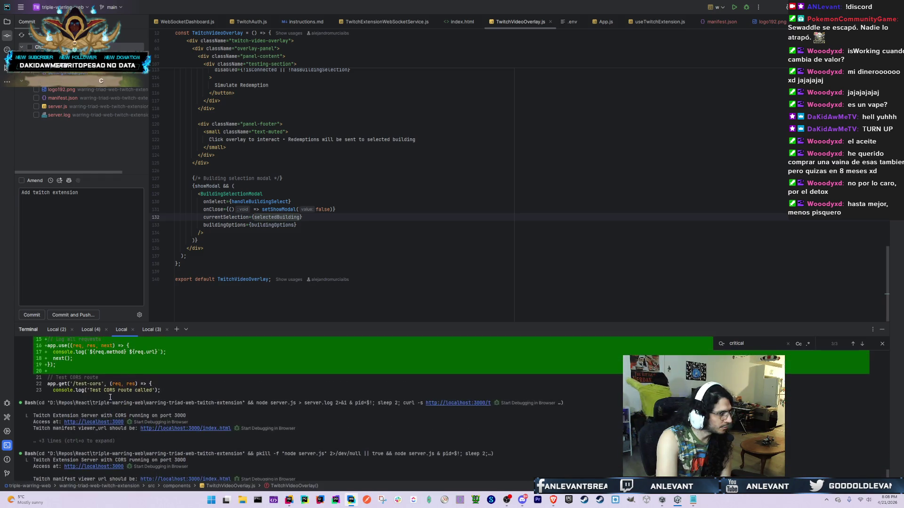
pyautogui.scroll(10, 110, 397)
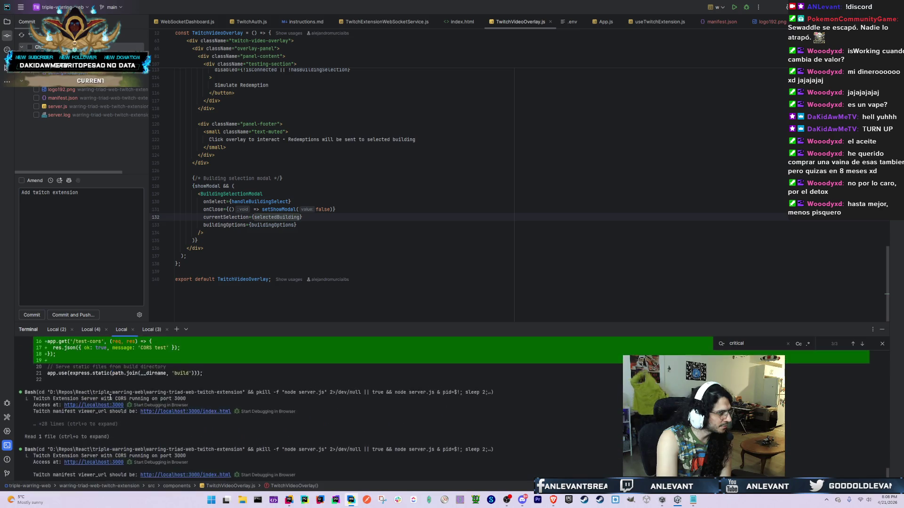
pyautogui.scroll(2, 110, 397)
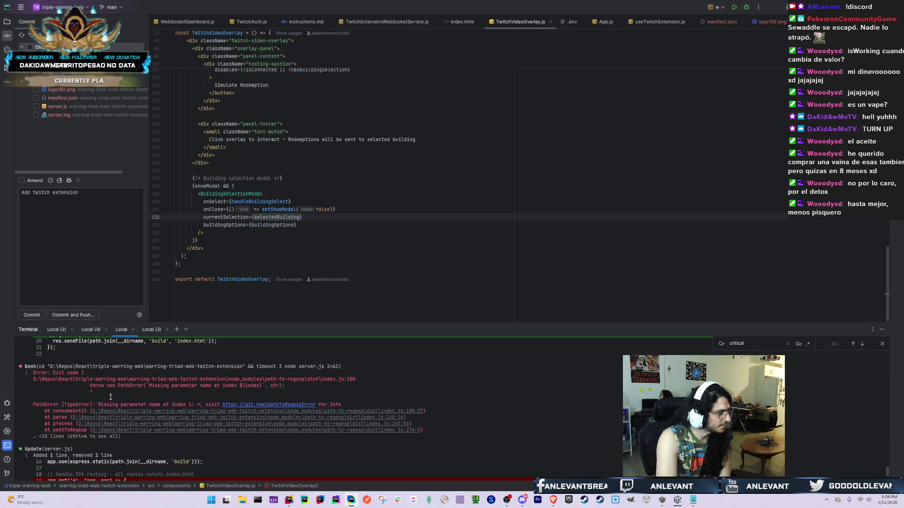
pyautogui.moveTo(81, 424); pyautogui.dragTo(115, 449)
pyautogui.scroll(-10, 97, 457)
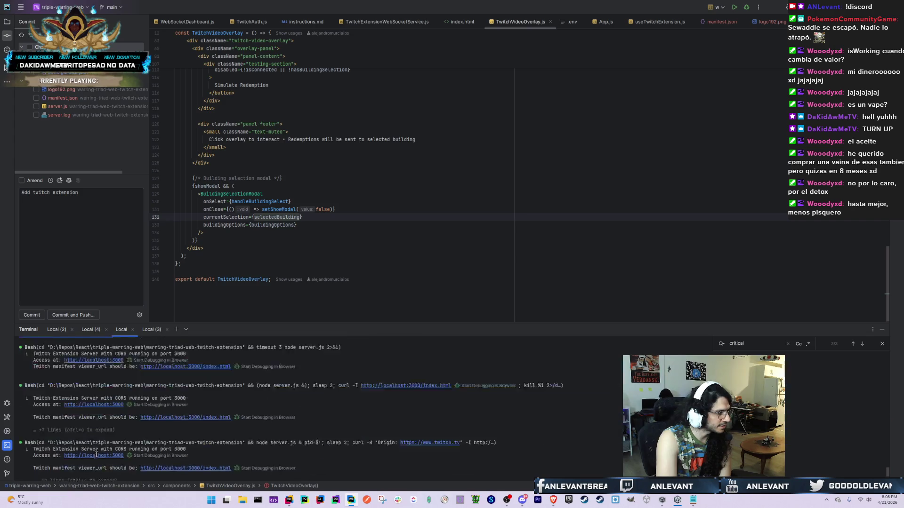
pyautogui.scroll(-15, 98, 440)
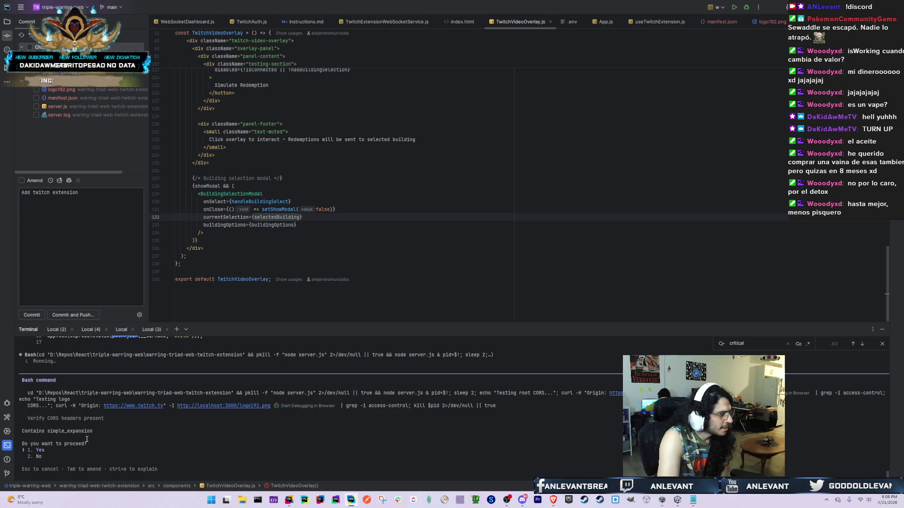
# - Choose '1. Yes' to run the server restart Bash command, then return to Unity
pyautogui.press('Return')
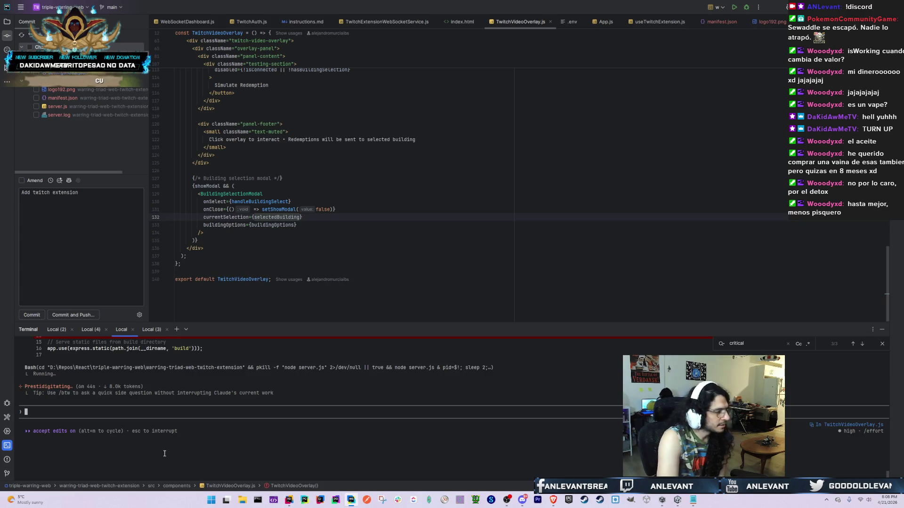
pyautogui.scroll(5, 165, 454)
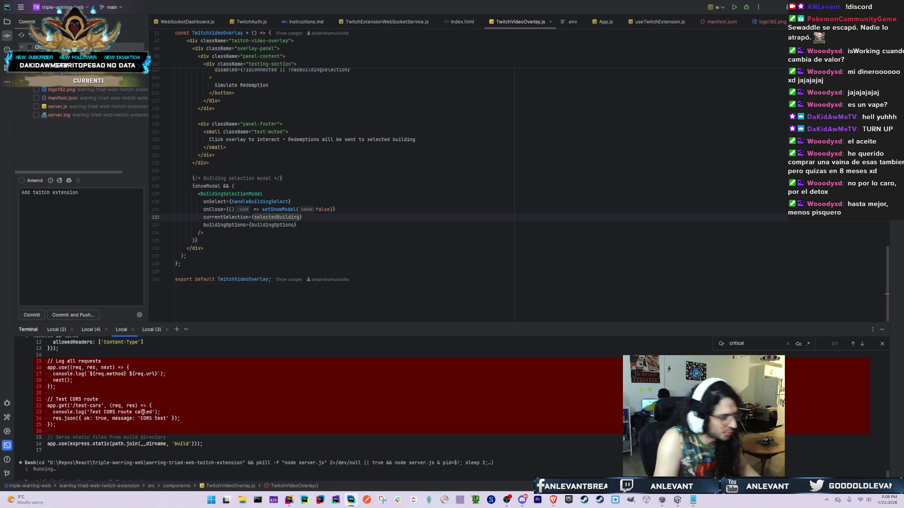
pyautogui.hotkey('alt', 'Tab')
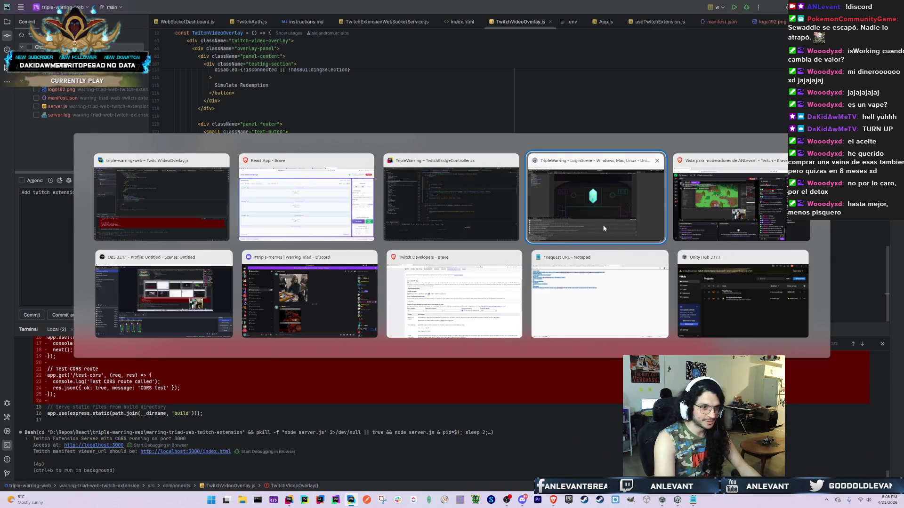
pyautogui.click(570, 227)
# - Clear the Unity console and briefly open and close a File Explorer window
pyautogui.click(6, 348)
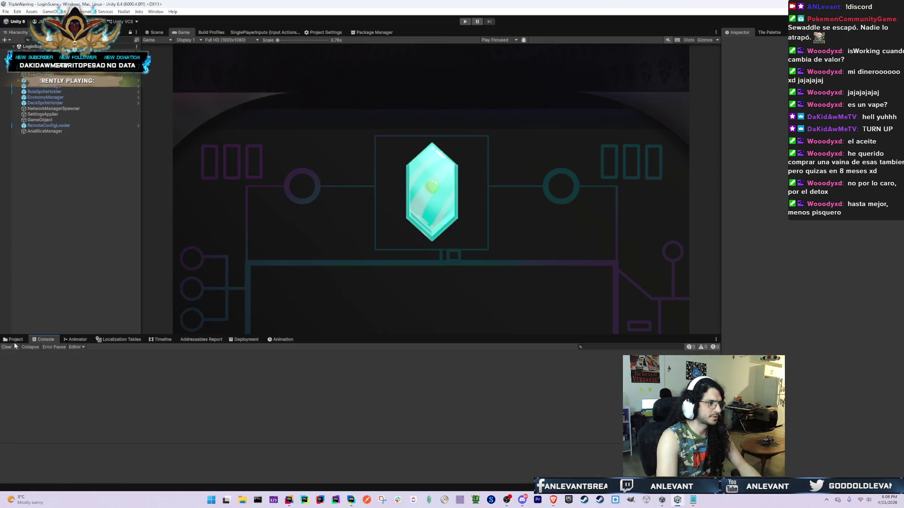
pyautogui.hotkey('alt', 'Tab')
pyautogui.press('Escape')
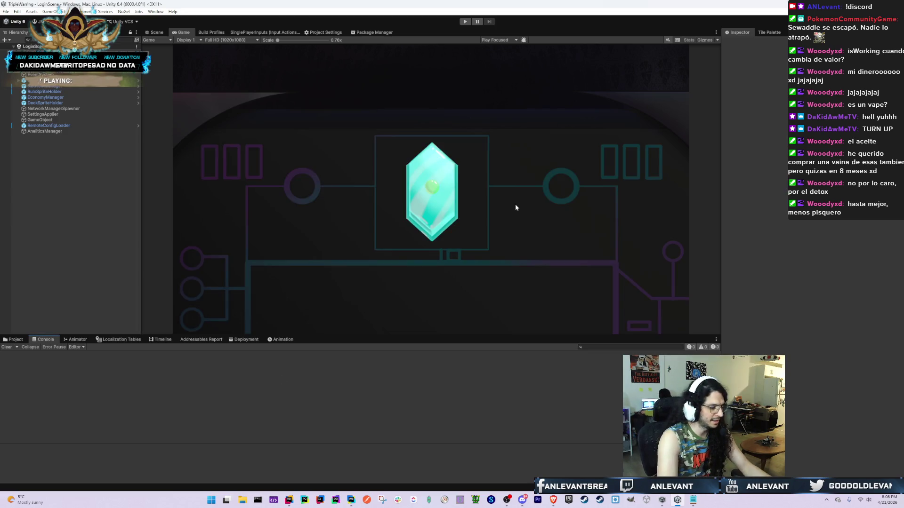
pyautogui.press('super+e')
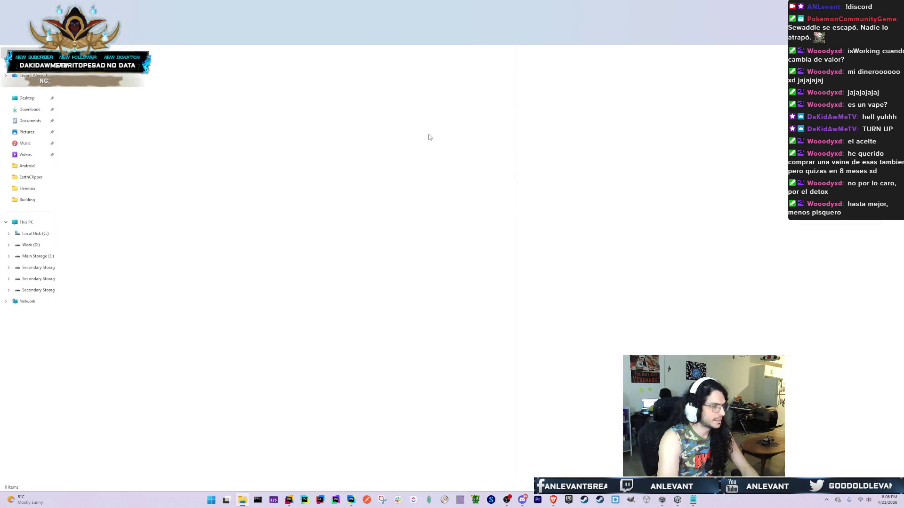
pyautogui.hotkey('alt', 'F4')
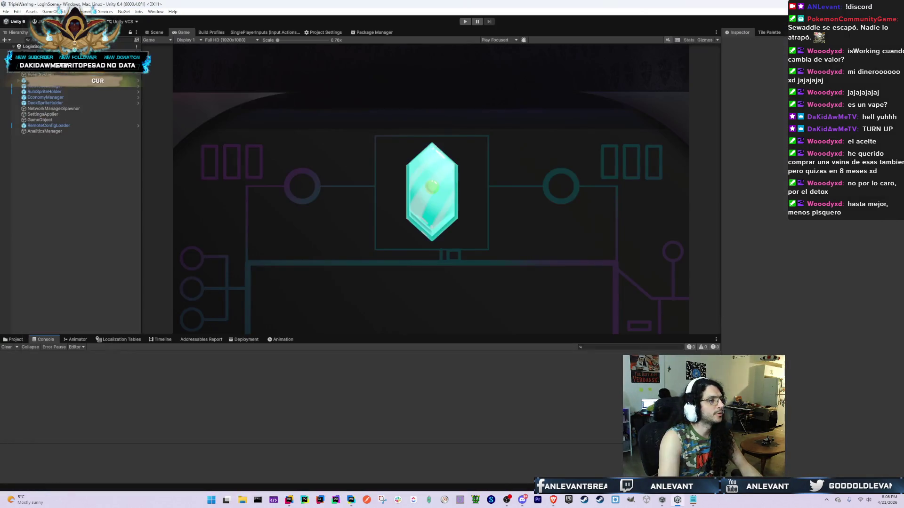
# - Start the game in Play mode and bring up File Explorer's Home view
pyautogui.click(465, 22)
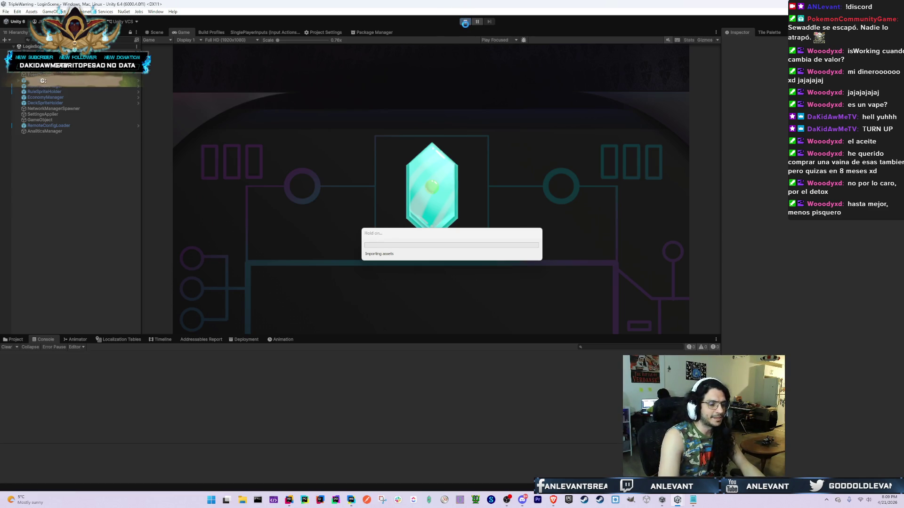
pyautogui.hotkey('alt', 'Tab')
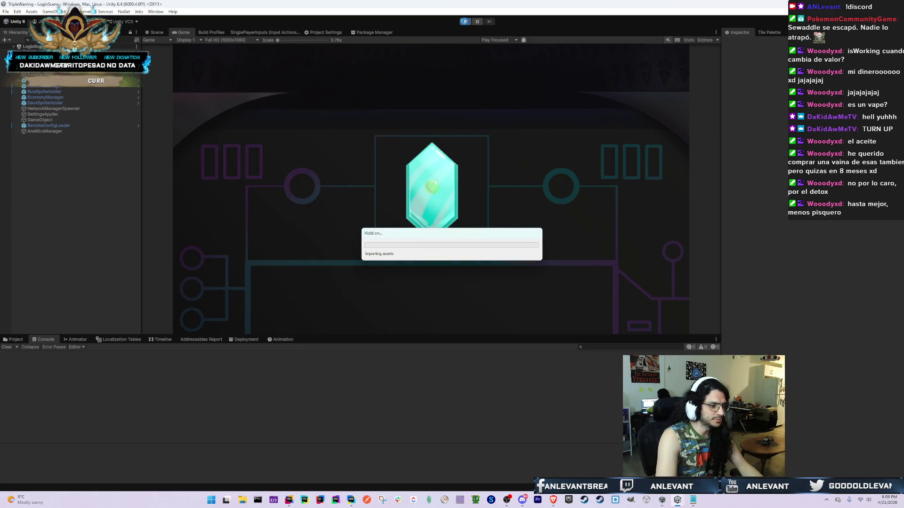
pyautogui.click(242, 500)
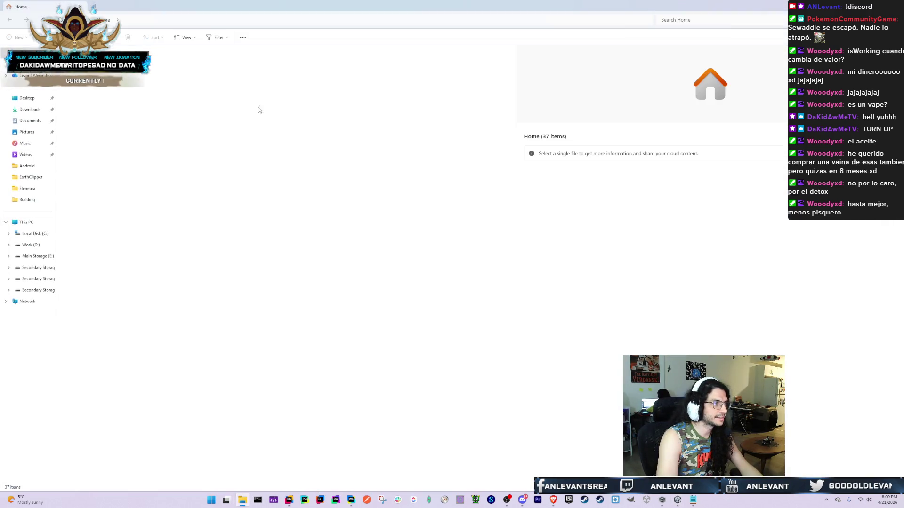
# - Stop Play mode and go to the %APPDATA% Roaming folder in File Explorer
pyautogui.hotkey('alt', 'Tab')
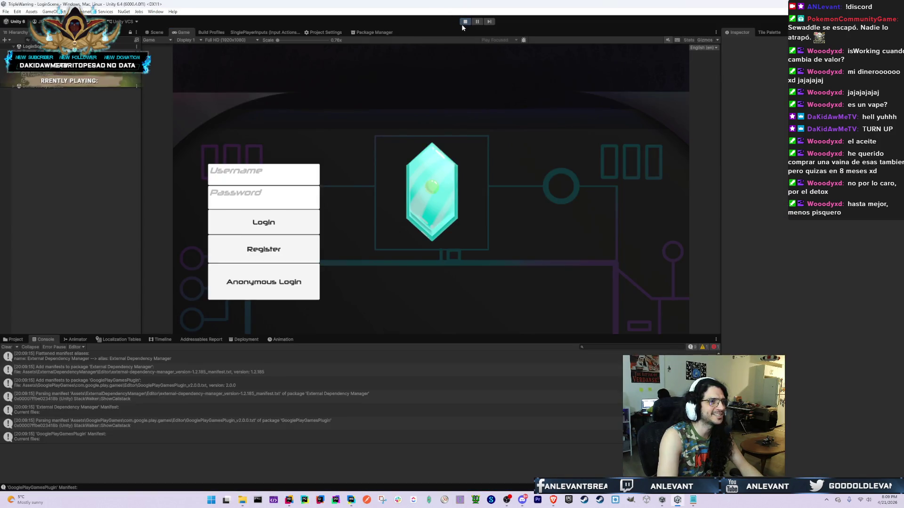
pyautogui.click(463, 23)
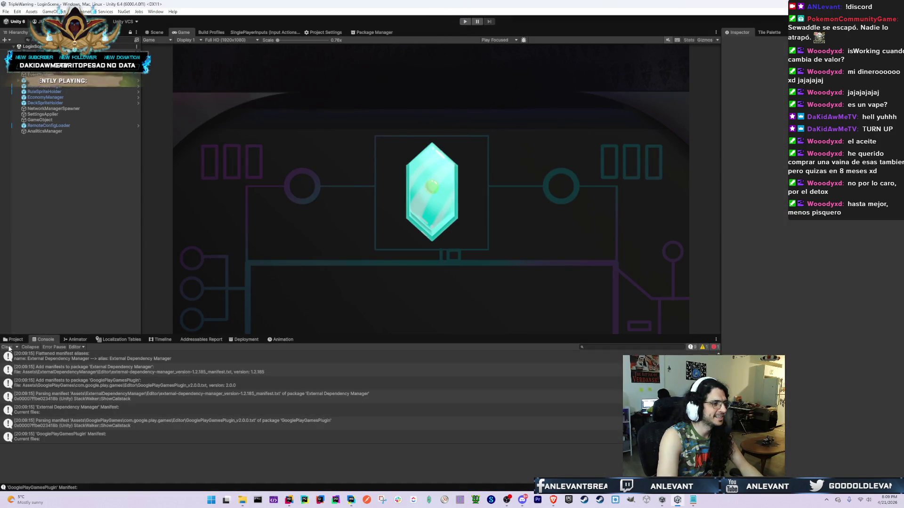
pyautogui.hotkey('alt', 'Tab')
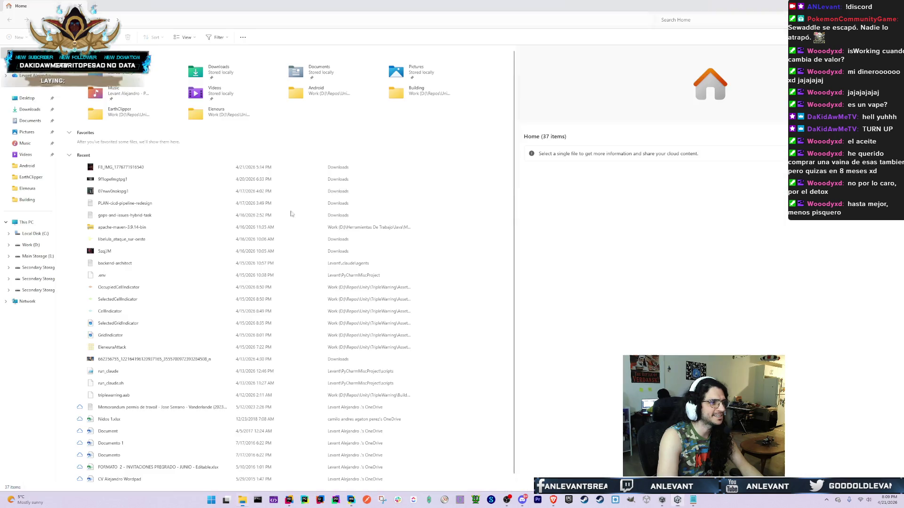
pyautogui.click(325, 21)
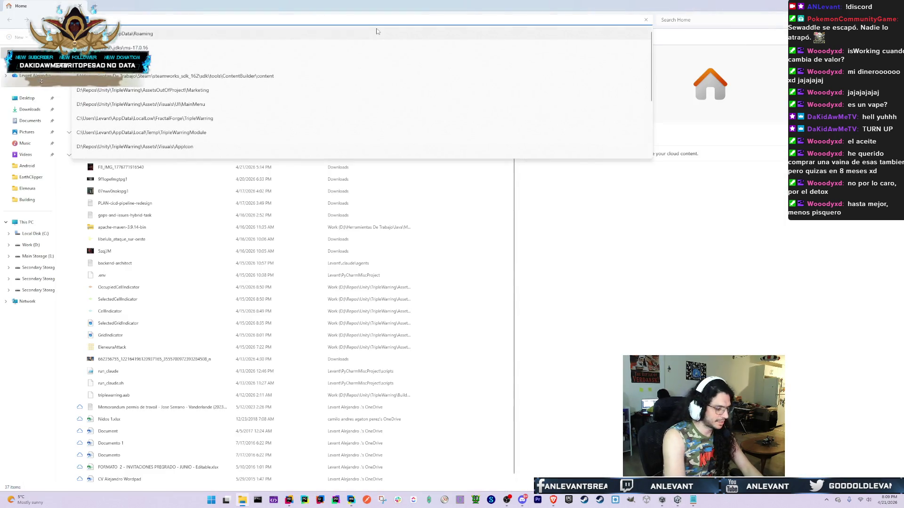
pyautogui.press('Escape')
pyautogui.hotkey('ctrl', 'v')
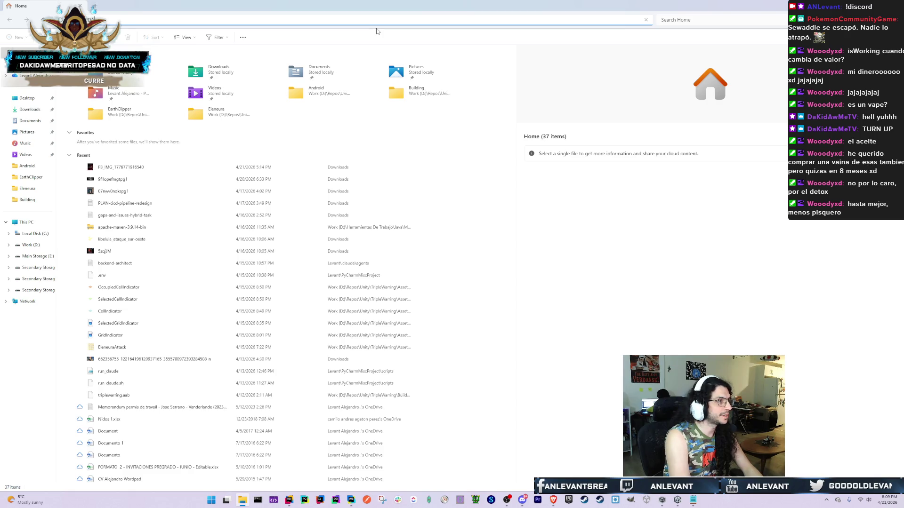
pyautogui.press('Return')
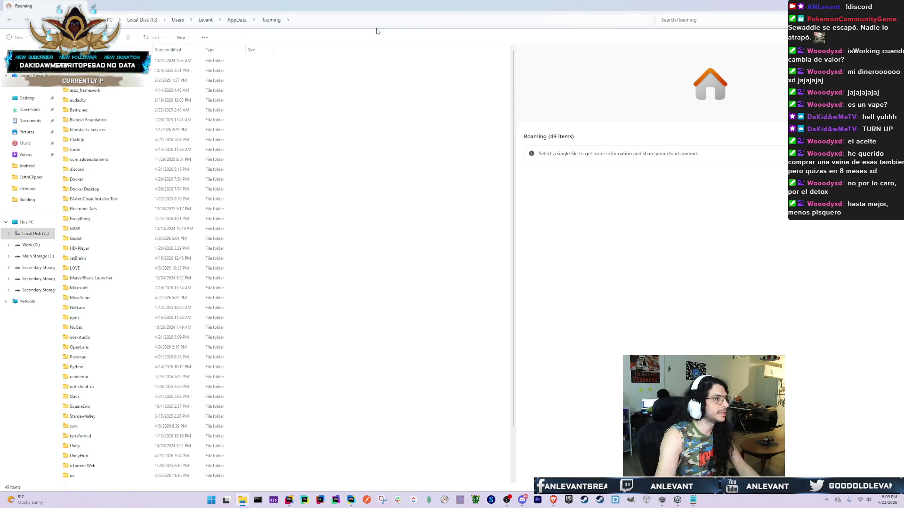
# - Navigate to LocalLow\FractalForge\TripleWarring\saves and view the SAV file's contents
pyautogui.click(236, 20)
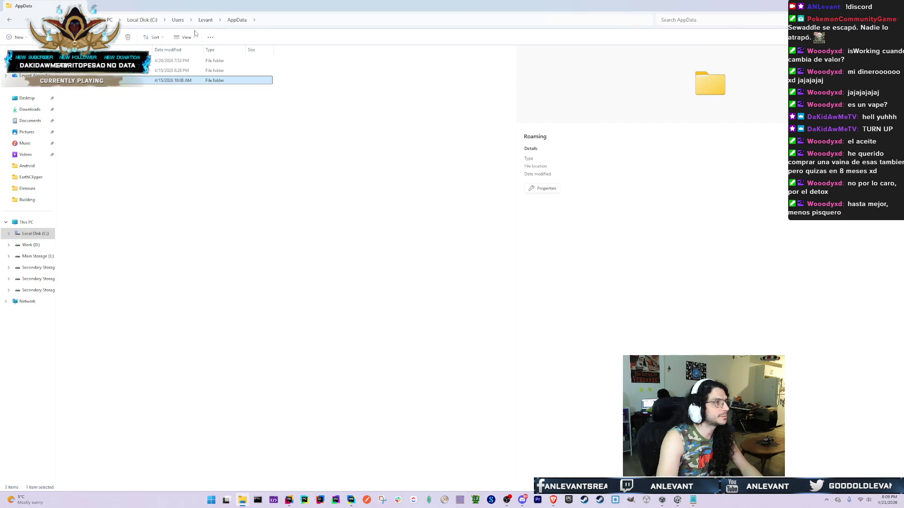
pyautogui.doubleClick(118, 70)
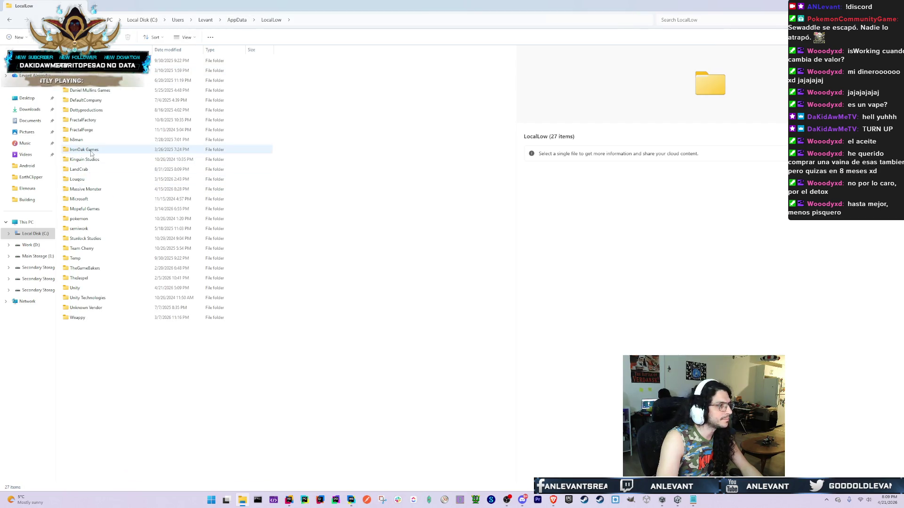
pyautogui.doubleClick(82, 130)
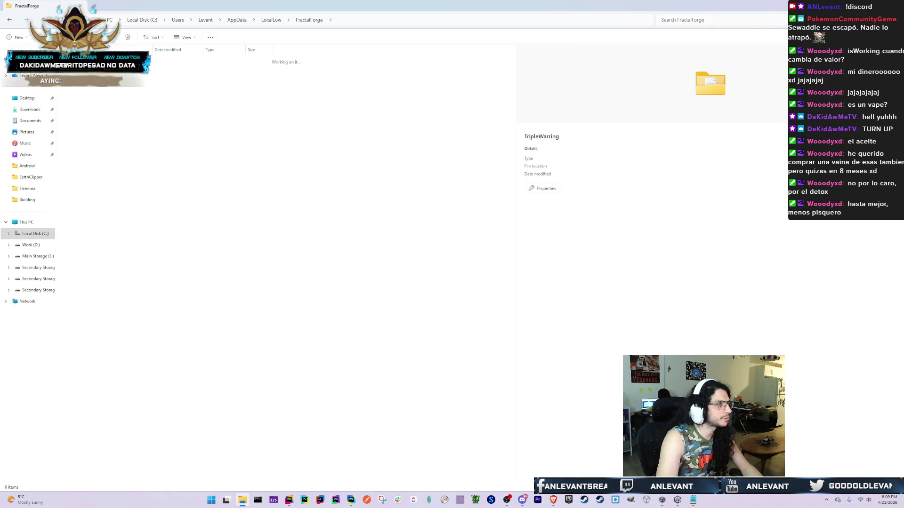
pyautogui.doubleClick(94, 61)
pyautogui.doubleClick(94, 61)
pyautogui.doubleClick(94, 61)
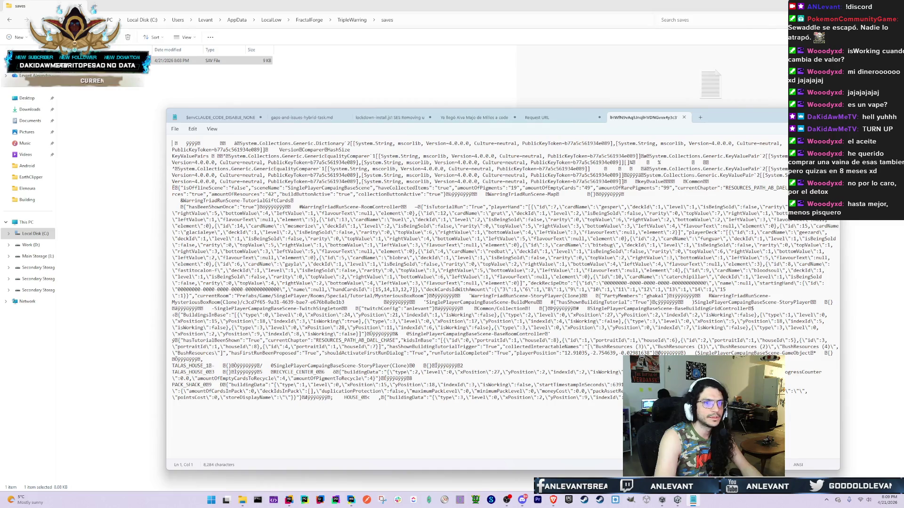
# - Close the text view and delete the SAV save file
pyautogui.hotkey('alt', 'F4')
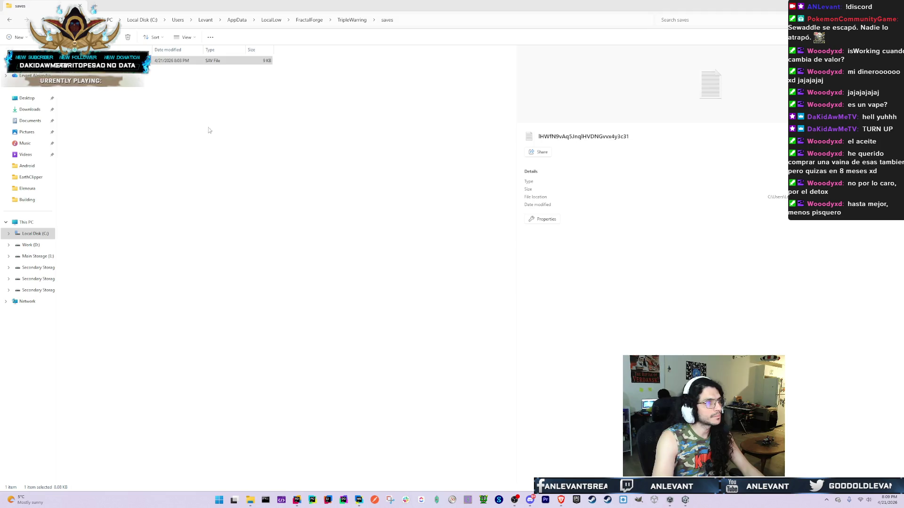
pyautogui.click(408, 287)
pyautogui.press('Down')
pyautogui.press('Delete')
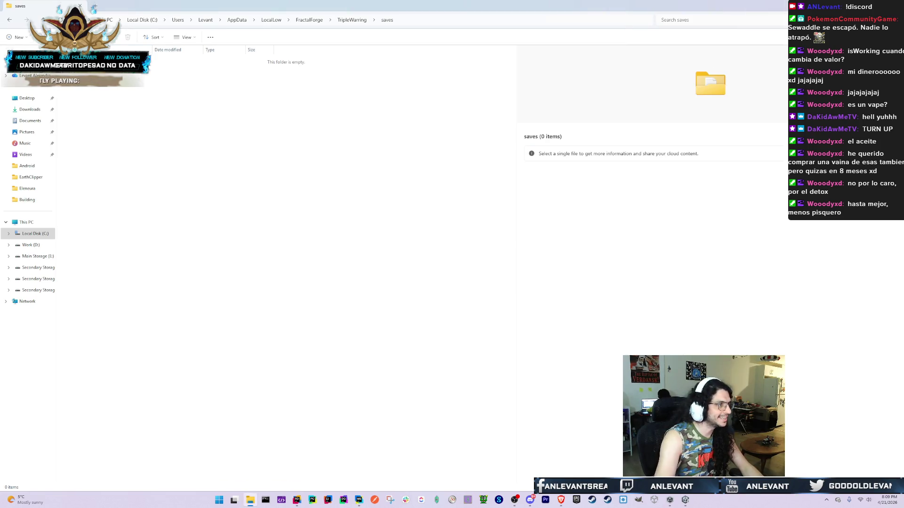
pyautogui.hotkey('alt', 'Tab')
pyautogui.hotkey('alt', 'Tab')
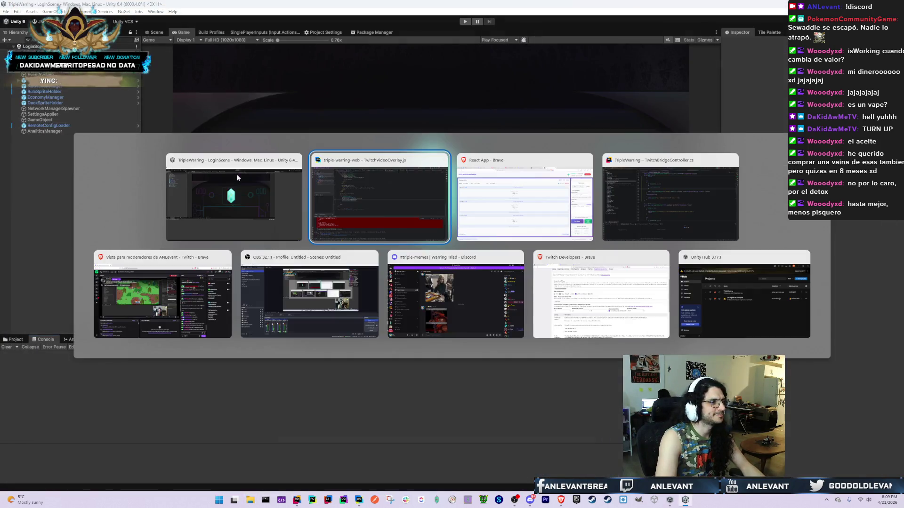
# - Bring the Unity editor forward and press Play to run the game
pyautogui.click(236, 175)
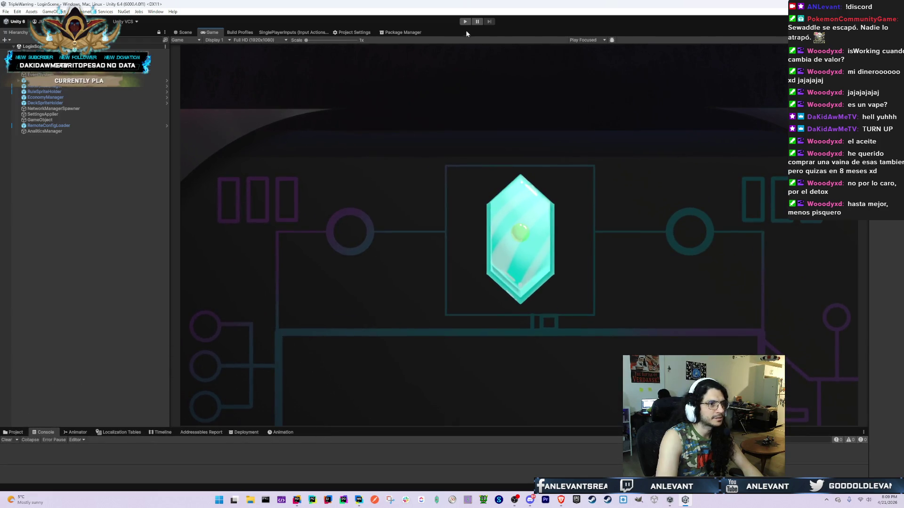
pyautogui.click(465, 21)
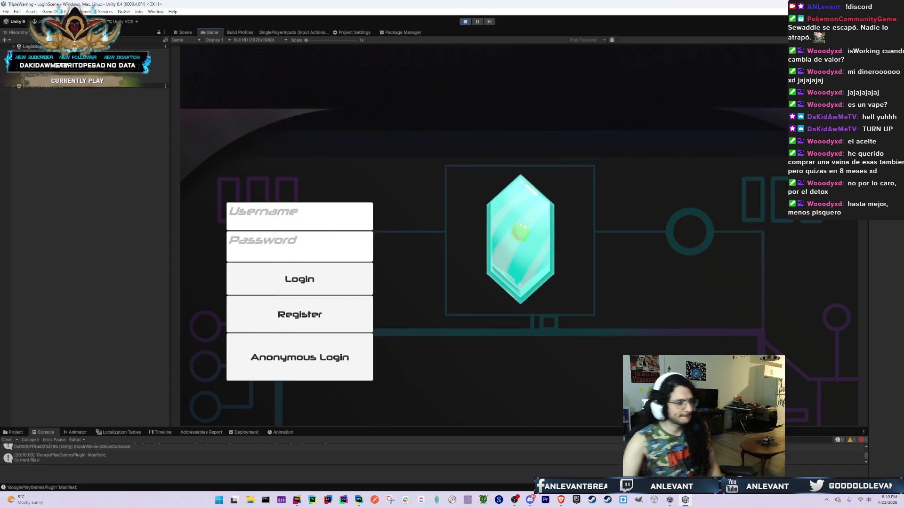
# - Clear the console, check the YouTube music tab in Brave, and lower the system volume
pyautogui.click(6, 440)
pyautogui.hotkey('alt', 'Tab')
pyautogui.press('Tab')
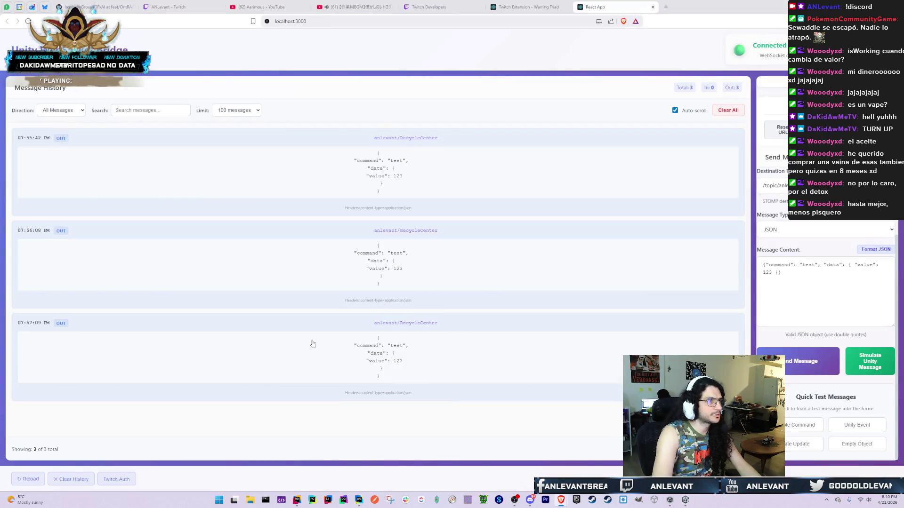
pyautogui.click(355, 4)
pyautogui.hotkey('alt', 'Tab')
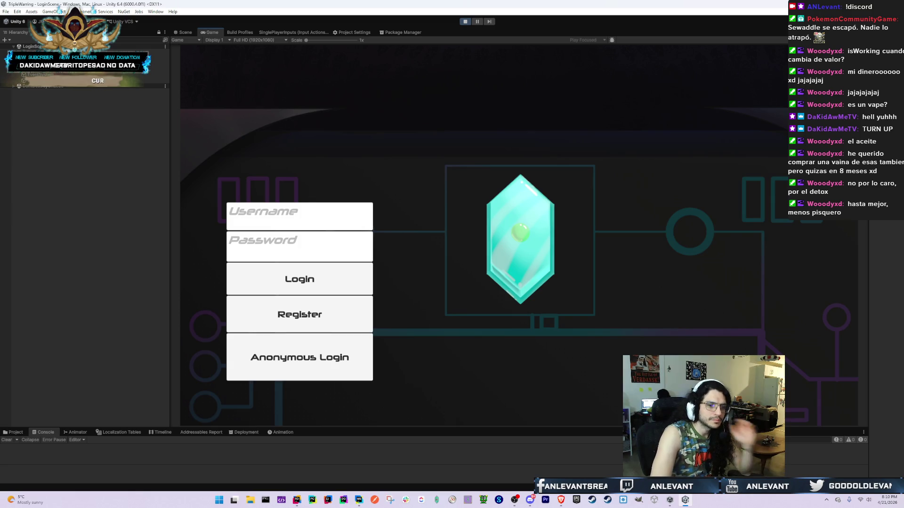
pyautogui.press('XF86AudioLowerVolume')
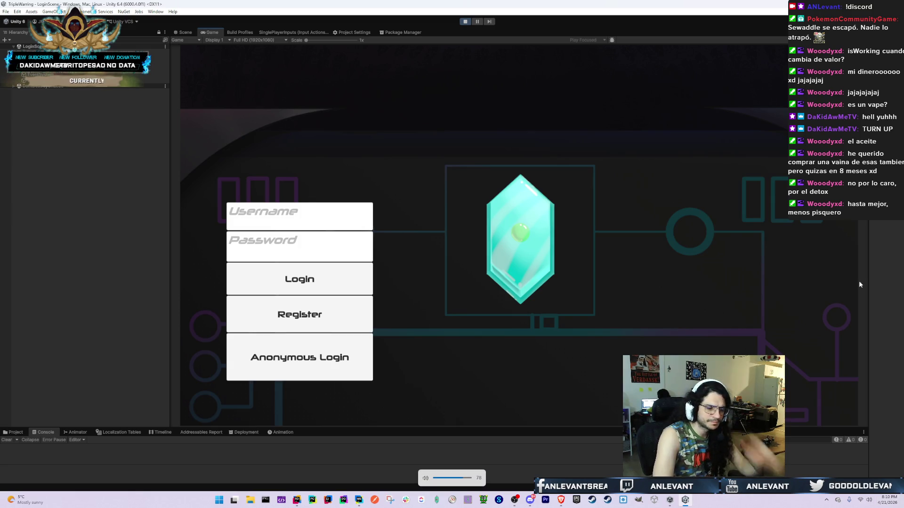
# - Drag the OBS window mostly off-screen, out of the way of Unity
pyautogui.hotkey('alt', 'Tab')
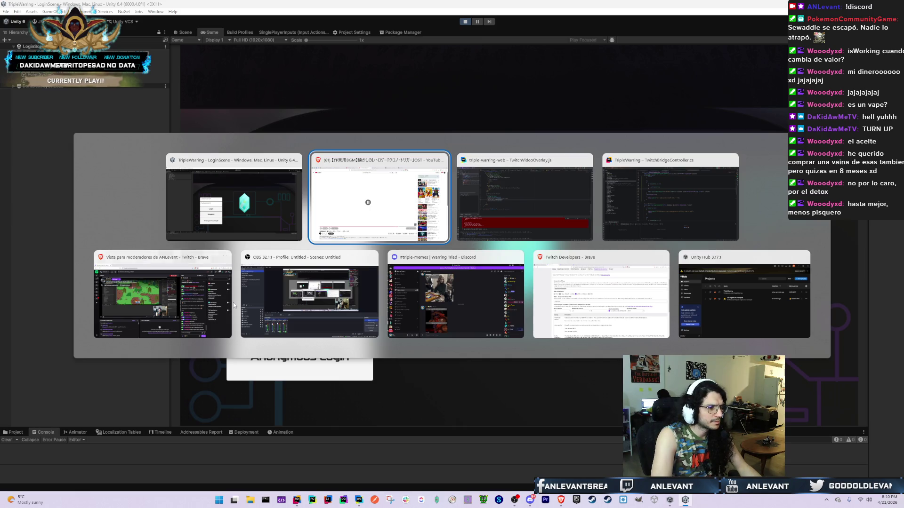
pyautogui.press('Escape')
pyautogui.hotkey('alt', 'Tab')
pyautogui.click(290, 299)
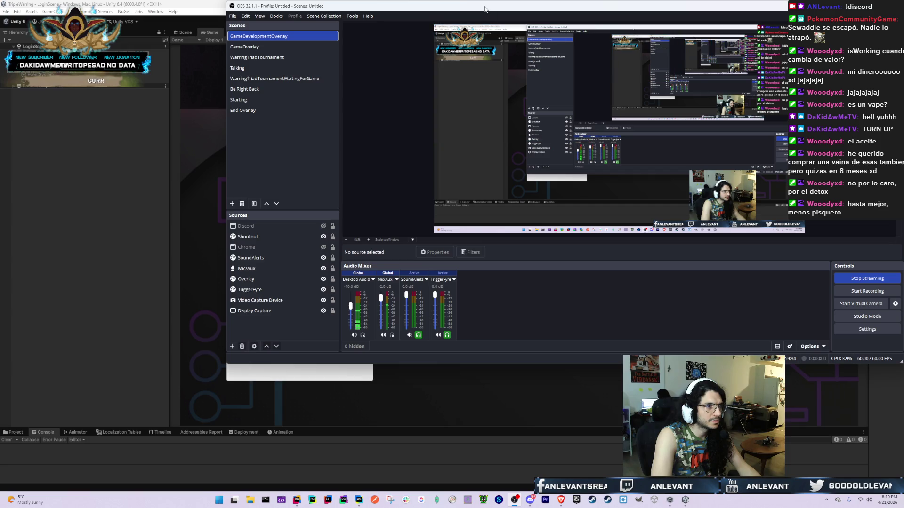
pyautogui.moveTo(367, 6); pyautogui.dragTo(858, 73)
pyautogui.moveTo(754, 74); pyautogui.dragTo(903, 0)
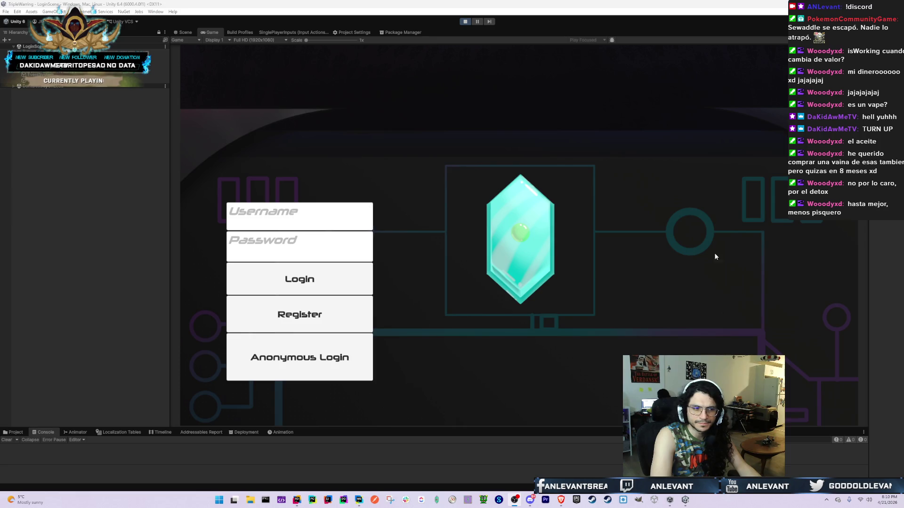
# - Open the per-app volume mixer from Quick Settings and drag one app's slider to about 30
pyautogui.click(481, 356)
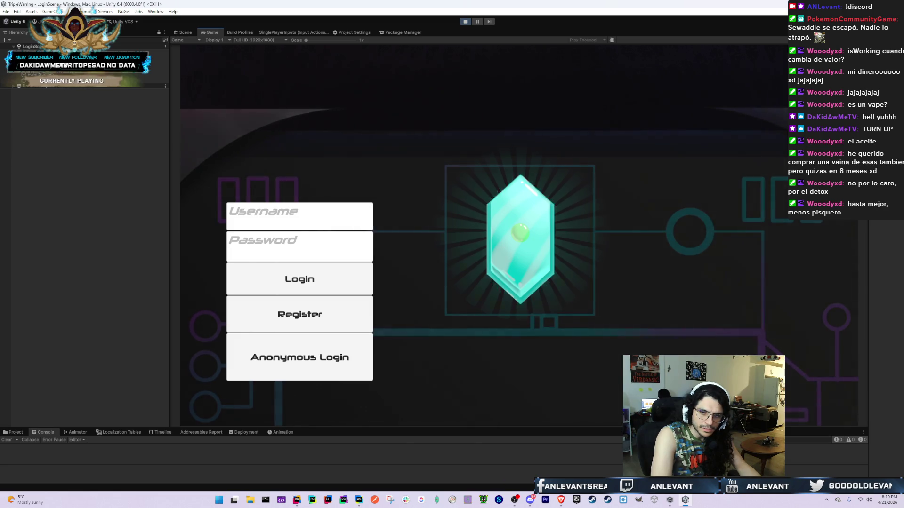
pyautogui.hotkey('alt', 'Tab')
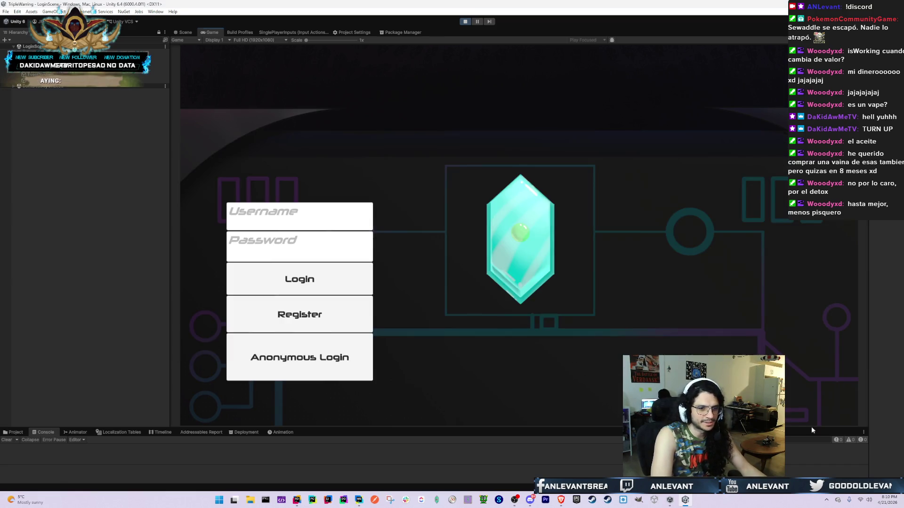
pyautogui.click(827, 500)
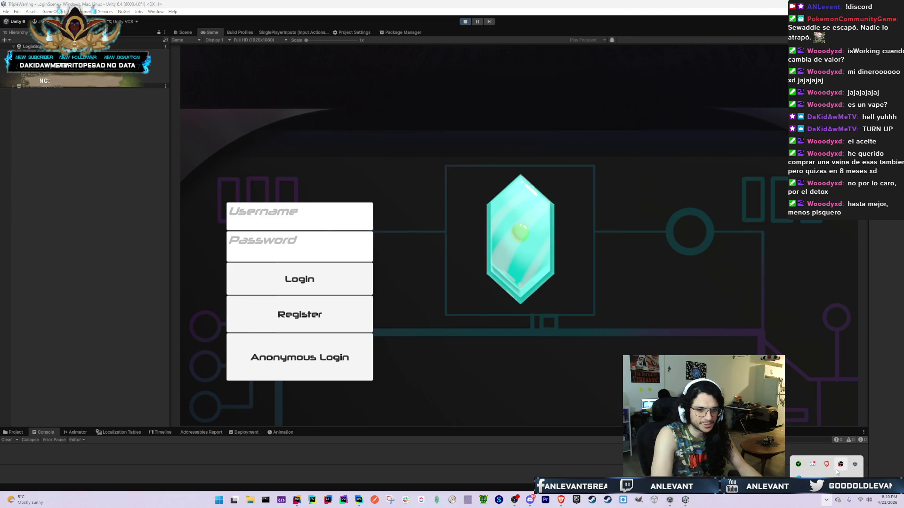
pyautogui.click(866, 501)
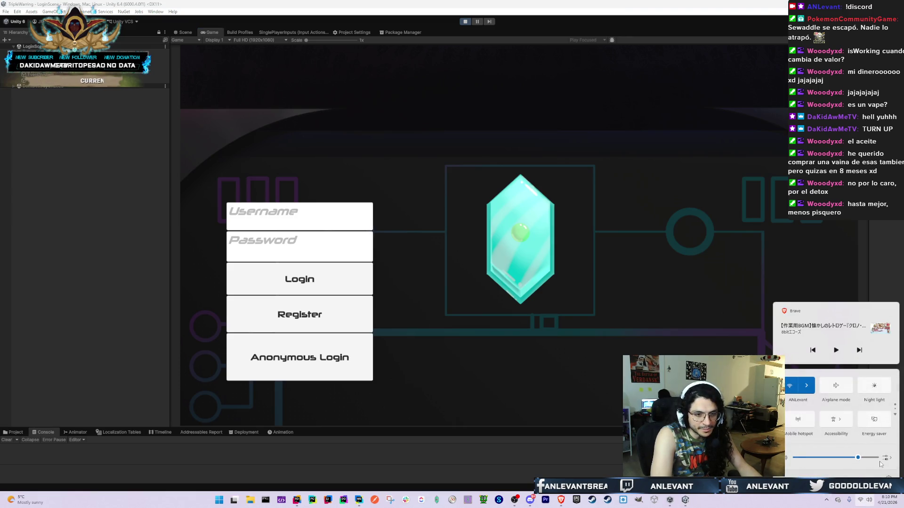
pyautogui.click(884, 458)
pyautogui.scroll(-2, 865, 434)
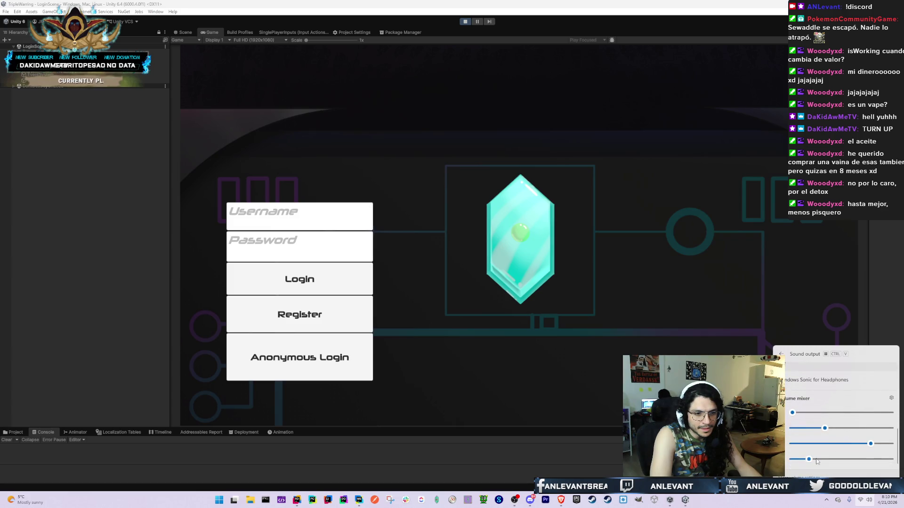
pyautogui.moveTo(817, 460); pyautogui.dragTo(823, 461)
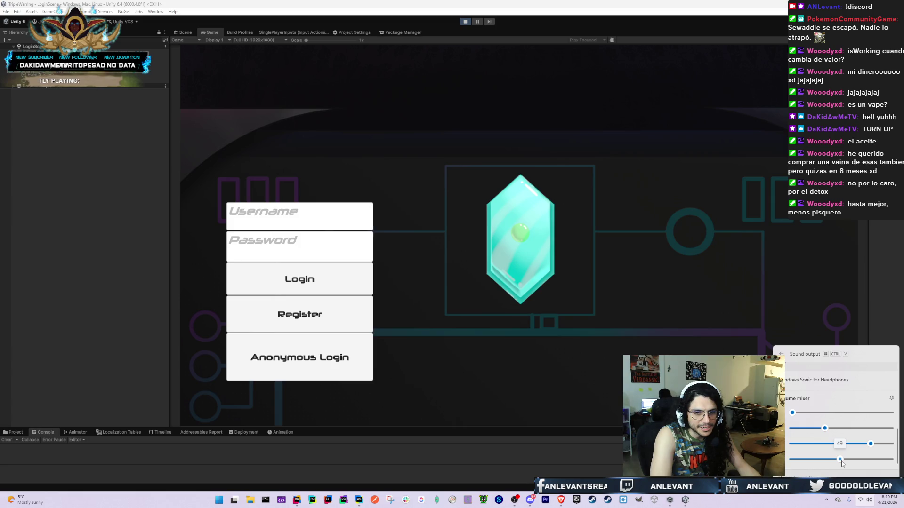
pyautogui.moveTo(841, 461); pyautogui.dragTo(824, 465)
pyautogui.hotkey('alt', 'Tab')
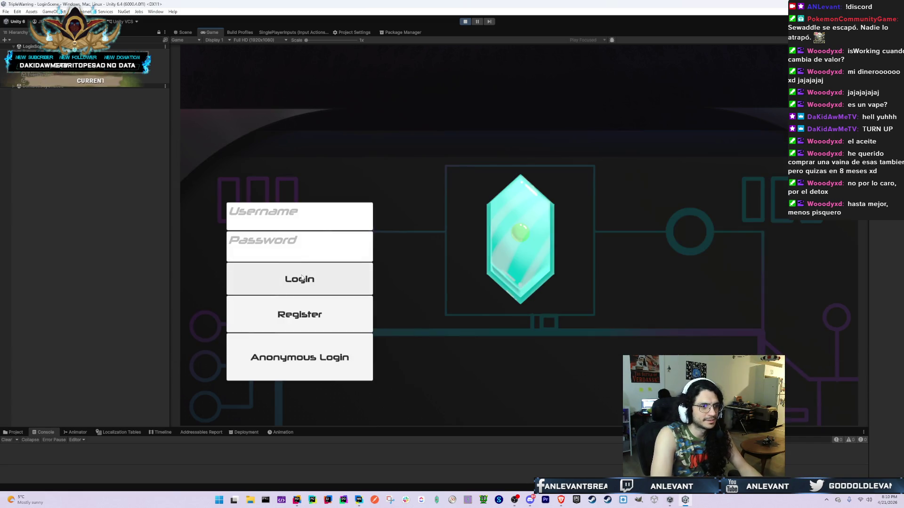
# - Enter the login username and the account password, then press Login
pyautogui.click(314, 216)
pyautogui.write('admin')
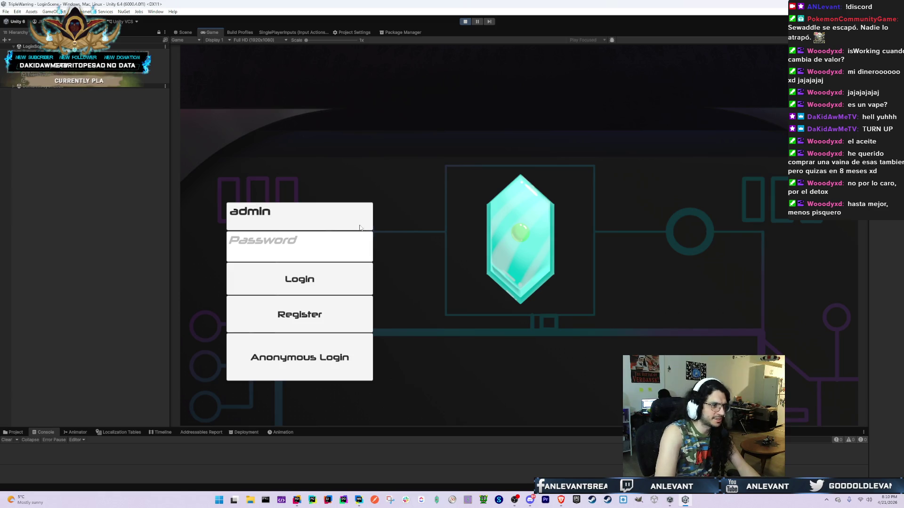
pyautogui.click(338, 241)
pyautogui.write('***********')
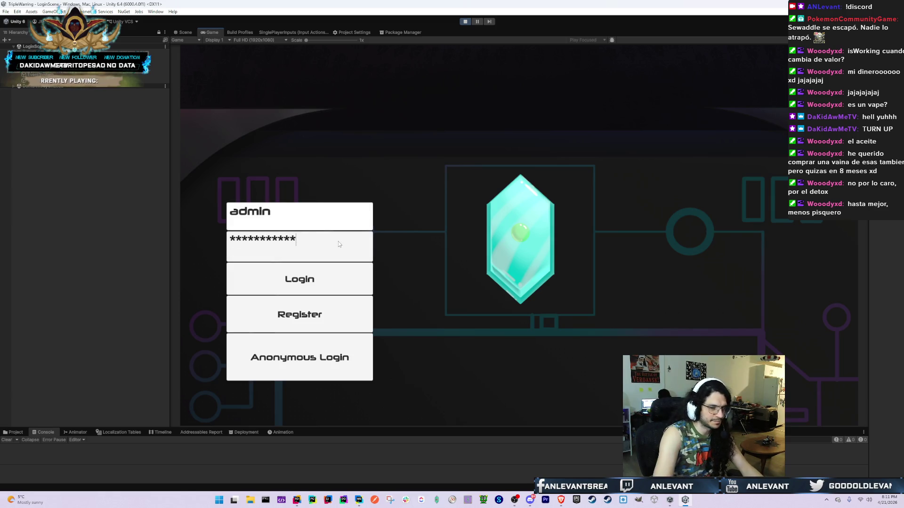
pyautogui.click(301, 284)
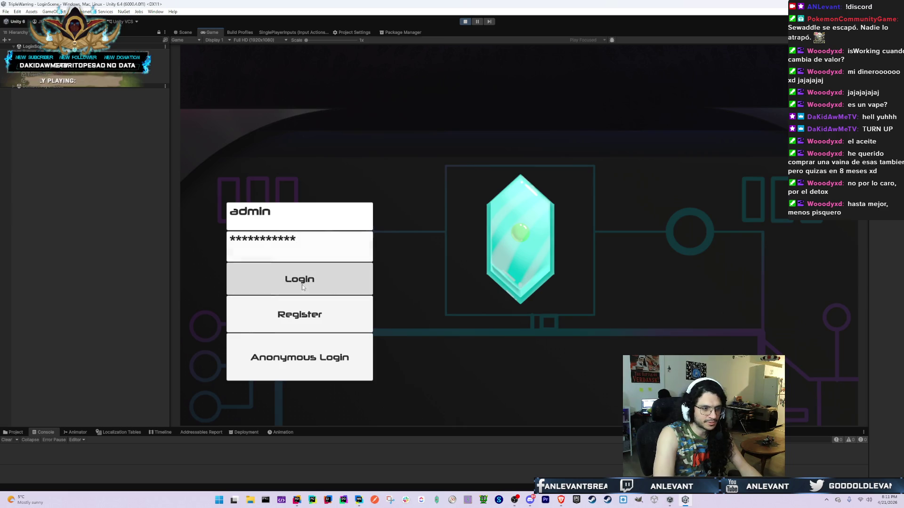
pyautogui.hotkey('alt', 'Tab')
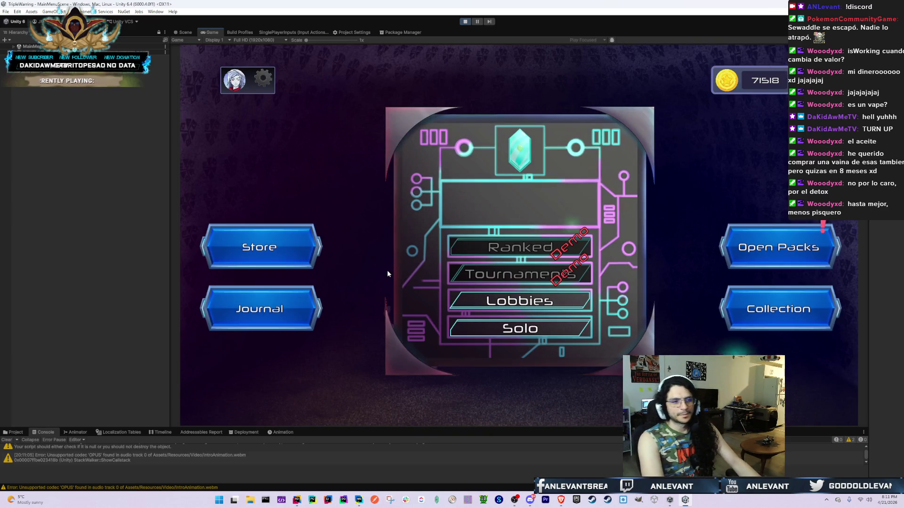
# - Clear the console log and choose Open Packs from the game's main menu
pyautogui.click(8, 440)
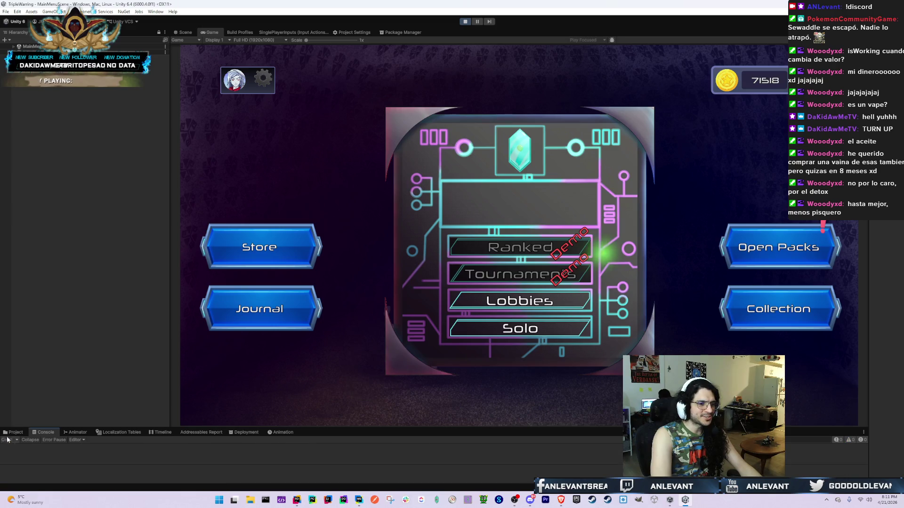
pyautogui.hotkey('alt', 'Tab')
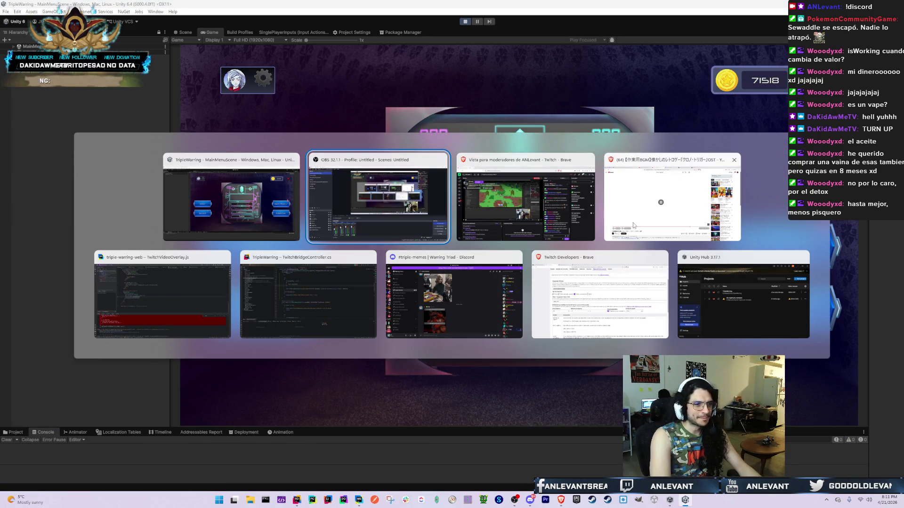
pyautogui.press('Escape')
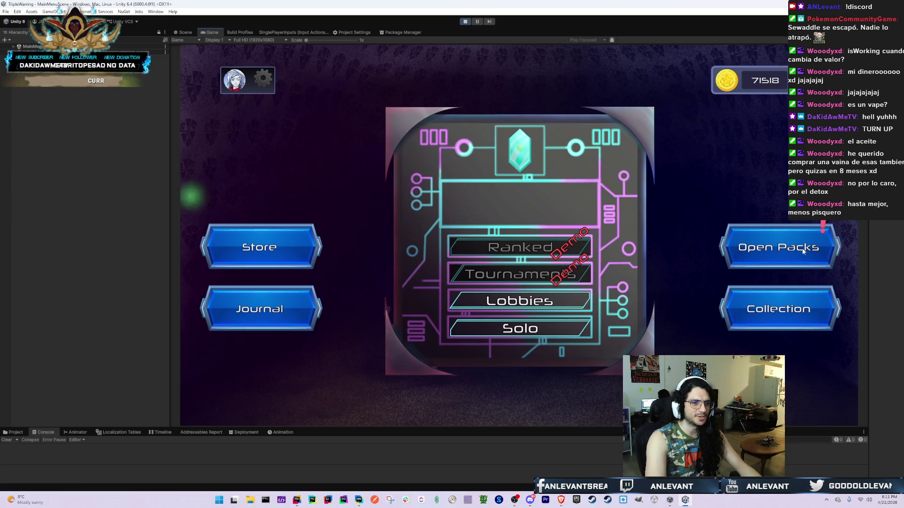
pyautogui.click(776, 250)
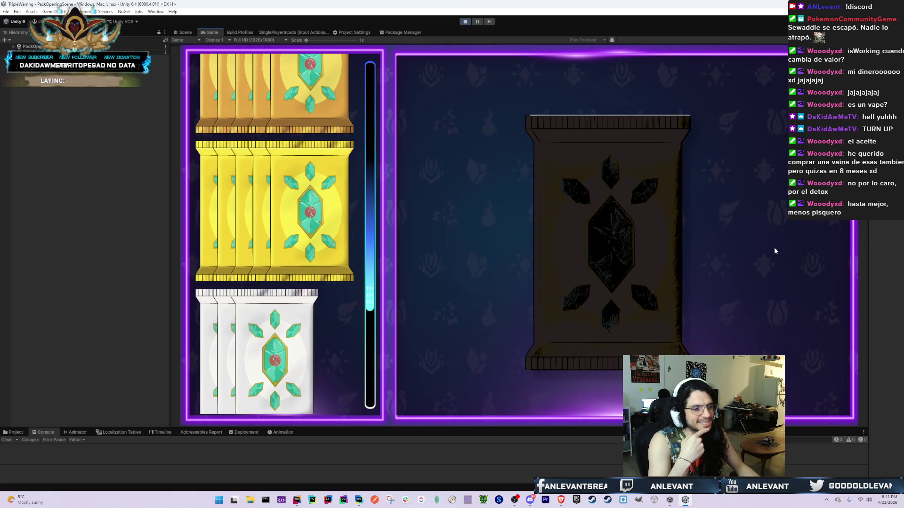
# - Scroll through the stacked card packs, then Escape back to the main menu showing 71518 coins
pyautogui.hotkey('alt', 'Tab')
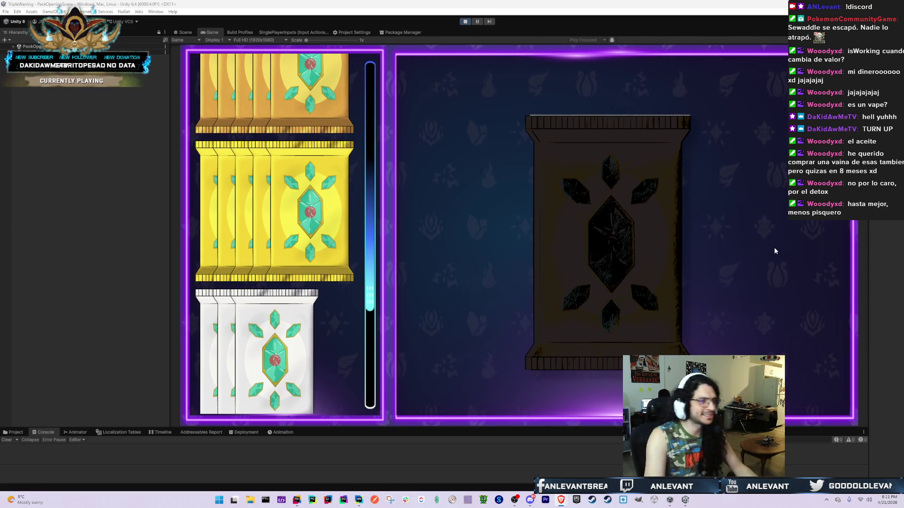
pyautogui.scroll(-5, 342, 258)
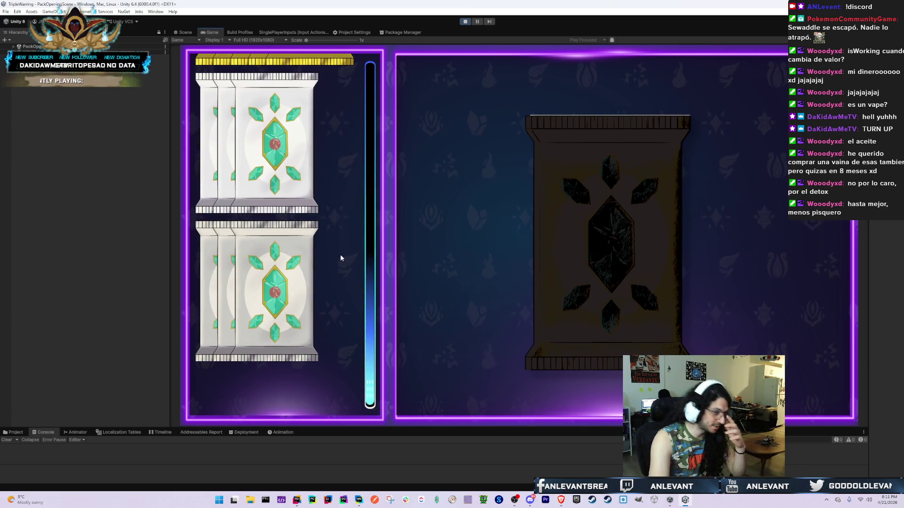
pyautogui.scroll(10, 337, 225)
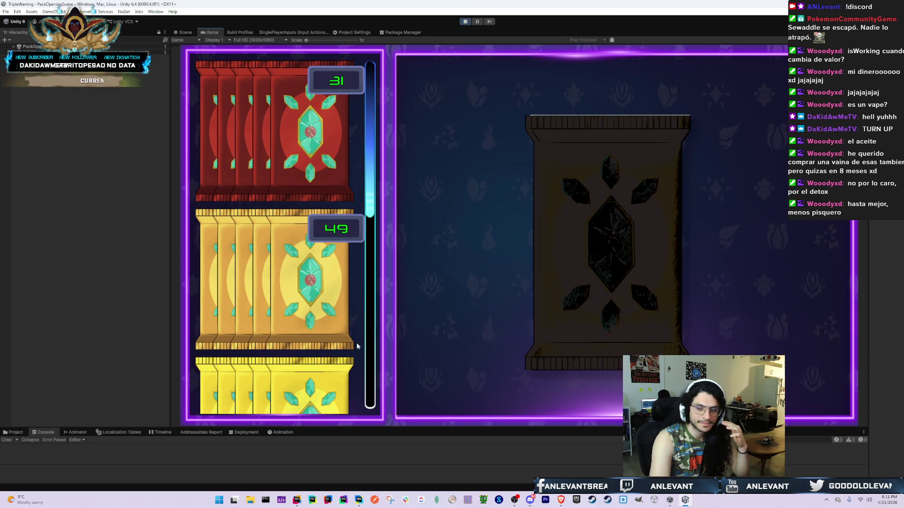
pyautogui.scroll(-3, 358, 362)
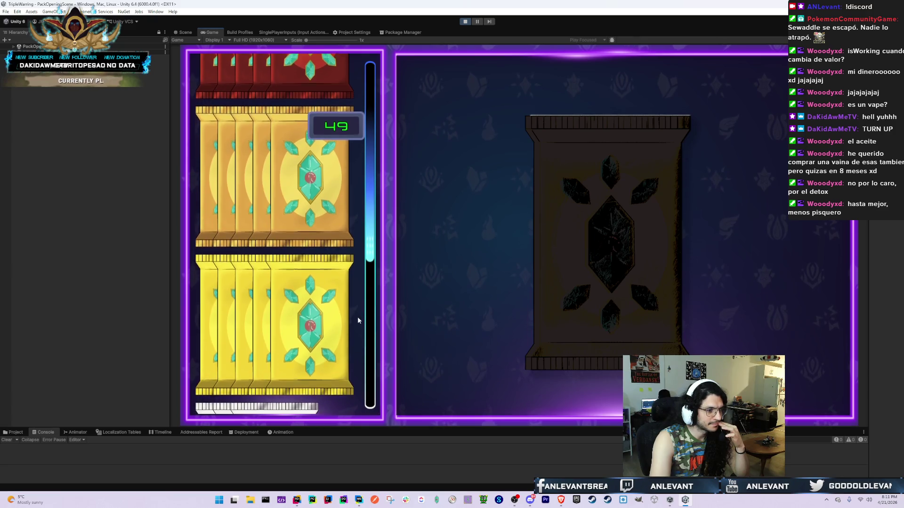
pyautogui.scroll(-3, 352, 367)
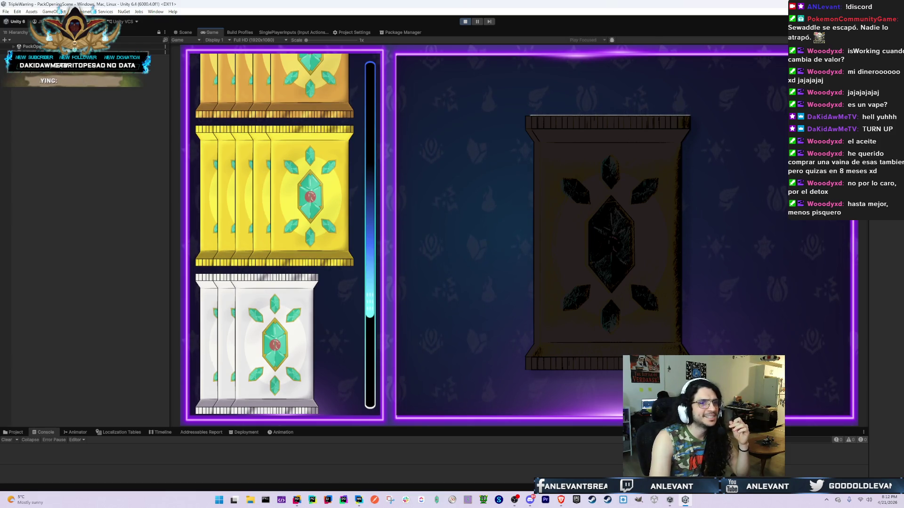
pyautogui.scroll(-3, 339, 302)
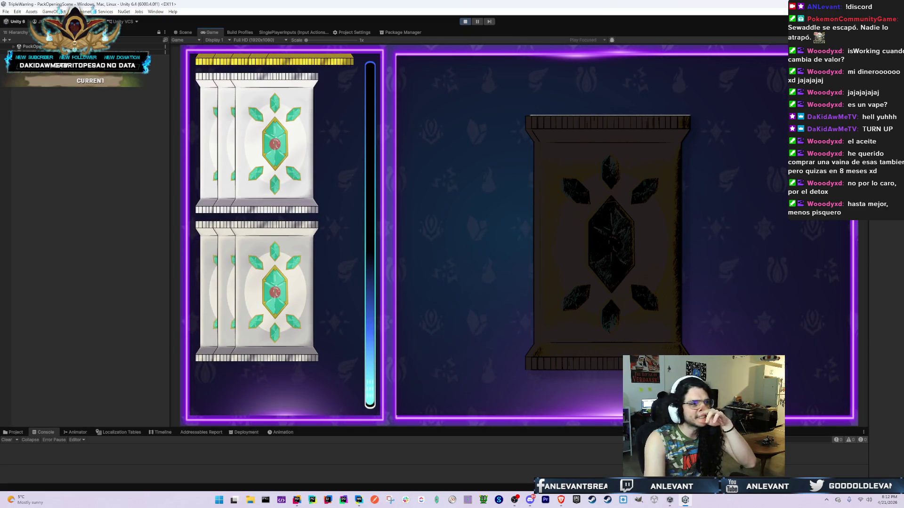
pyautogui.press('Escape')
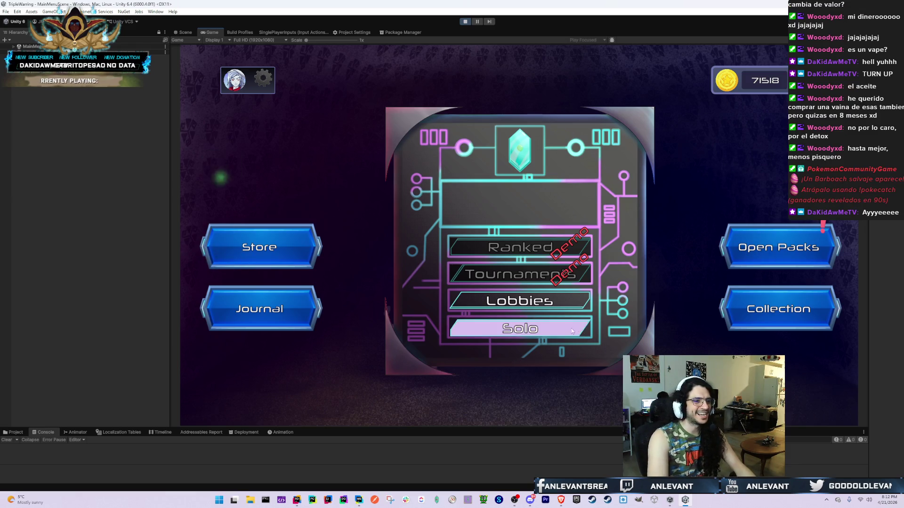
pyautogui.click(538, 308)
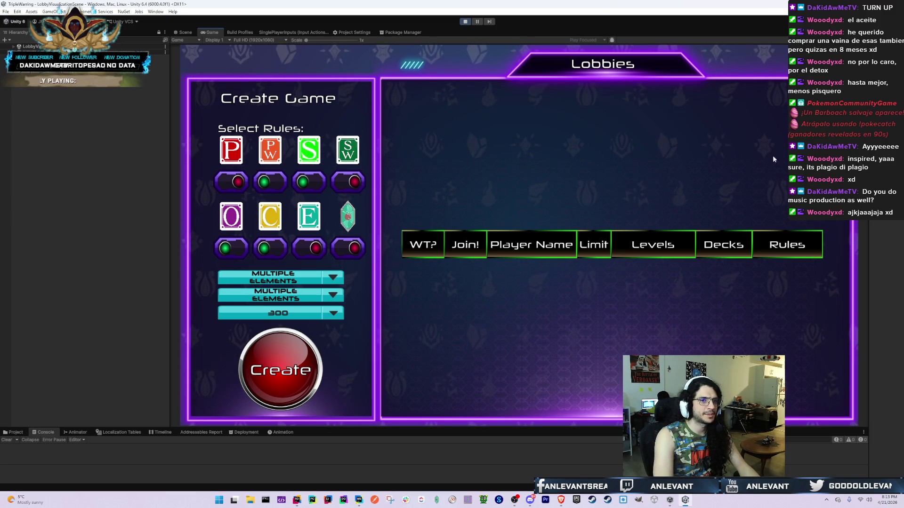
pyautogui.press('Escape')
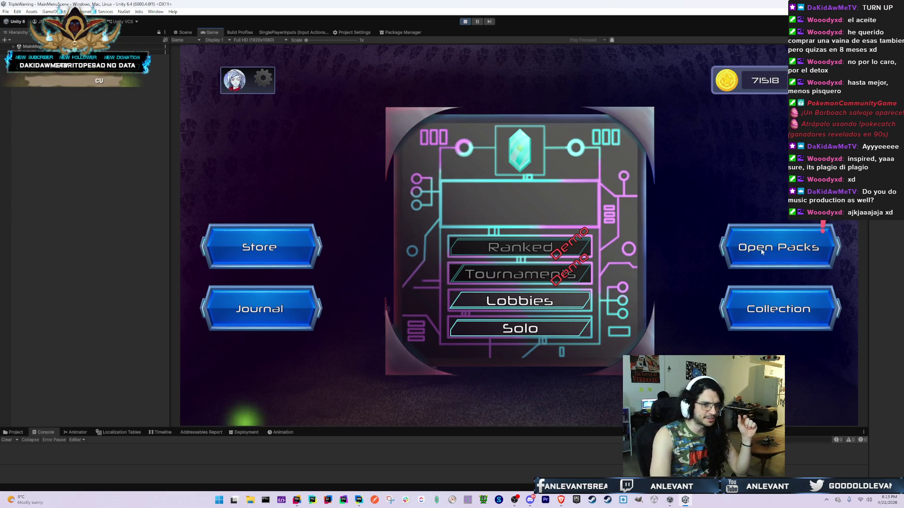
# - Go to Solo > Tutorial, then start and skip the intro video to reach the lesson list
pyautogui.click(538, 333)
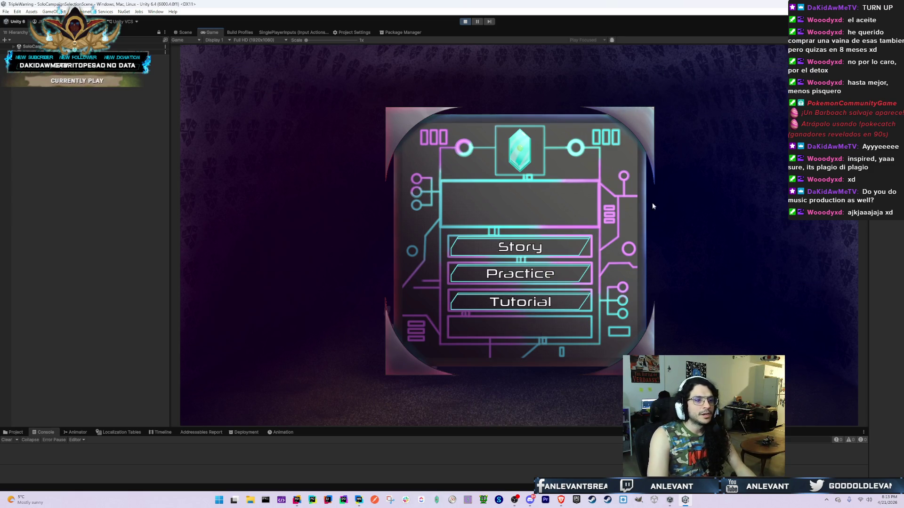
pyautogui.click(520, 302)
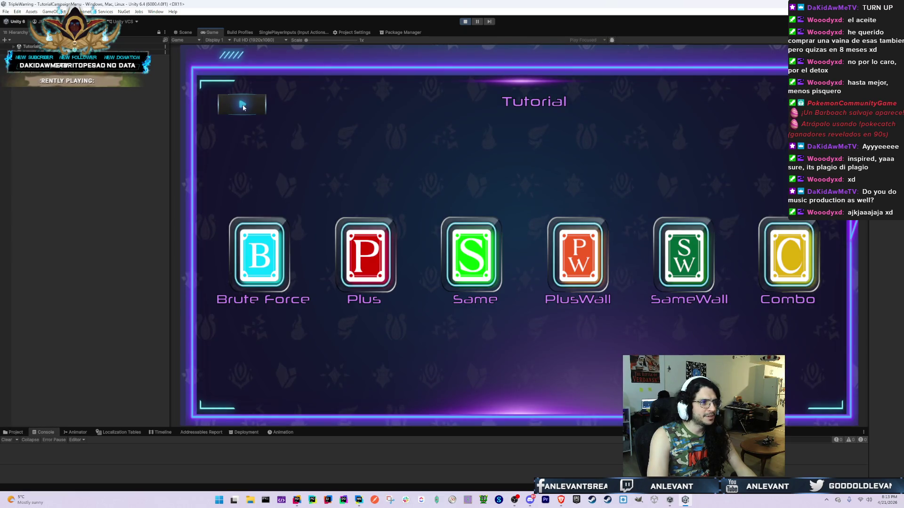
pyautogui.click(242, 105)
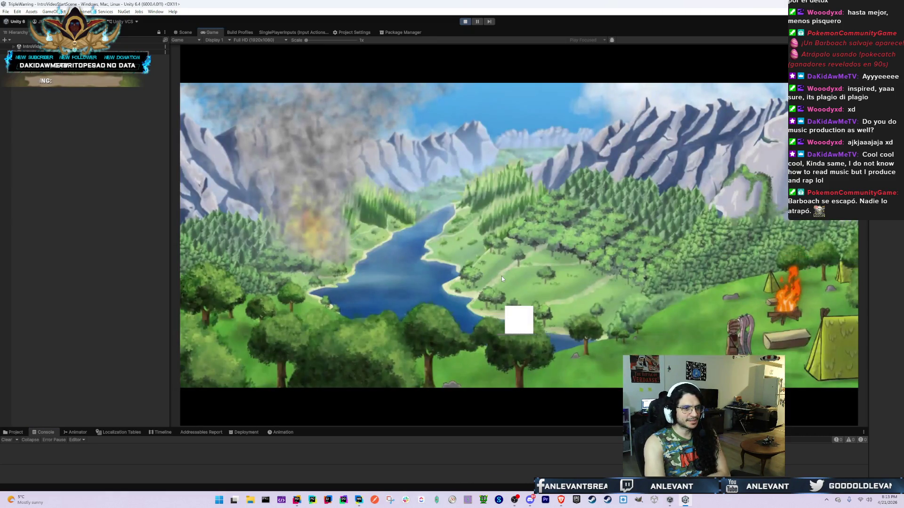
pyautogui.click(501, 279)
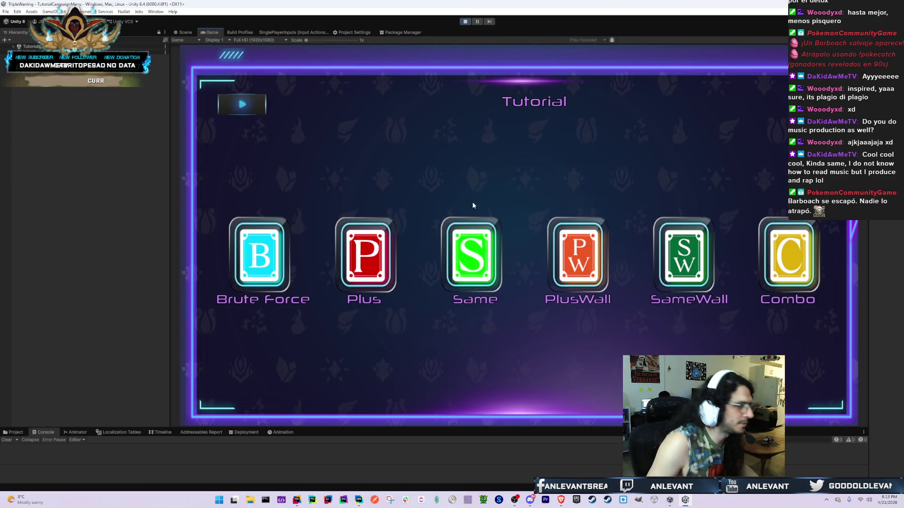
# - Start the Same rule lesson, concede it with Escape, then go back to the Solo menu
pyautogui.click(472, 249)
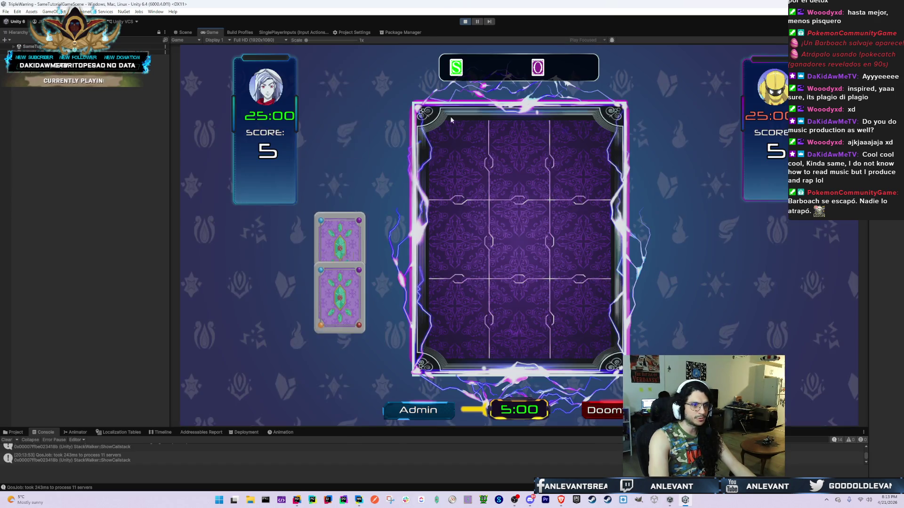
pyautogui.press('Escape')
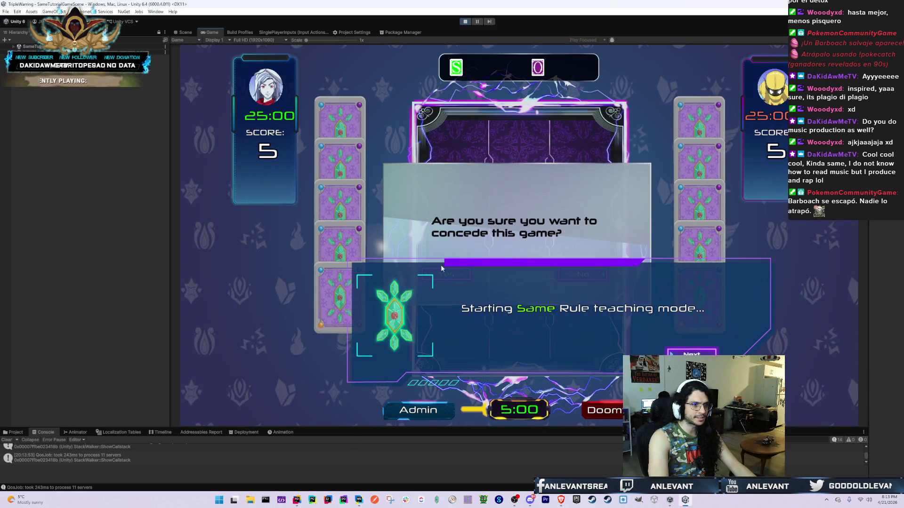
pyautogui.click(443, 275)
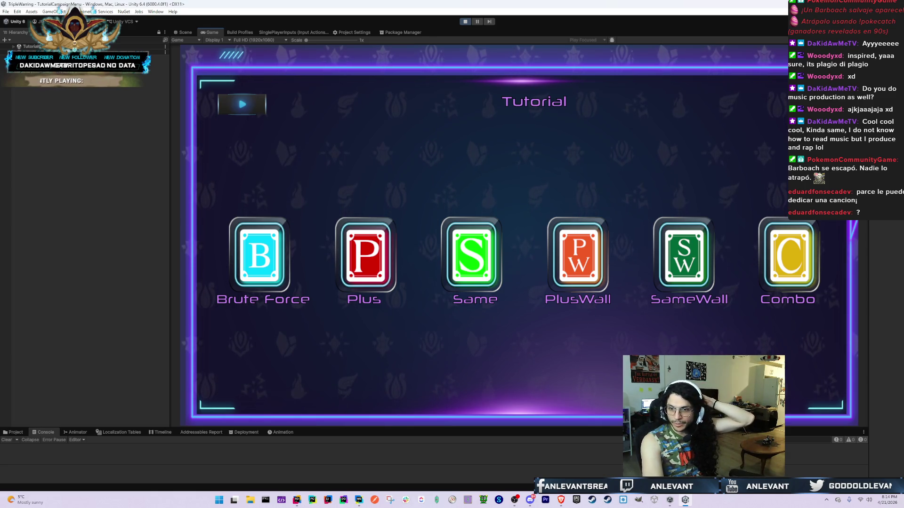
pyautogui.click(242, 104)
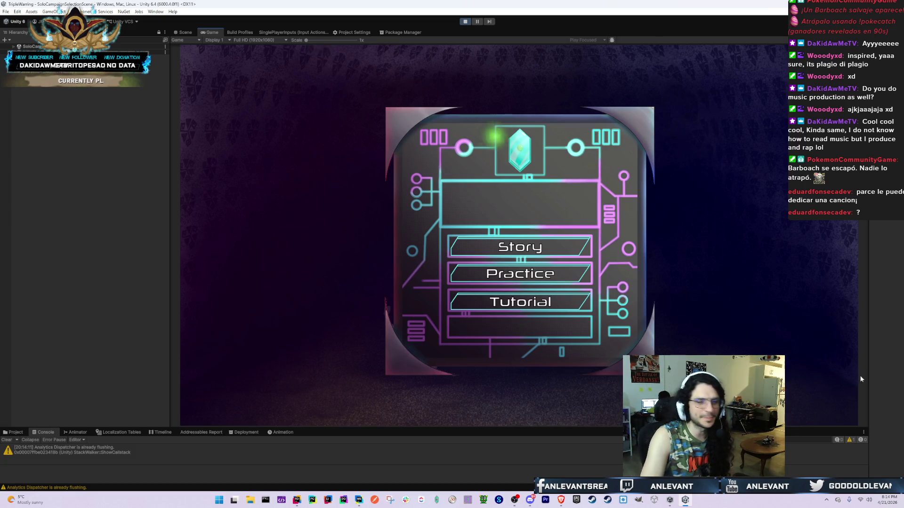
# - Clear the Console, start the Story campaign, and dismiss the New Cards! display
pyautogui.click(6, 440)
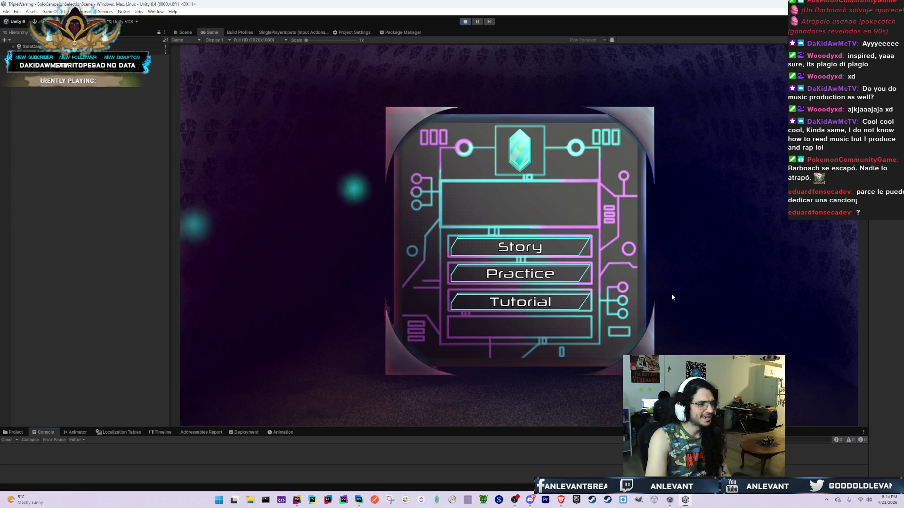
pyautogui.click(509, 249)
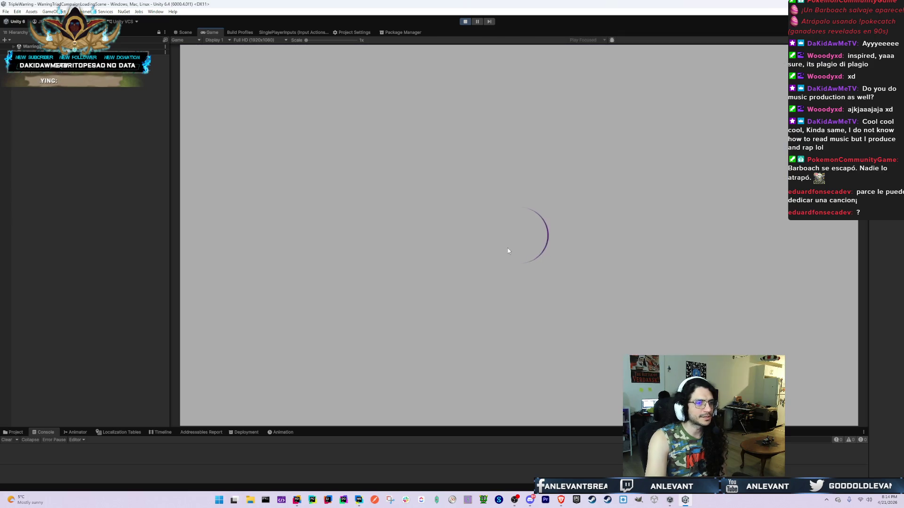
pyautogui.click(4, 441)
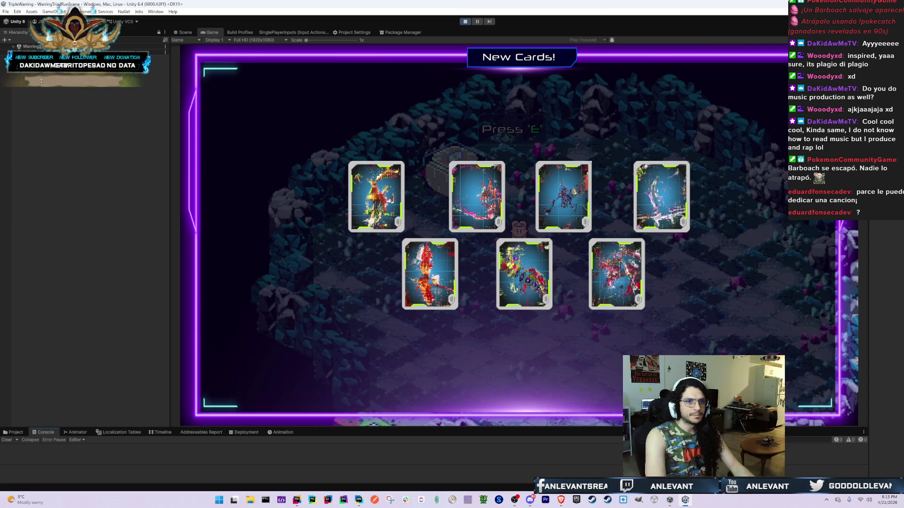
pyautogui.click(515, 272)
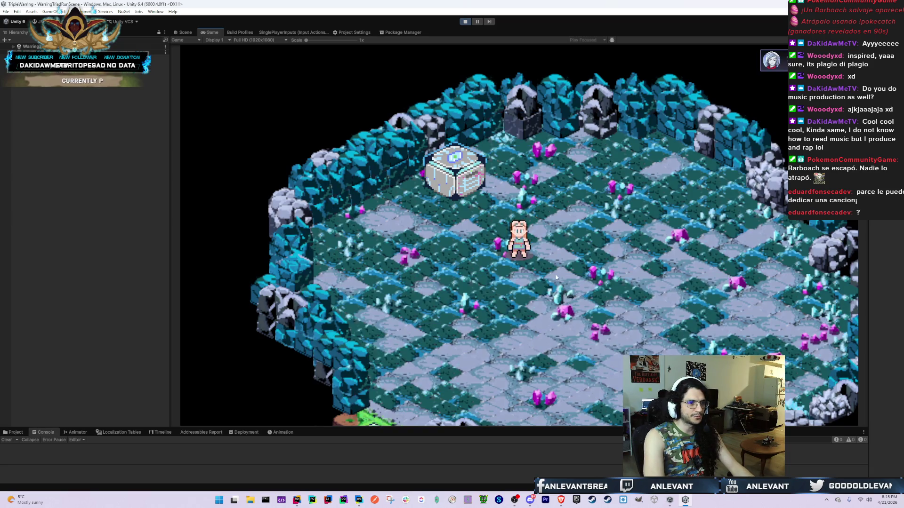
# - Walk through the cave and forest exits, then pick the skull node on the run map
pyautogui.press('s')
pyautogui.press('a')
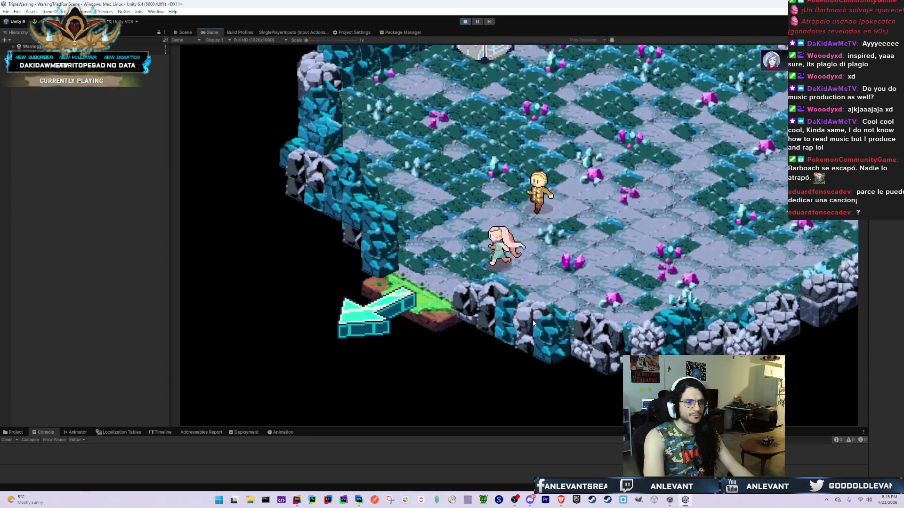
pyautogui.press('s')
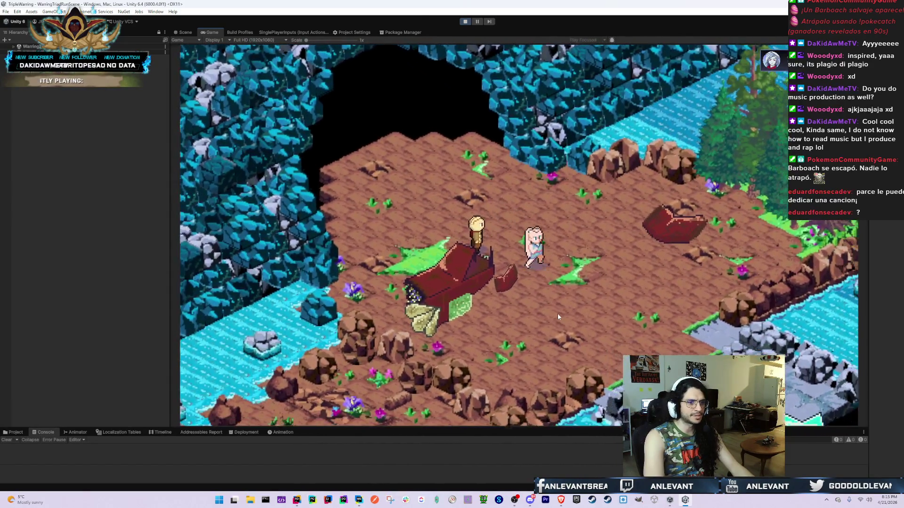
pyautogui.press('s')
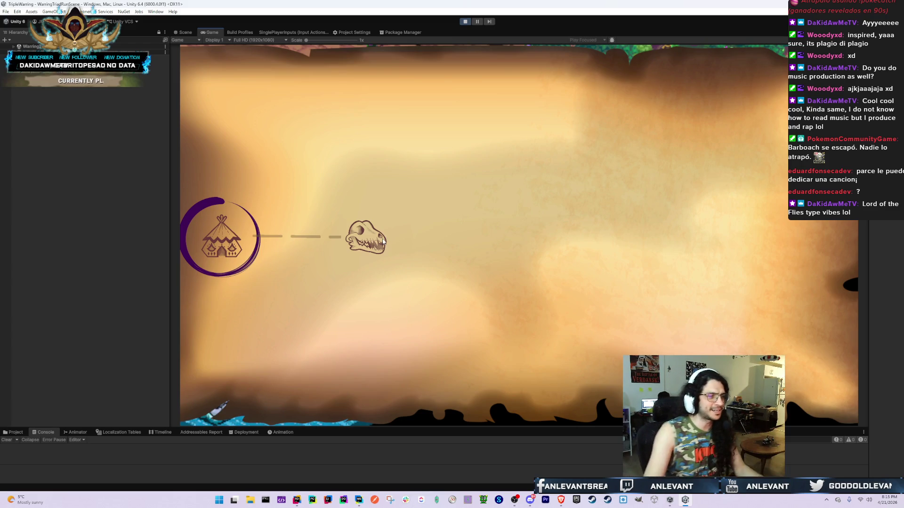
pyautogui.click(361, 246)
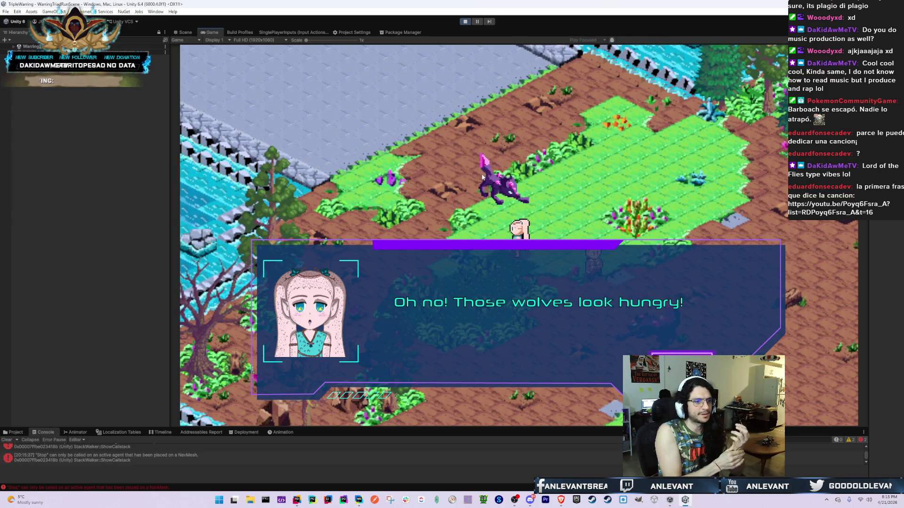
# - Clear Console errors and advance the wolf dialogue with Enter until the card match begins
pyautogui.click(8, 440)
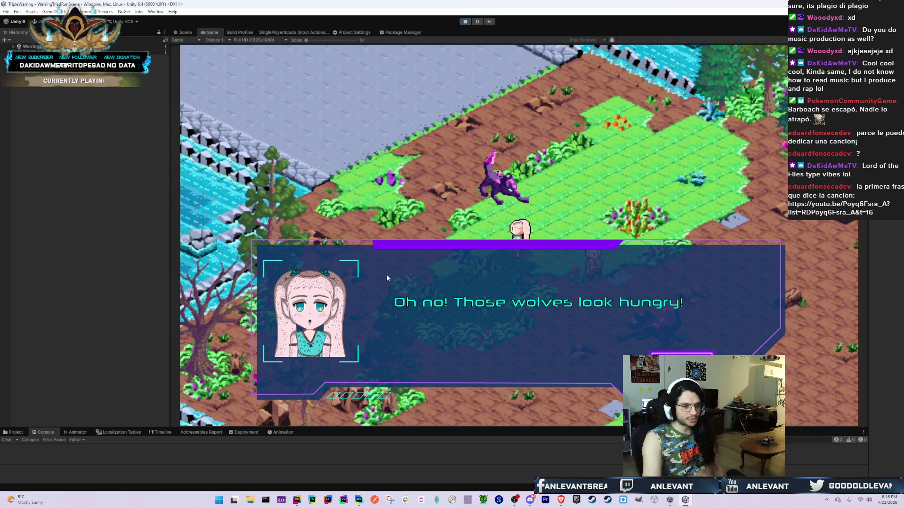
pyautogui.press('Return')
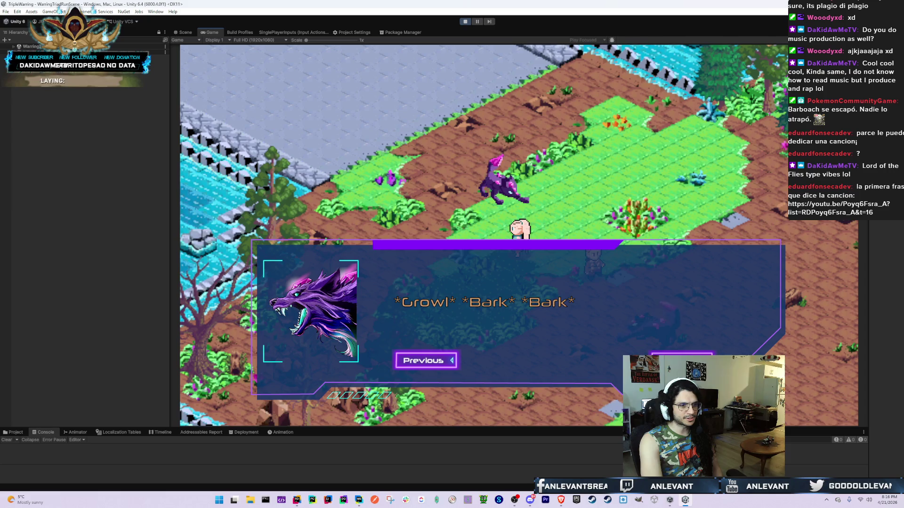
pyautogui.press('Return')
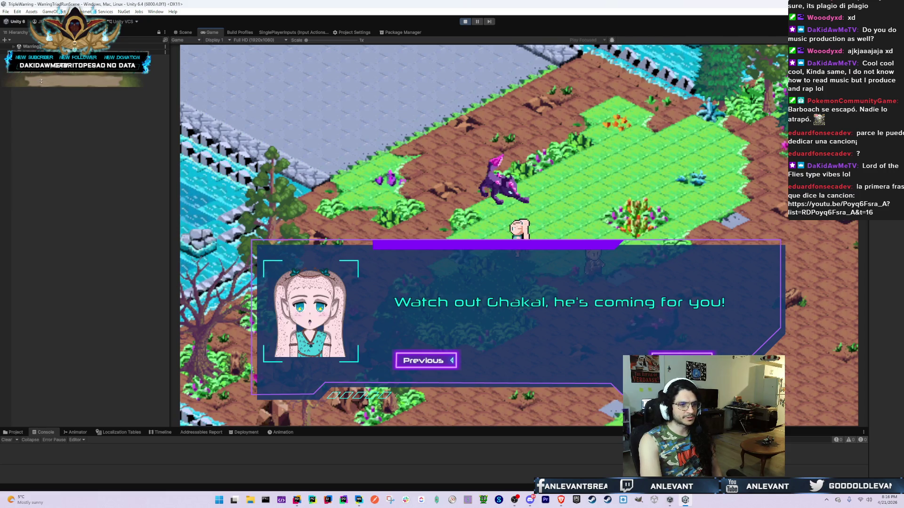
pyautogui.press('Return')
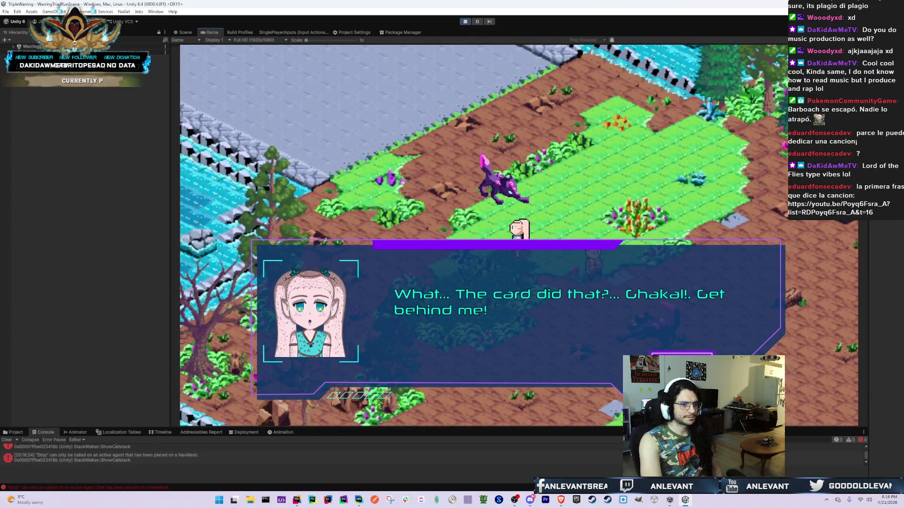
pyautogui.press('Return')
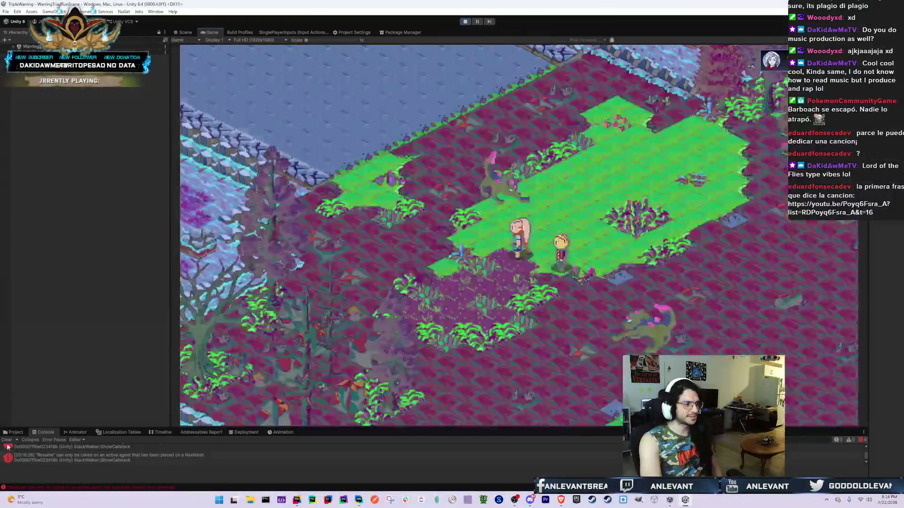
pyautogui.click(7, 440)
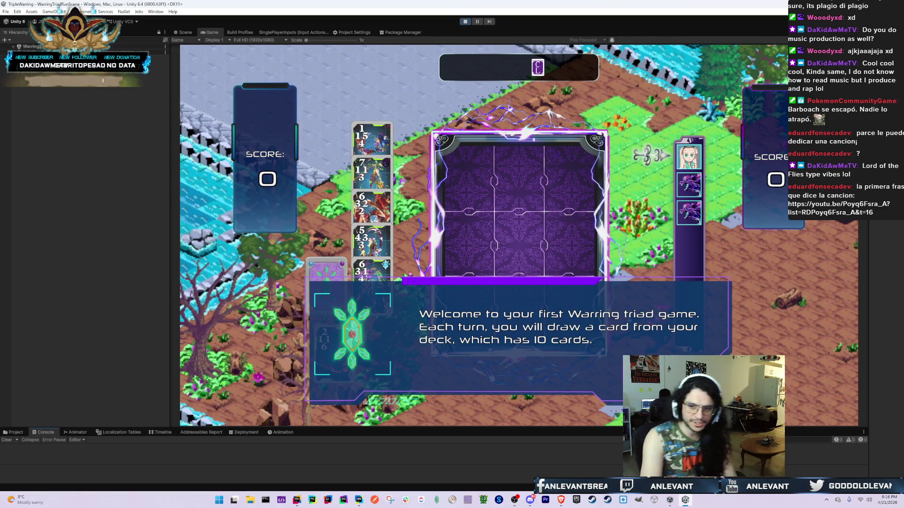
# - Skip the tutorial, play the 1/15/4 and 4/32/4 cards, and win 5–4 against the wolves
pyautogui.press('Return')
pyautogui.press('Return')
pyautogui.press('Return')
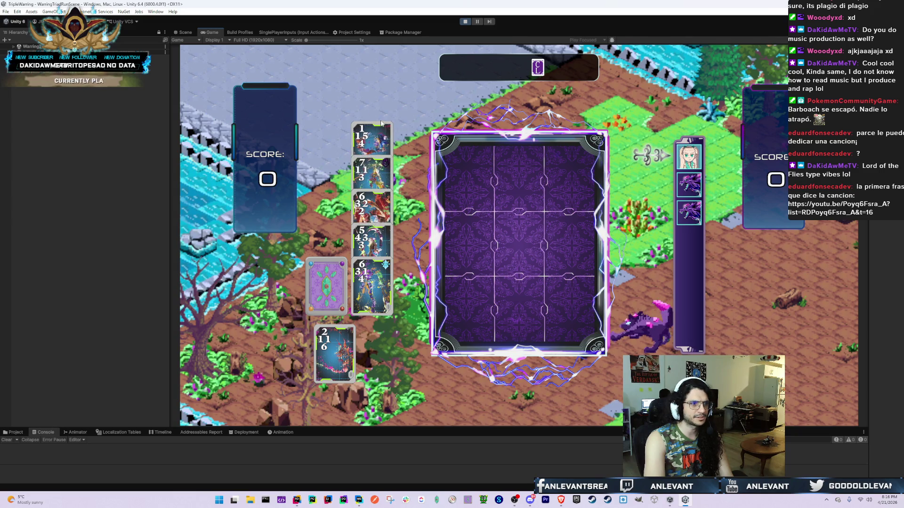
pyautogui.moveTo(372, 138); pyautogui.dragTo(476, 185)
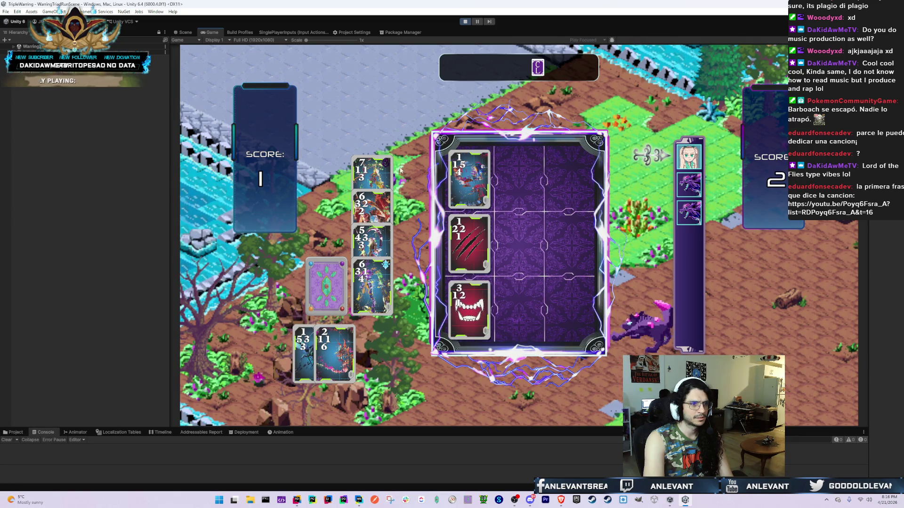
pyautogui.moveTo(388, 221)
pyautogui.mouseDown()
pyautogui.moveTo(373, 233)
pyautogui.moveTo(510, 300)
pyautogui.mouseUp()
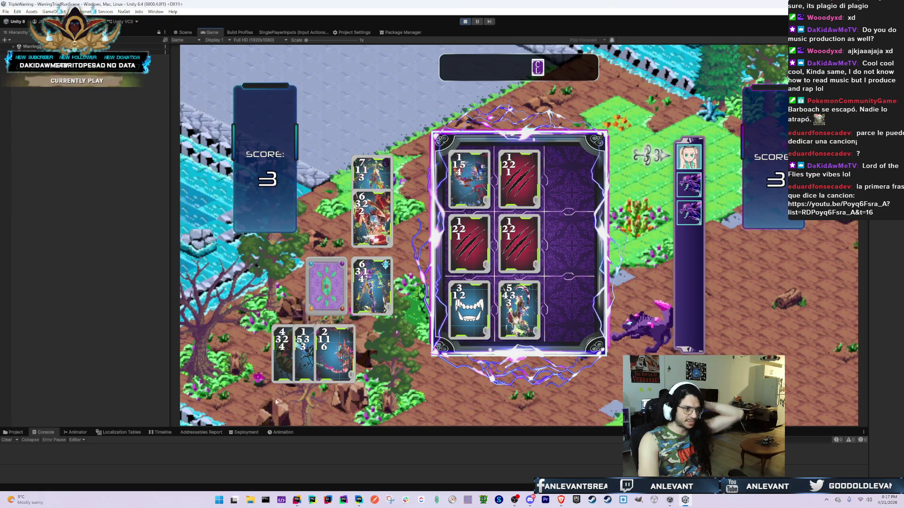
pyautogui.moveTo(282, 353); pyautogui.dragTo(572, 250)
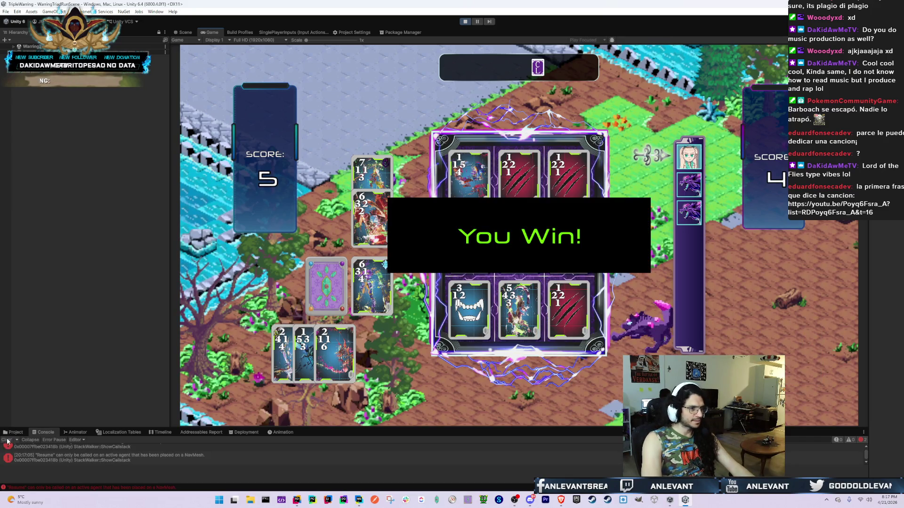
pyautogui.press('space')
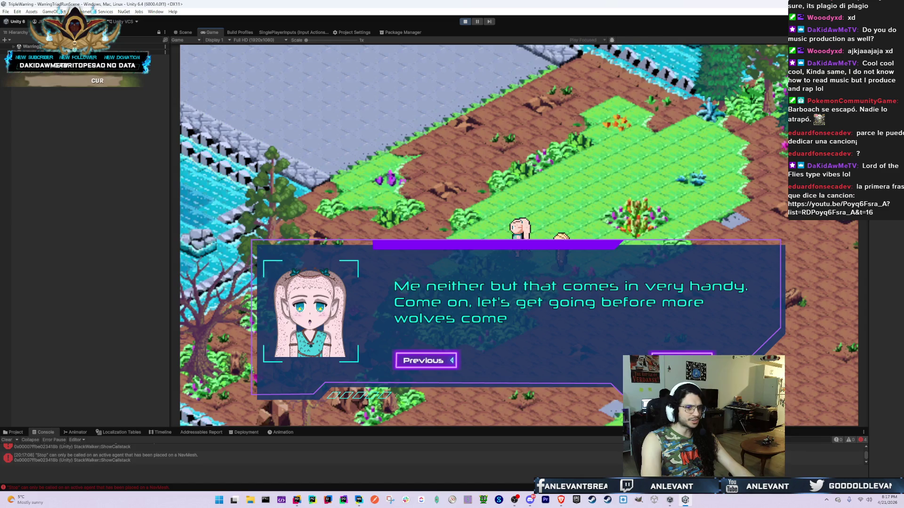
# - Close the post-battle dialogue, clear the Console, and choose the chest node on the map
pyautogui.press('space')
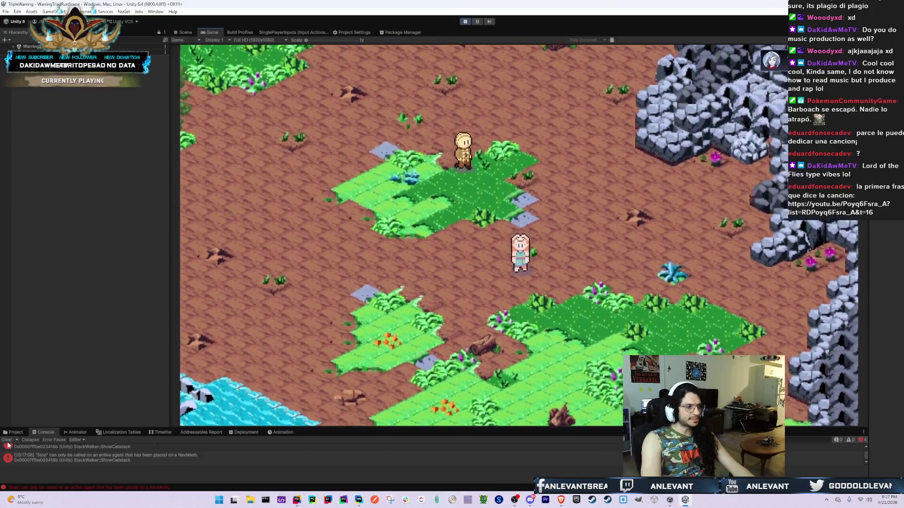
pyautogui.click(7, 441)
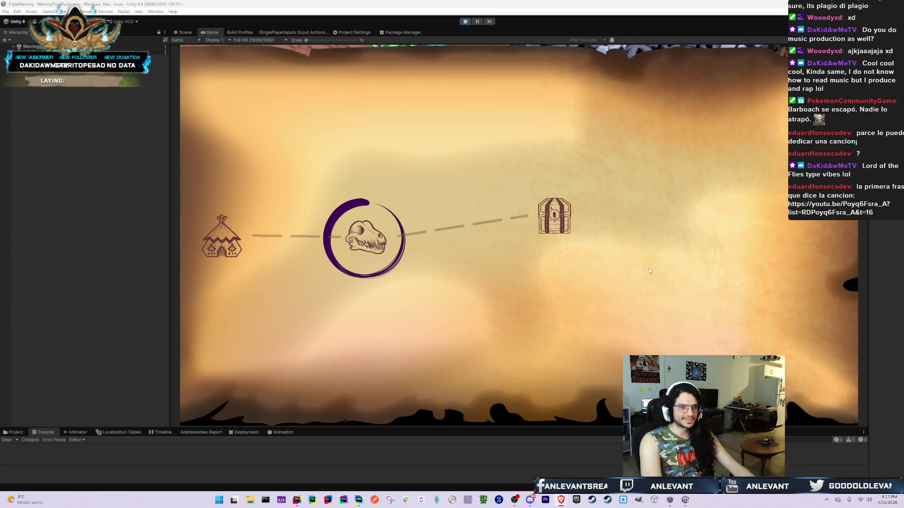
pyautogui.click(559, 227)
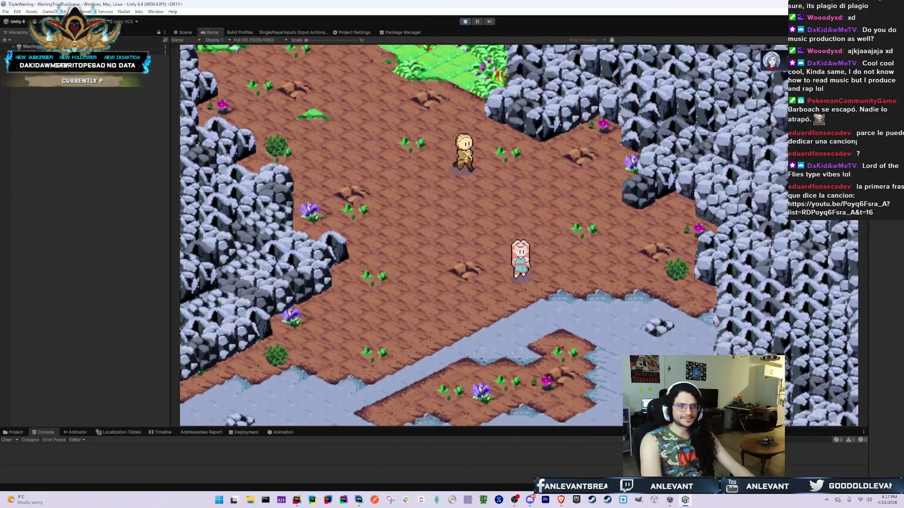
# - Drag the Music slider to zero in the Escape settings panel, close it, and advance the dialogue
pyautogui.press('Escape')
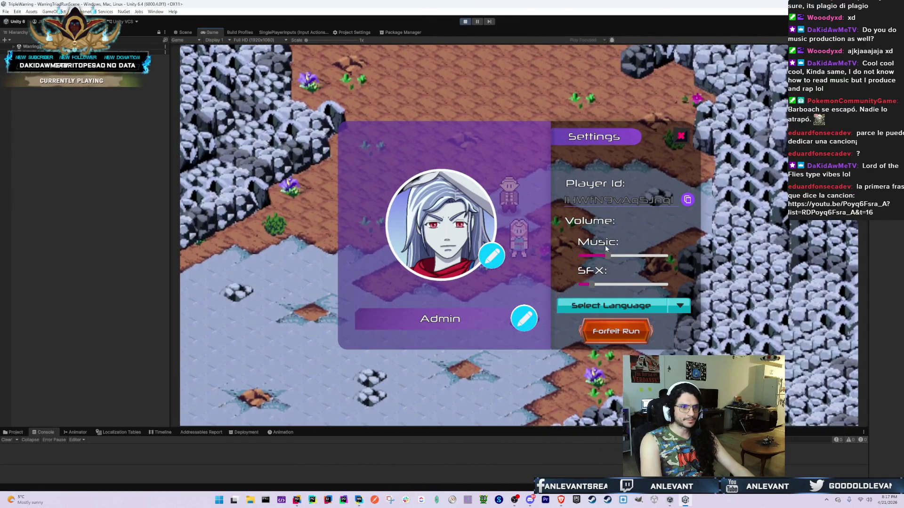
pyautogui.moveTo(608, 256); pyautogui.dragTo(580, 256)
pyautogui.click(682, 138)
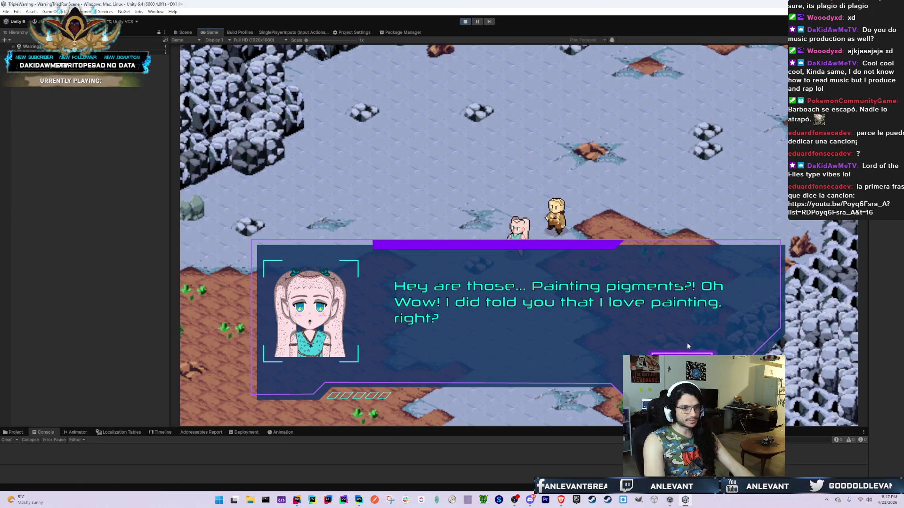
pyautogui.press('space')
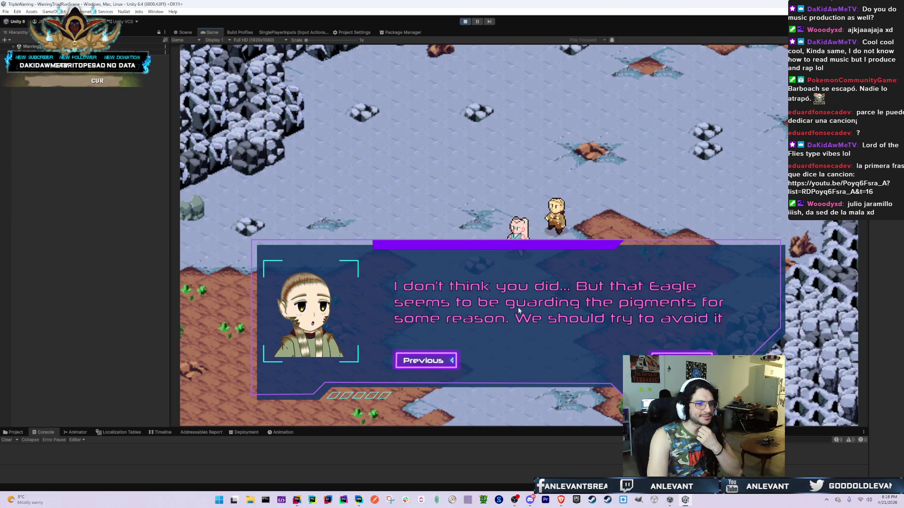
# - Page through the painting-pigments and enemy-dodging tutorial dialogue until it closes
pyautogui.click(682, 362)
pyautogui.click(682, 361)
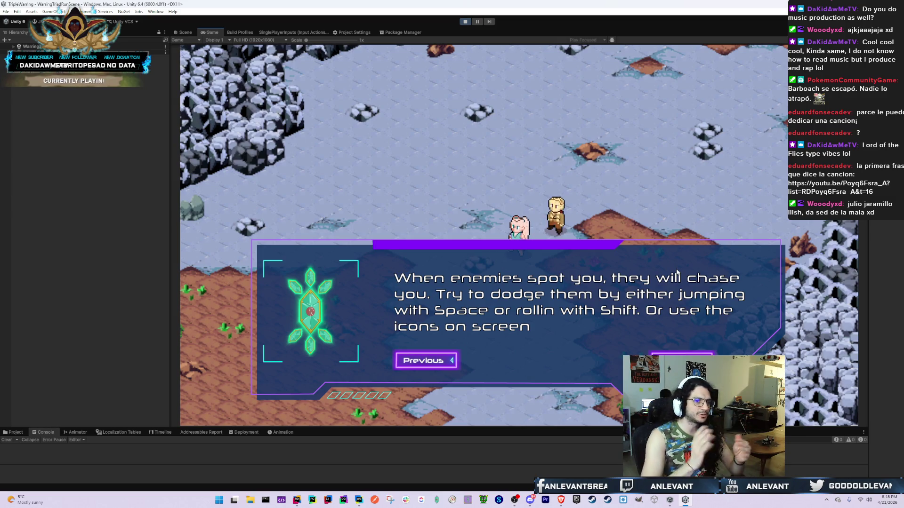
pyautogui.click(677, 354)
pyautogui.click(677, 354)
pyautogui.click(676, 354)
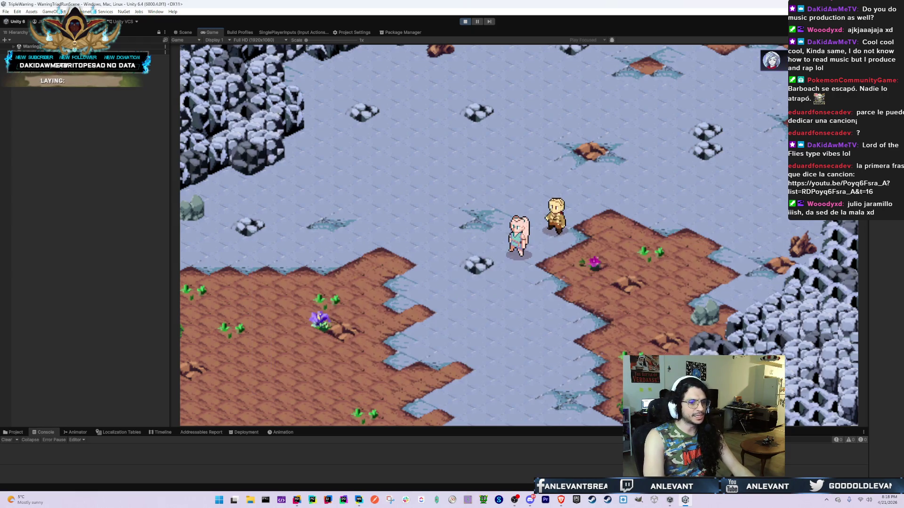
# - Walk across the snow to the crystals and collect the first pigment
pyautogui.press('s')
pyautogui.press('s')
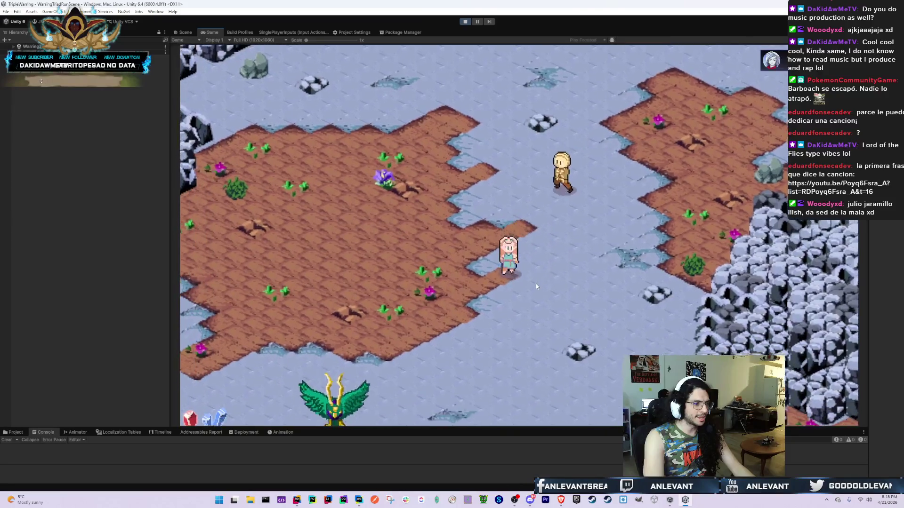
pyautogui.press('a')
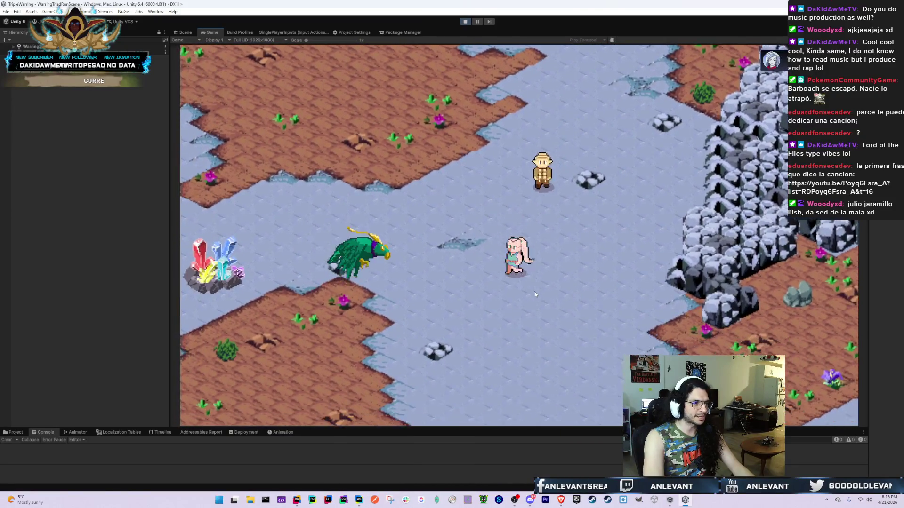
pyautogui.press('s')
pyautogui.press('a')
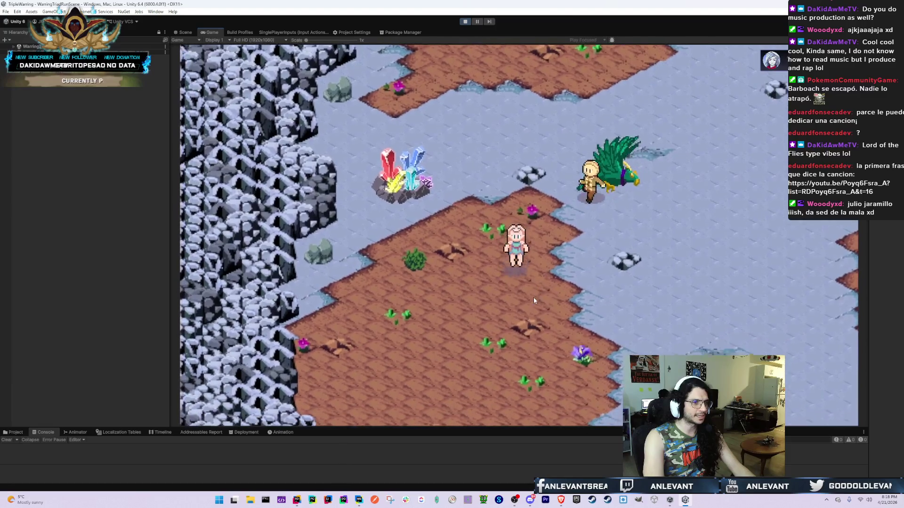
pyautogui.press('s')
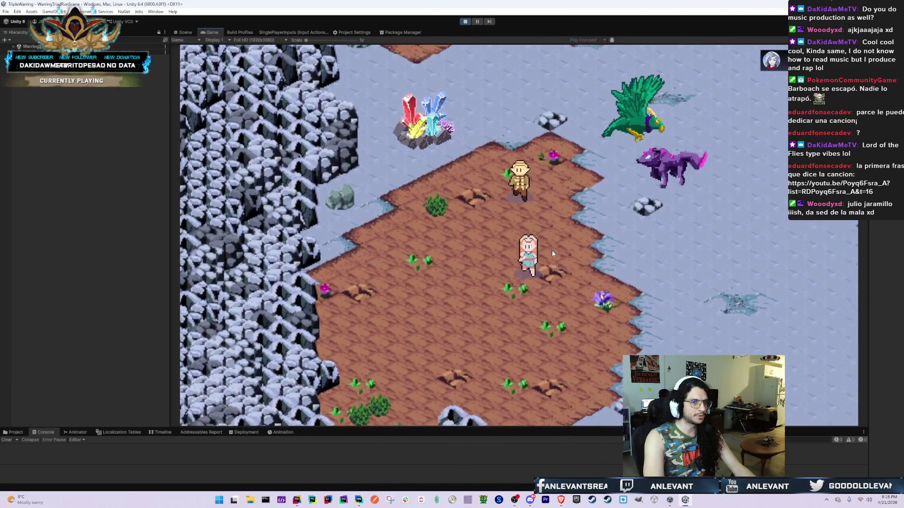
pyautogui.press('w')
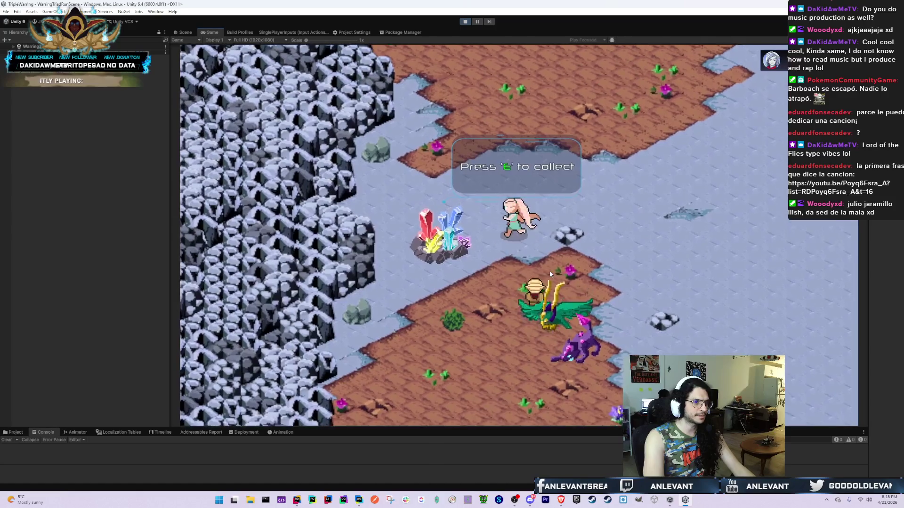
pyautogui.press('e')
# - Walk down to the blank cards and examine them to start the companion's dialogue
pyautogui.press('s')
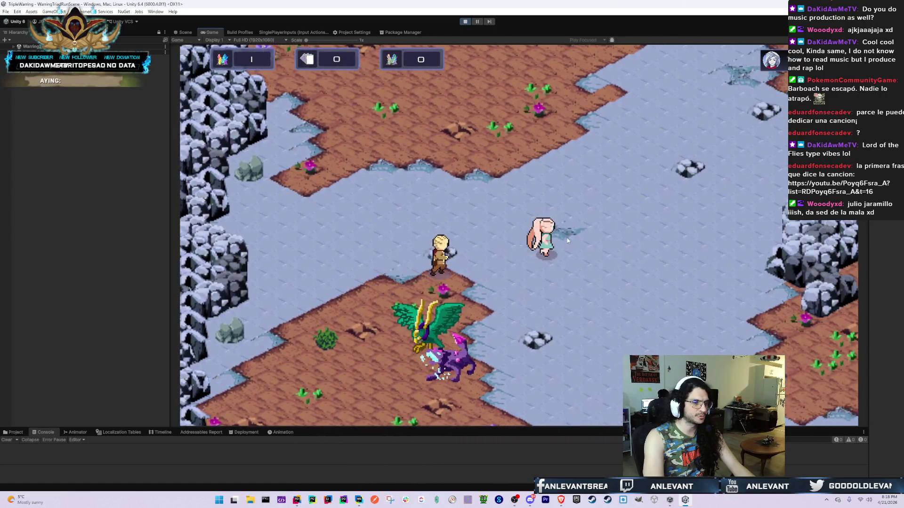
pyautogui.press('s')
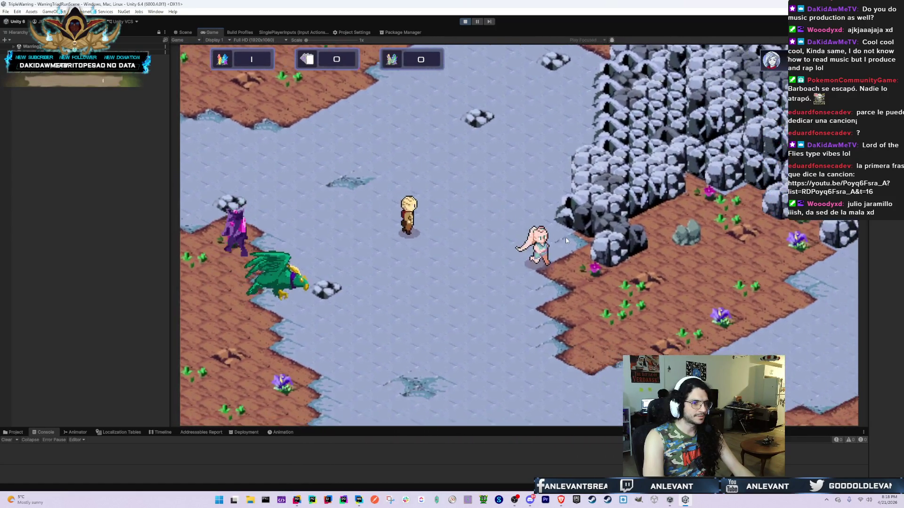
pyautogui.press('a')
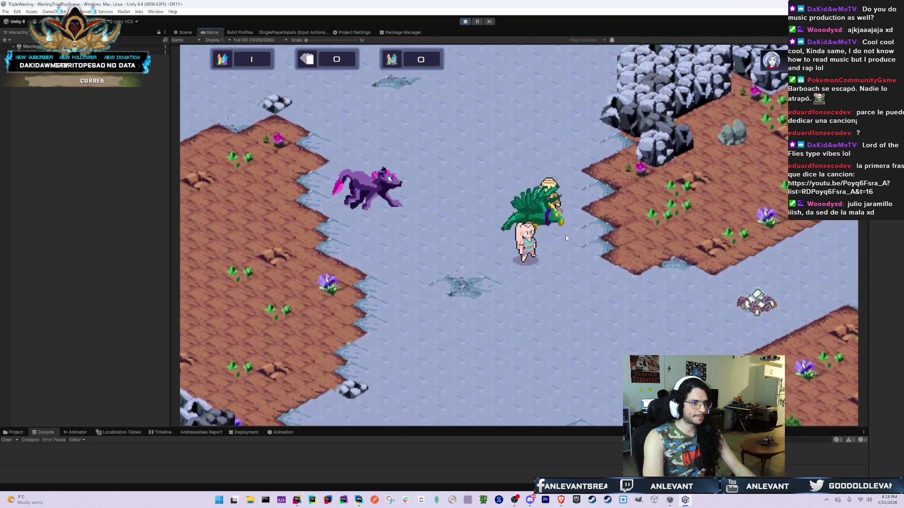
pyautogui.press('s')
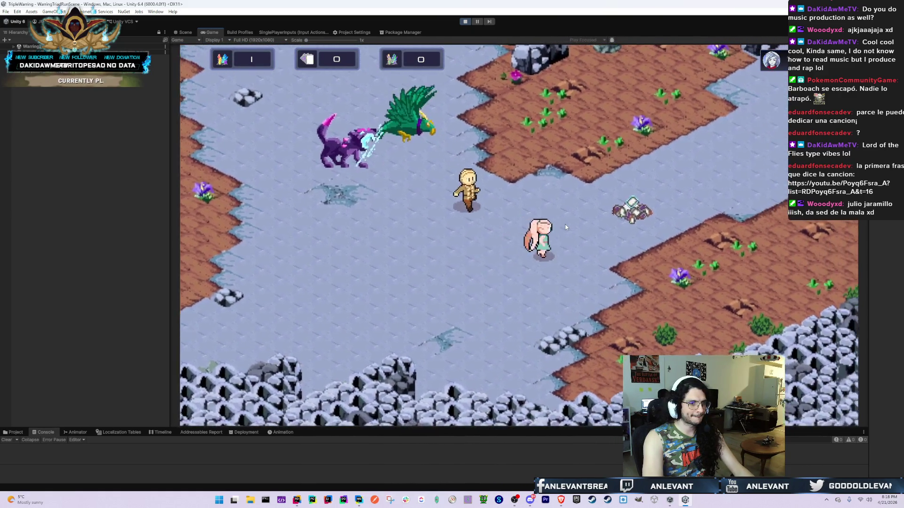
pyautogui.press('e')
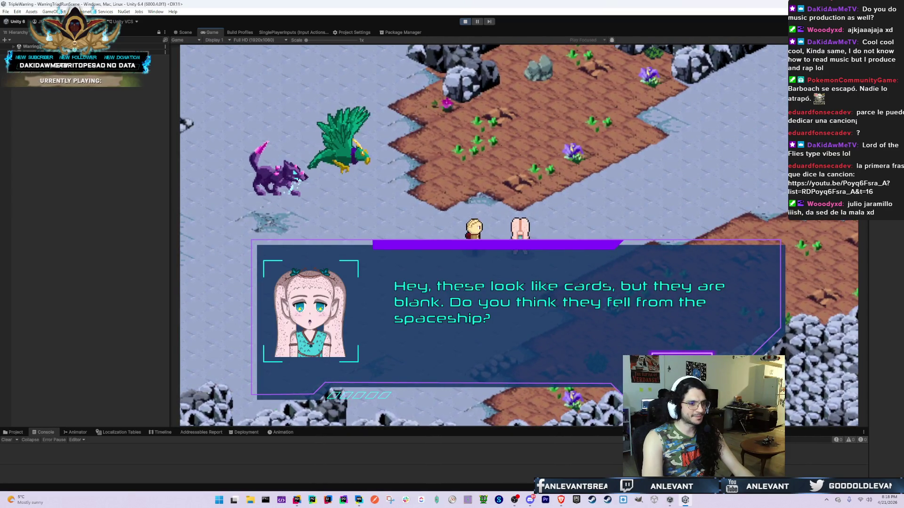
# - Advance the blank-cards, hurry-before-nightfall and Stump dialogue lines until they finish
pyautogui.press('e')
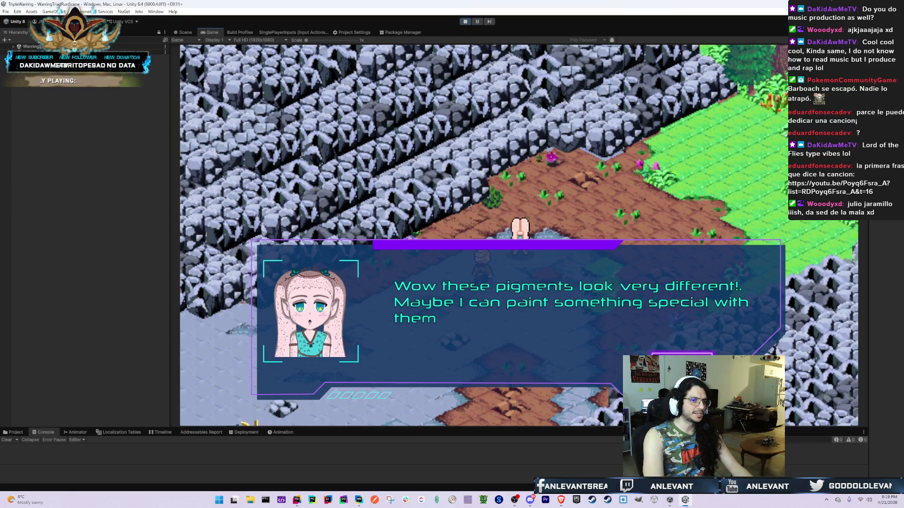
pyautogui.press('e')
pyautogui.press('e')
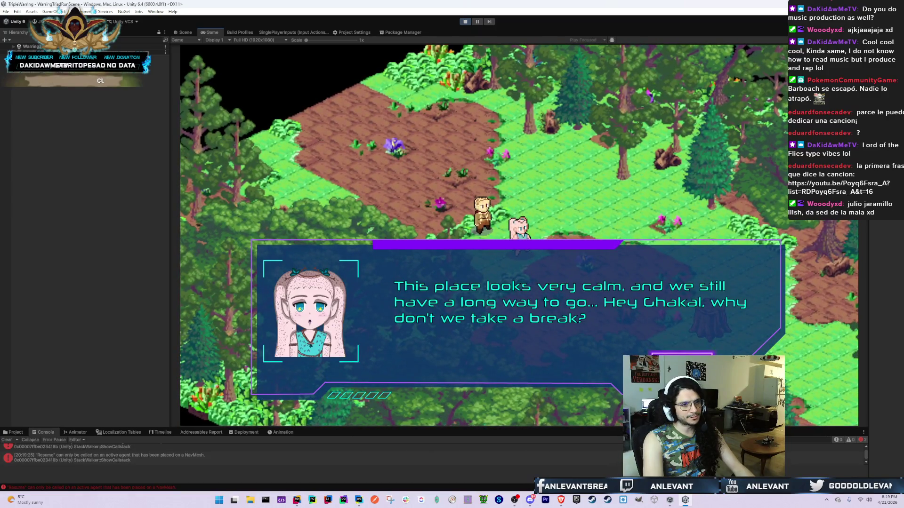
pyautogui.press('space')
pyautogui.press('space')
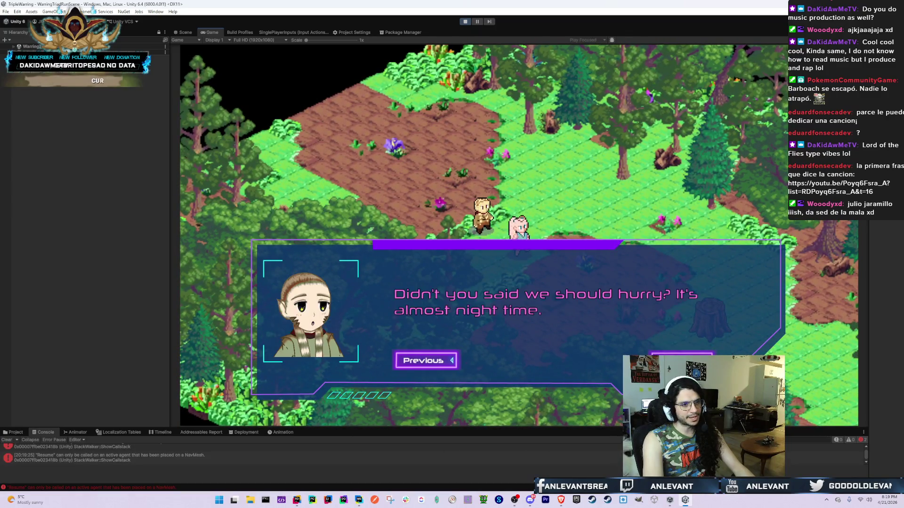
pyautogui.click(674, 354)
pyautogui.click(674, 354)
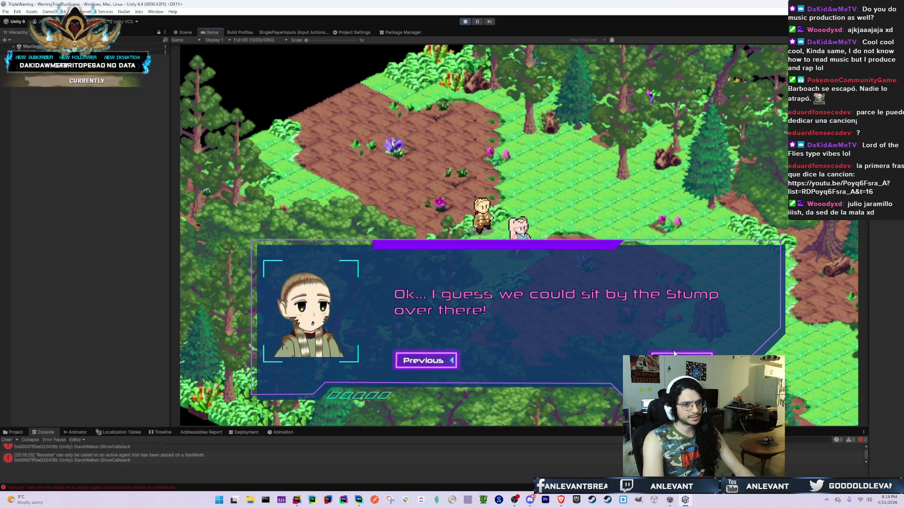
pyautogui.click(674, 354)
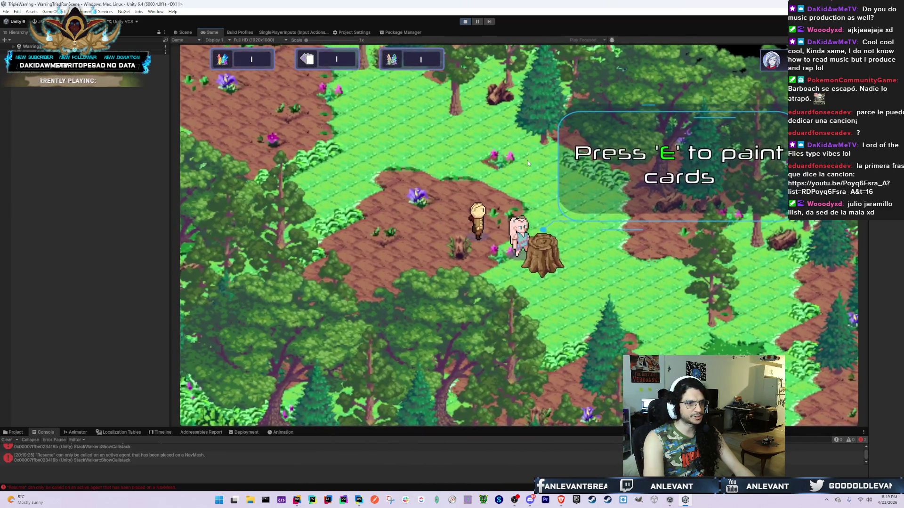
# - Open the card choice at the stump, clear the Console errors, and pick the fourth card
pyautogui.press('e')
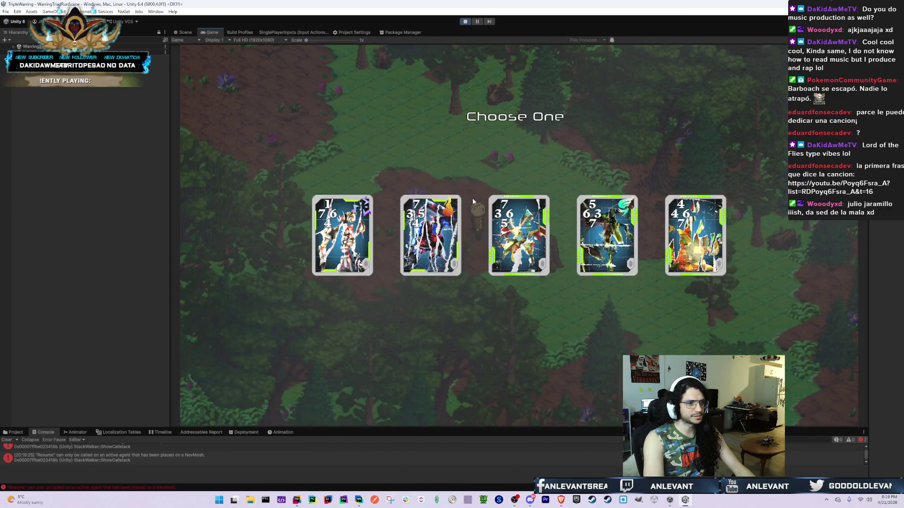
pyautogui.press('Right')
pyautogui.press('Right')
pyautogui.press('Right')
pyautogui.press('Right')
pyautogui.press('Left')
pyautogui.press('Left')
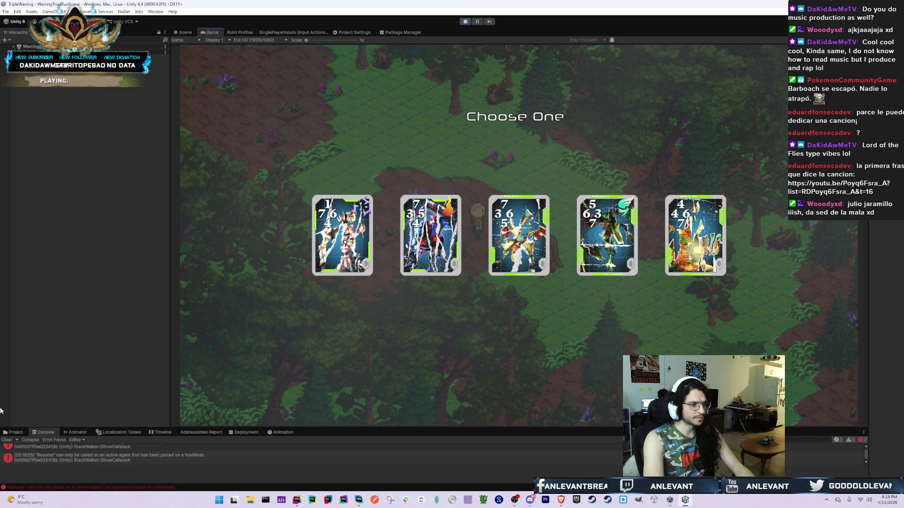
pyautogui.click(8, 441)
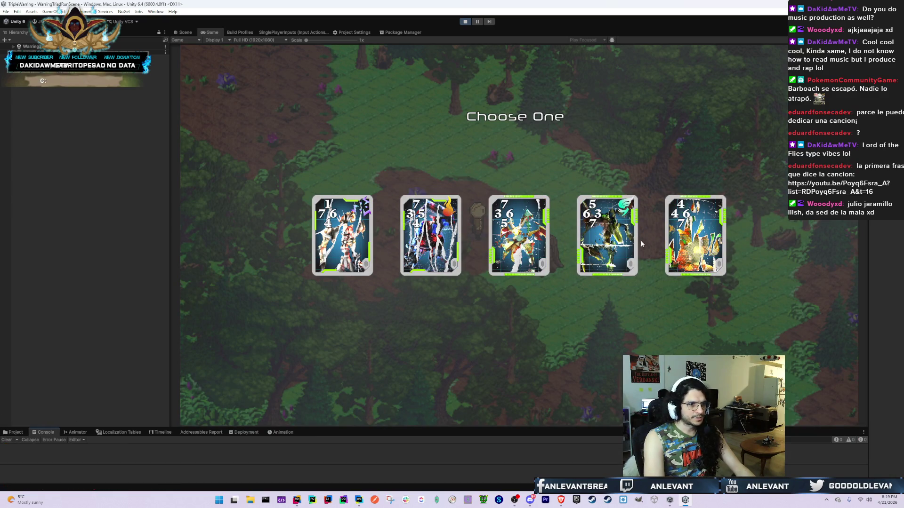
pyautogui.press('Left')
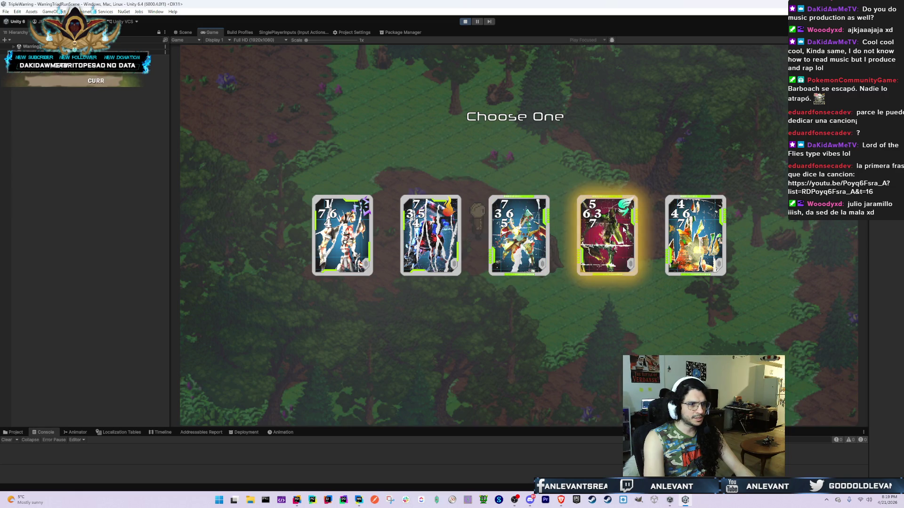
pyautogui.click(583, 230)
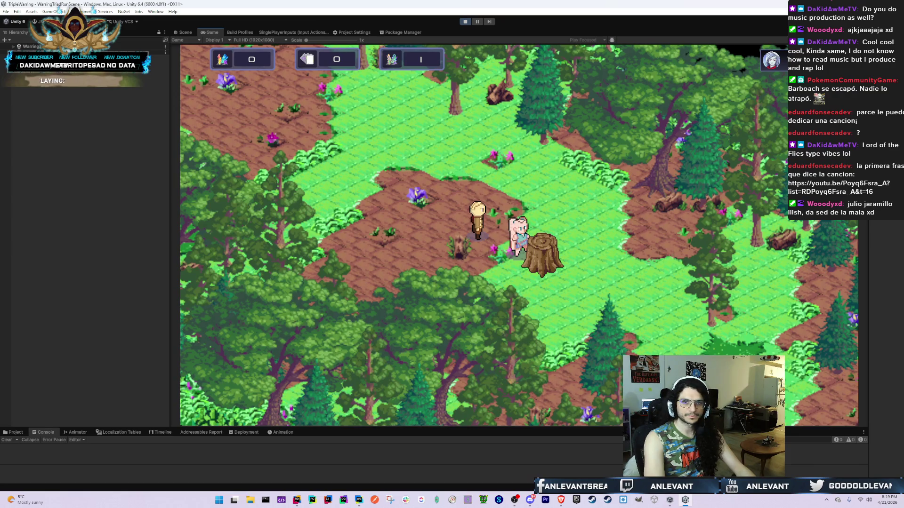
pyautogui.hotkey('alt', 'Tab')
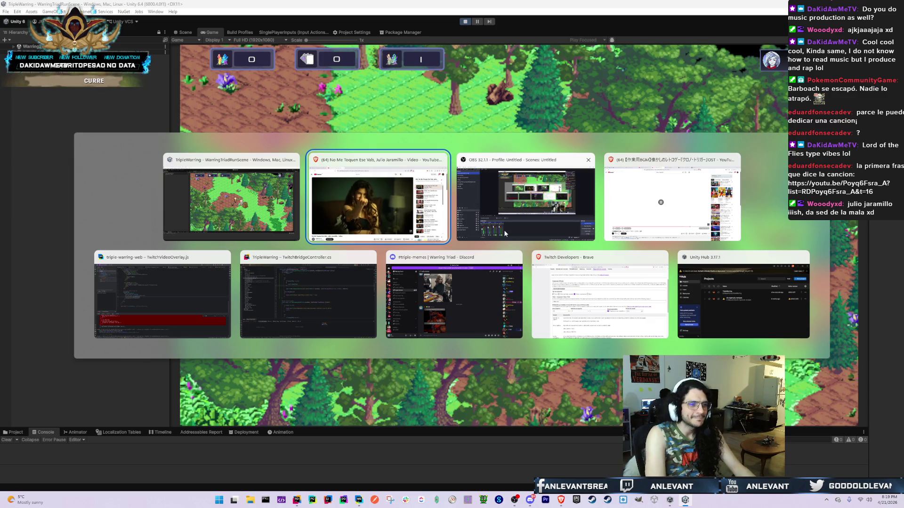
# - Bring the Twitch Developers browser forward and open the extension version's Estado status page
pyautogui.click(545, 303)
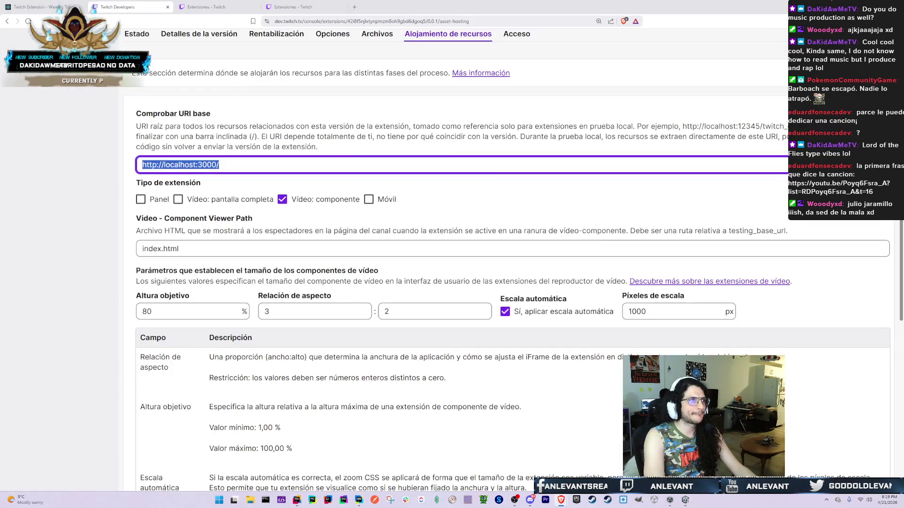
pyautogui.hotkey('alt', 'Tab')
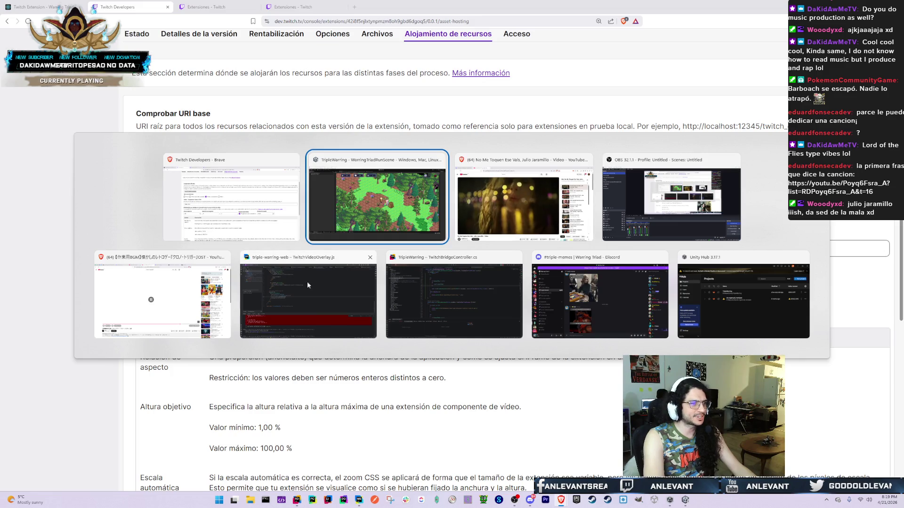
pyautogui.press('Escape')
pyautogui.hotkey('alt', 'Tab')
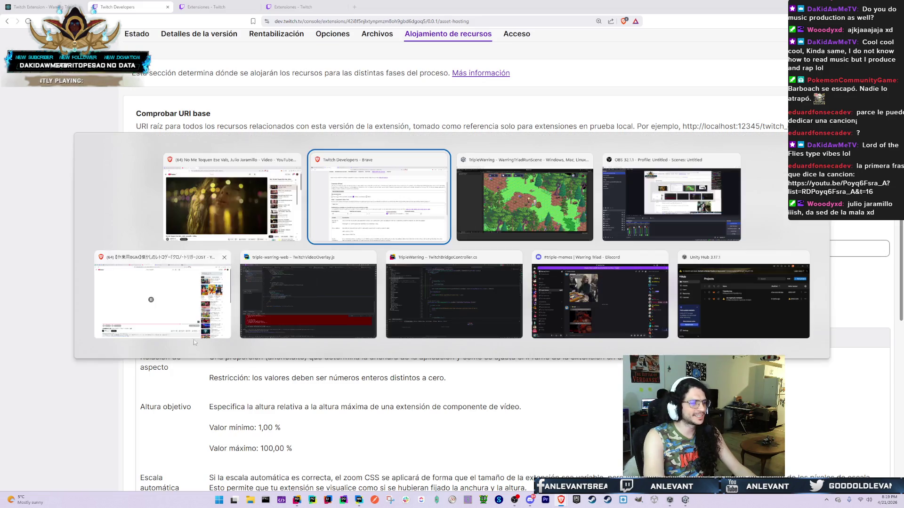
pyautogui.click(194, 340)
pyautogui.click(188, 6)
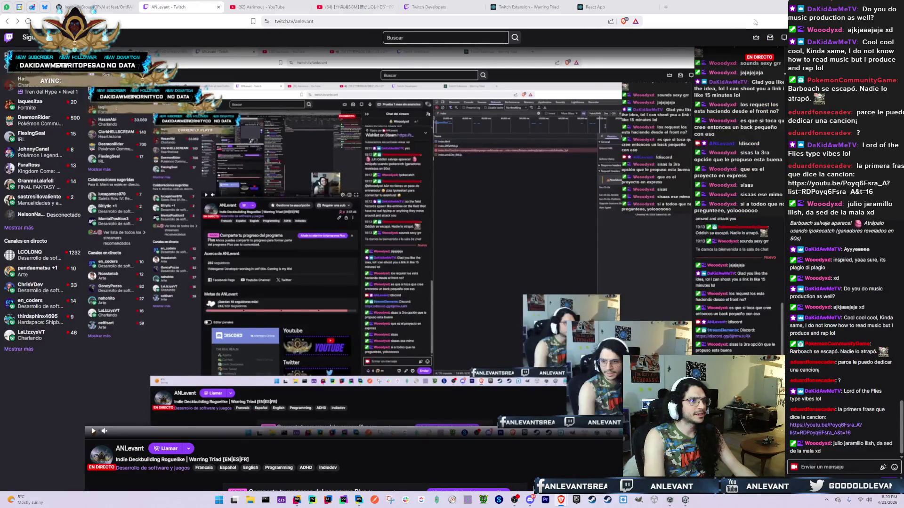
pyautogui.click(426, 7)
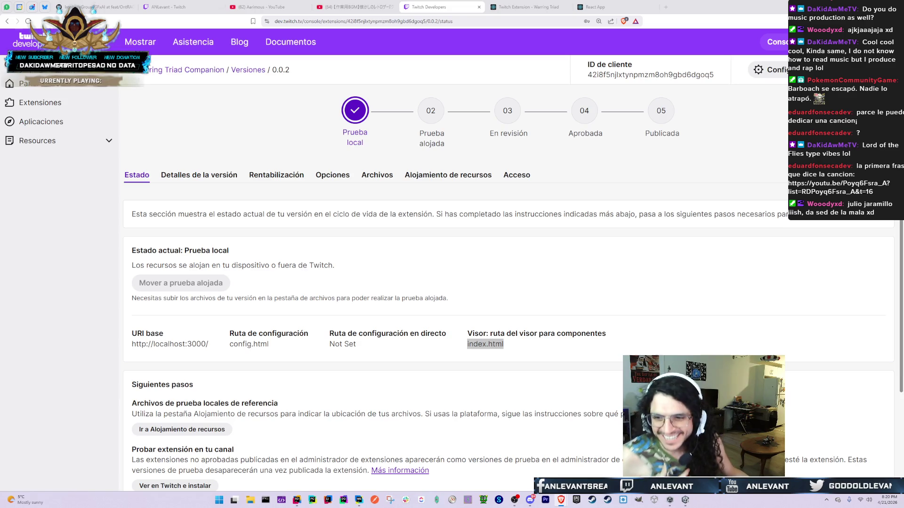
# - Cycle through the open windows, revisiting the status page and briefly returning to the Unity game
pyautogui.hotkey('alt', 'Tab')
pyautogui.press('Tab')
pyautogui.press('Tab')
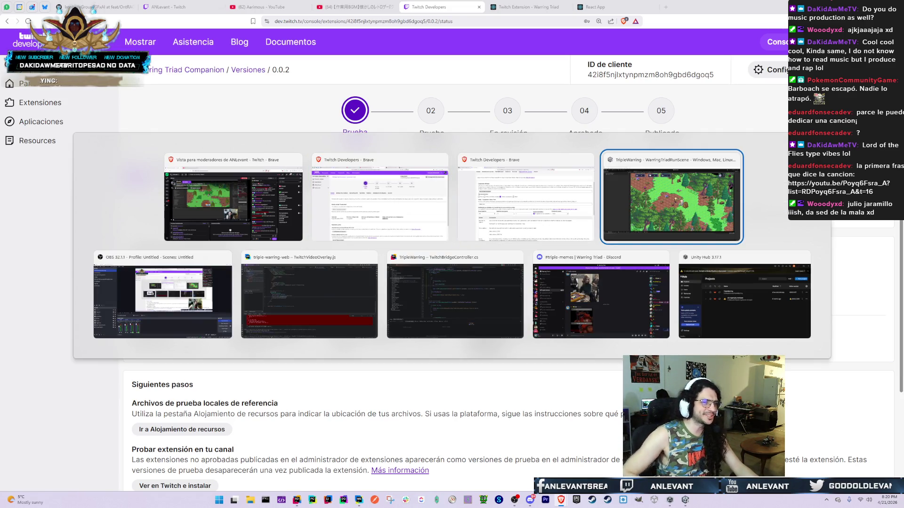
pyautogui.hotkey('shift', 'Tab')
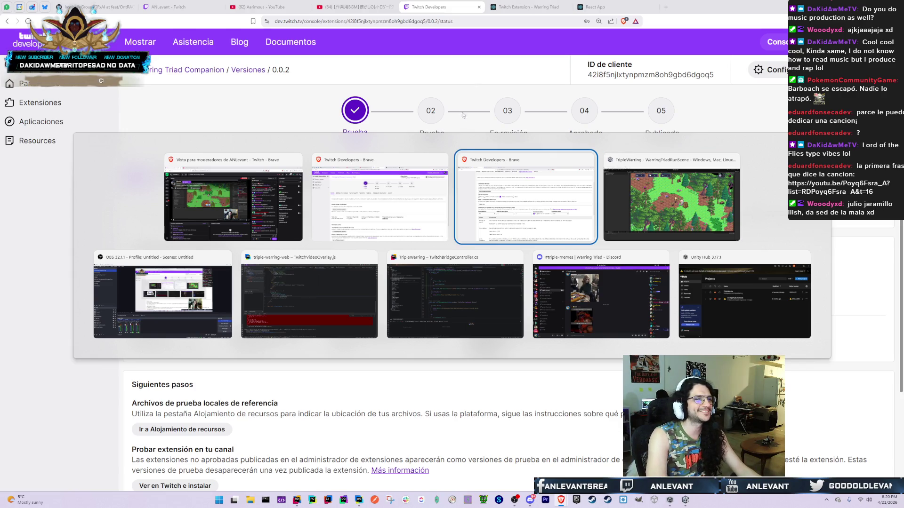
pyautogui.click(493, 195)
pyautogui.hotkey('alt', 'Tab')
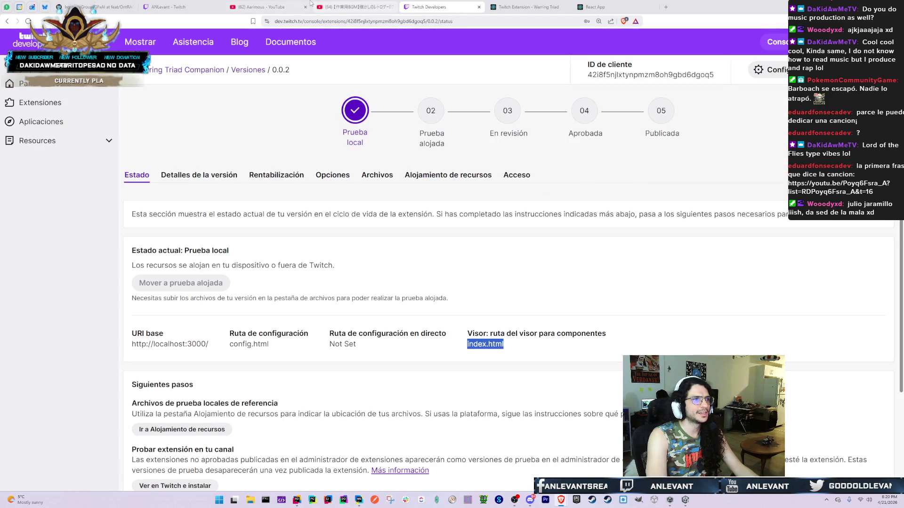
pyautogui.hotkey('alt', 'Tab')
pyautogui.click(608, 233)
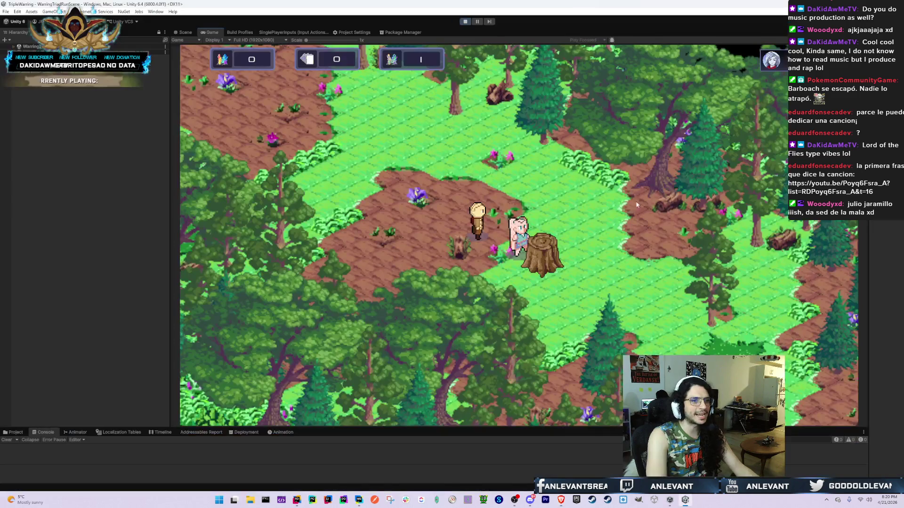
pyautogui.hotkey('alt', 'Tab')
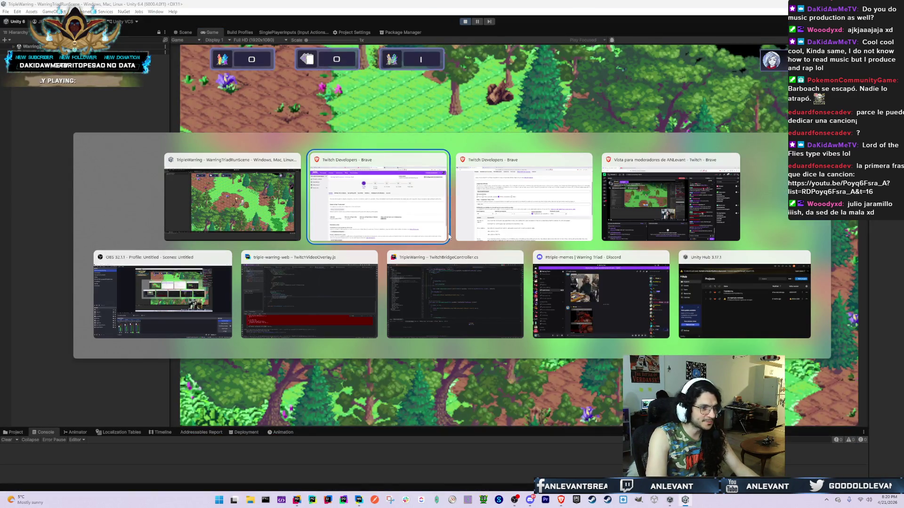
pyautogui.press('Escape')
# - Check the Alojamiento de recursos asset-hosting page, then the Chrono Trigger OST video, and return to Unity
pyautogui.hotkey('alt', 'Tab')
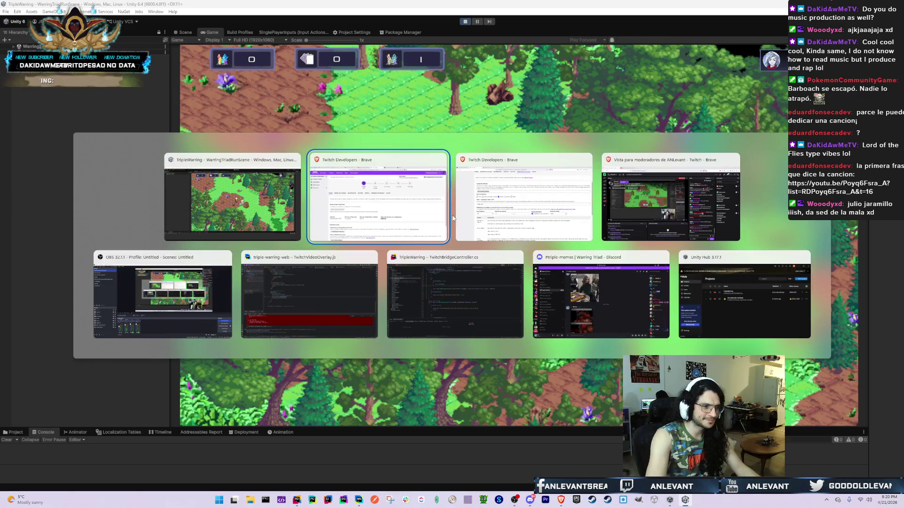
pyautogui.click(475, 196)
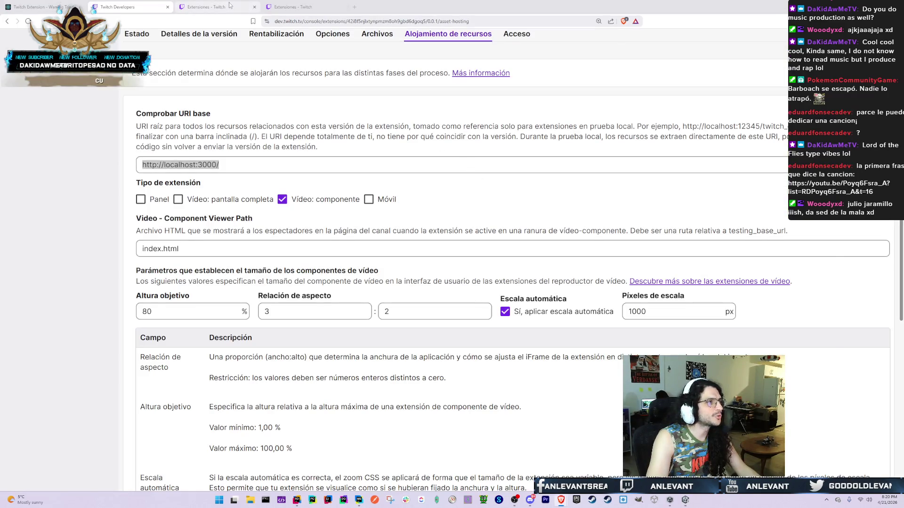
pyautogui.hotkey('alt', 'Tab')
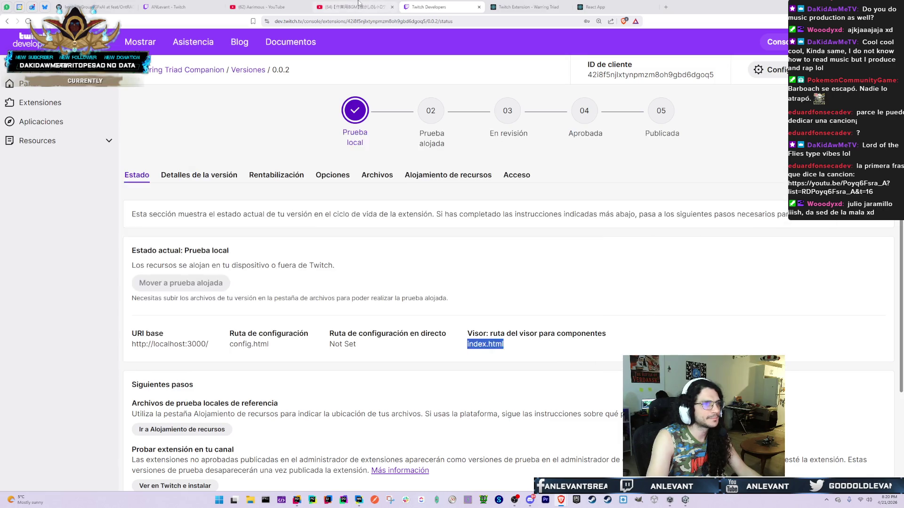
pyautogui.click(361, 7)
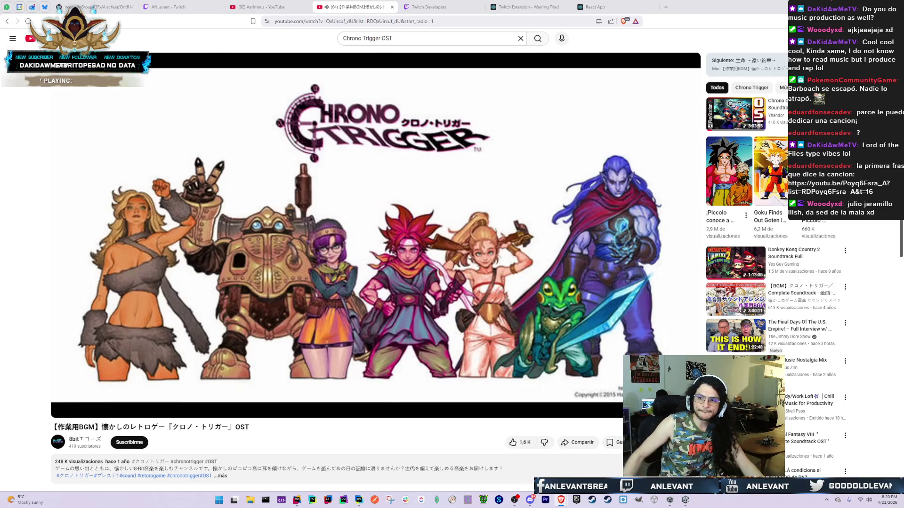
pyautogui.hotkey('alt', 'Tab')
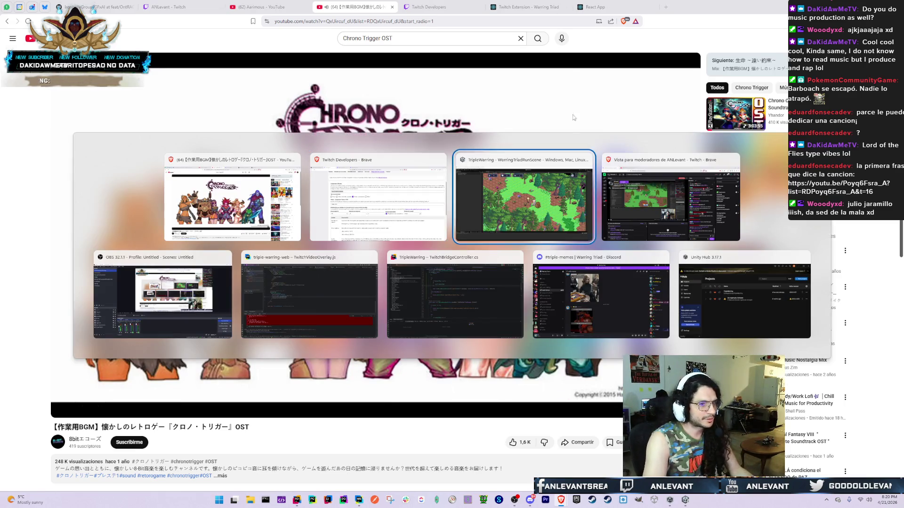
pyautogui.click(487, 161)
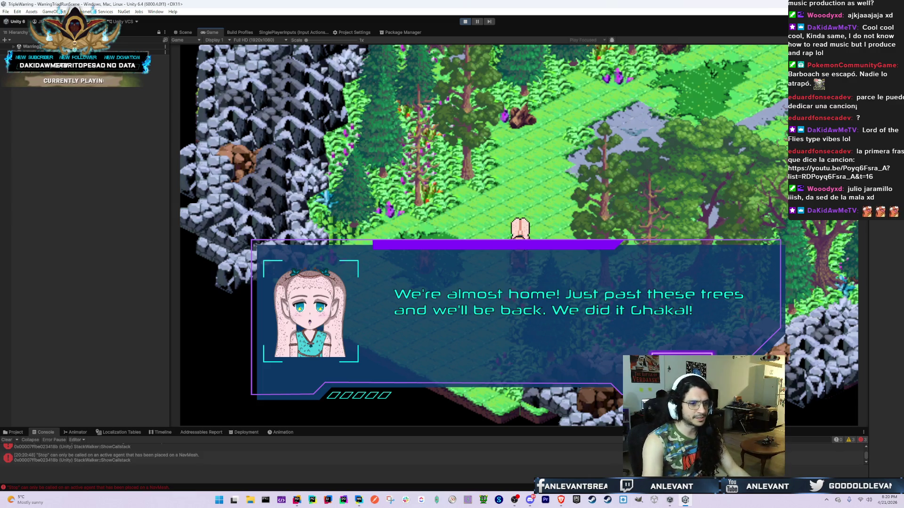
# - Advance the dialogue with Space into the spider battle, then stop Play mode
pyautogui.press('space')
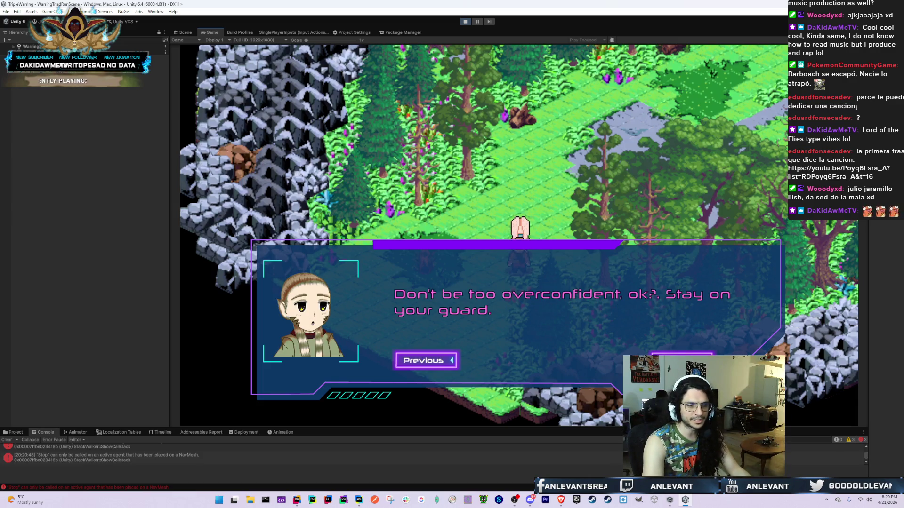
pyautogui.press('space')
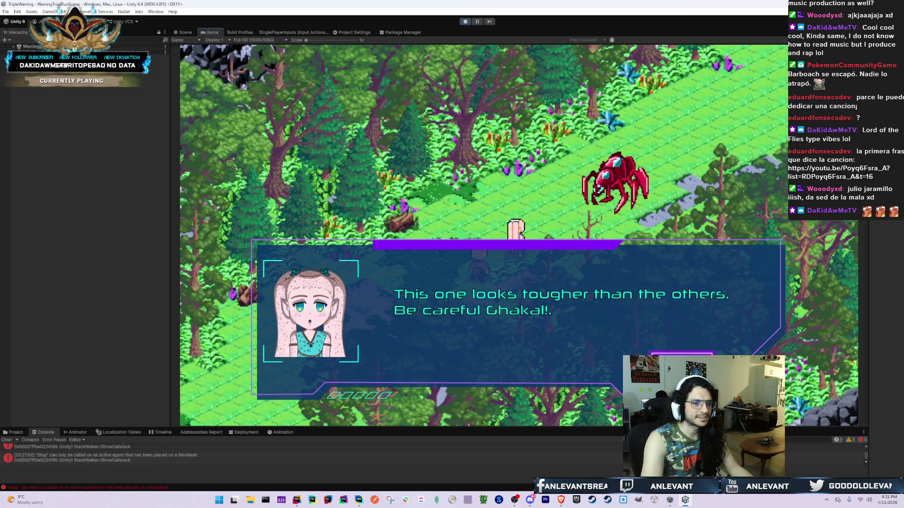
pyautogui.press('space')
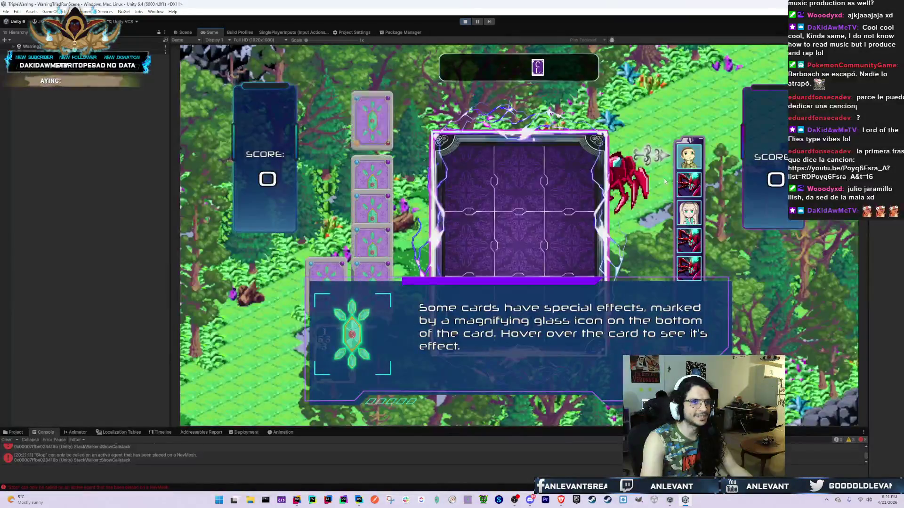
pyautogui.click(466, 21)
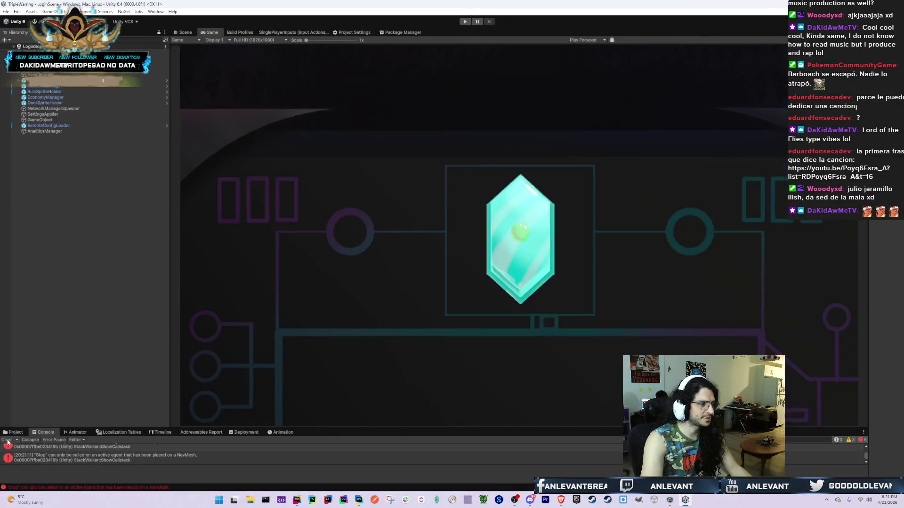
# - Clear the Console, restart Play mode, and approve the pending terminal command in Rider
pyautogui.click(6, 440)
pyautogui.click(466, 23)
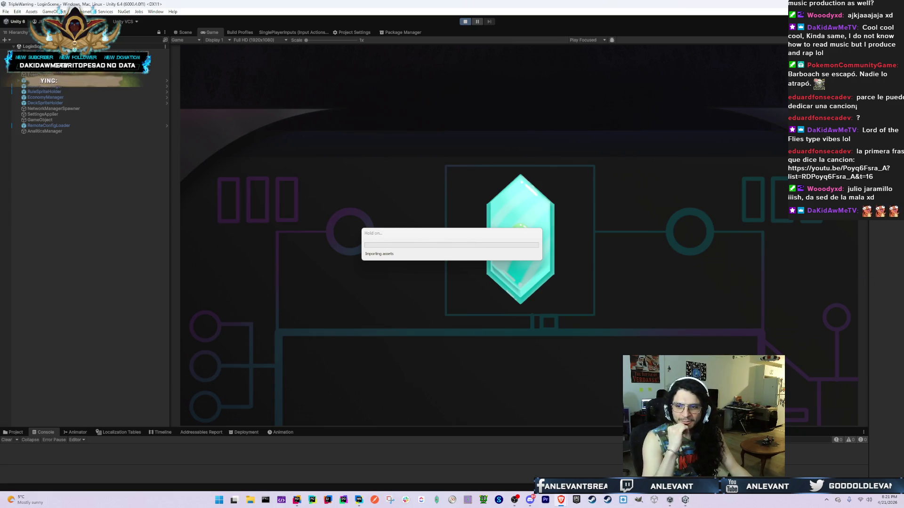
pyautogui.hotkey('alt', 'Tab')
pyautogui.hotkey('alt', 'Tab')
pyautogui.hotkey('alt', 'Tab')
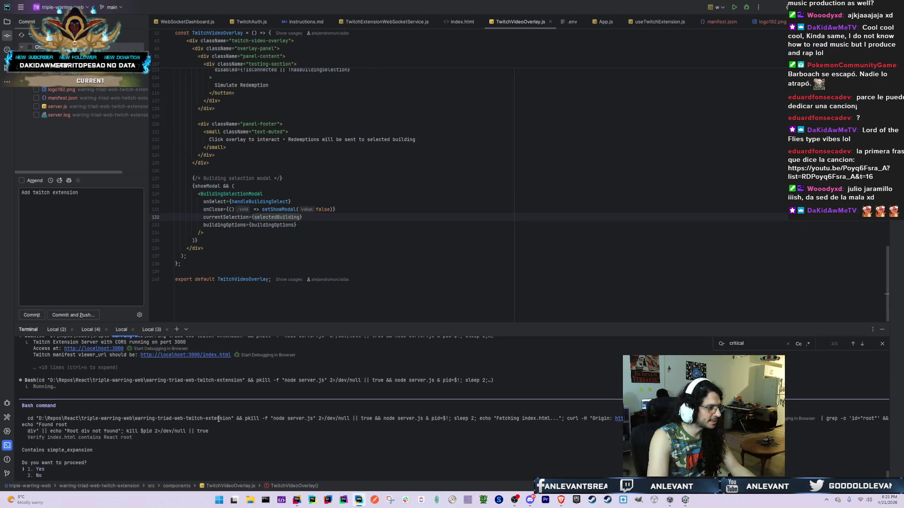
pyautogui.press('Return')
pyautogui.hotkey('alt', 'Tab')
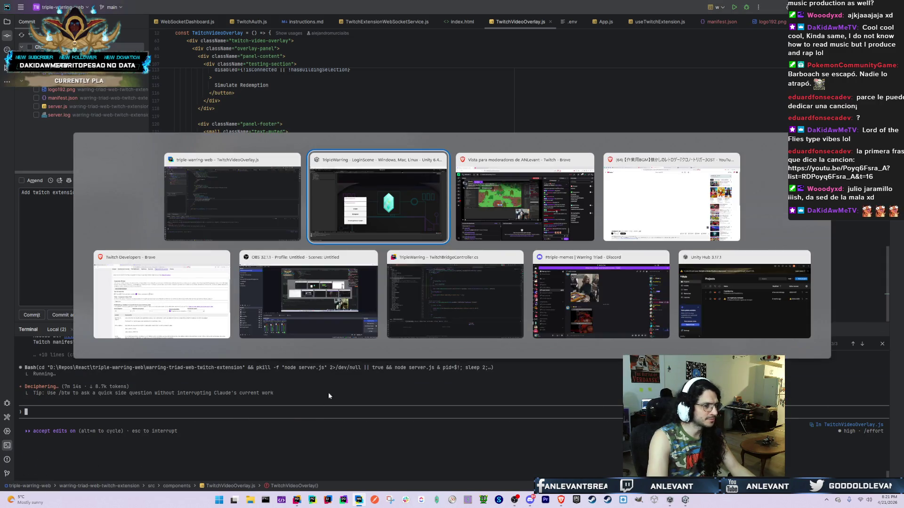
# - Log in with username 'admin' and the account password
pyautogui.click(338, 210)
pyautogui.write('ADMIN')
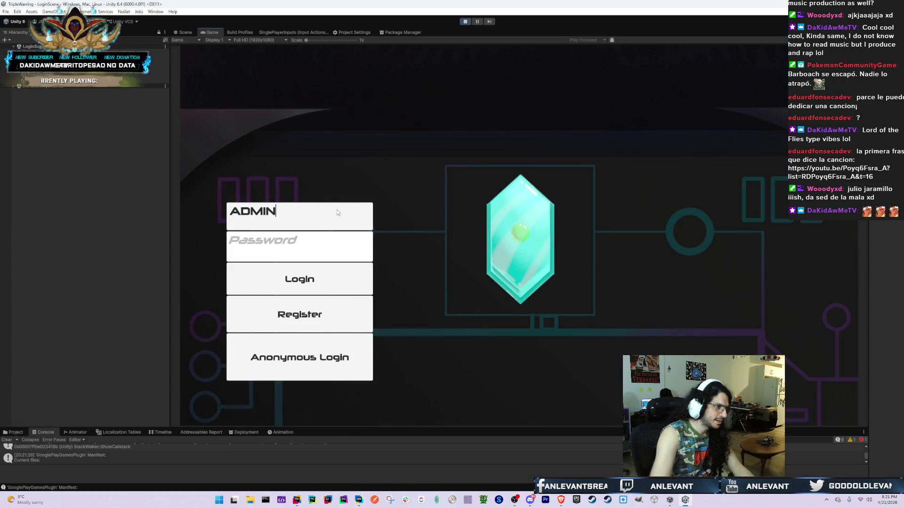
pyautogui.hotkey('ctrl', 'a')
pyautogui.press('BackSpace')
pyautogui.write('admin')
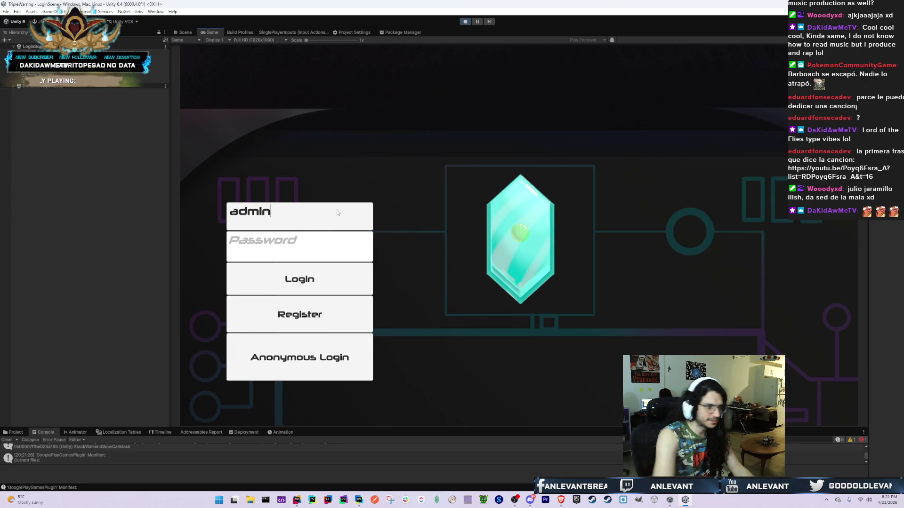
pyautogui.click(309, 248)
pyautogui.write('a')
pyautogui.write('*******')
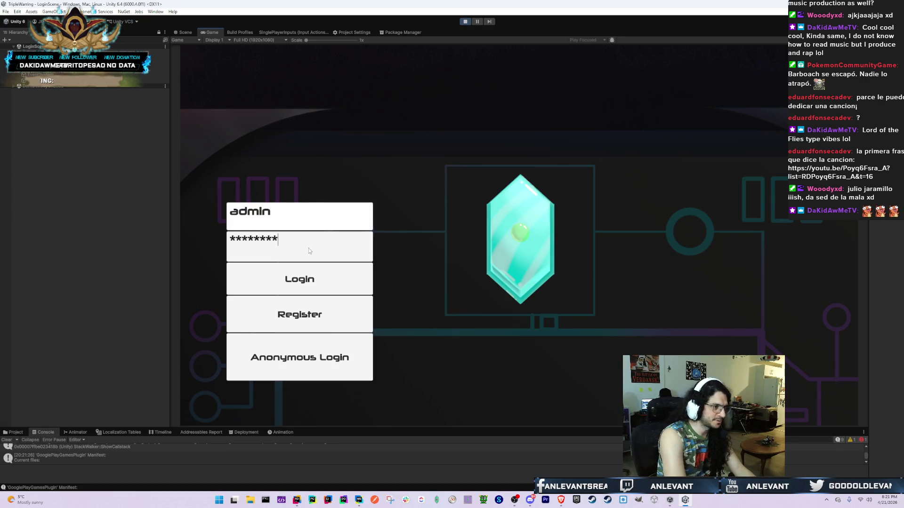
pyautogui.click(5, 440)
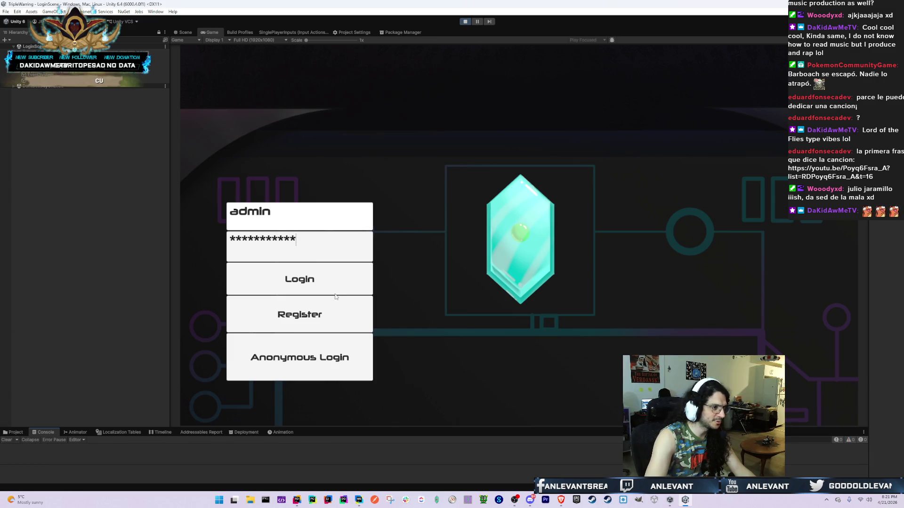
pyautogui.click(338, 281)
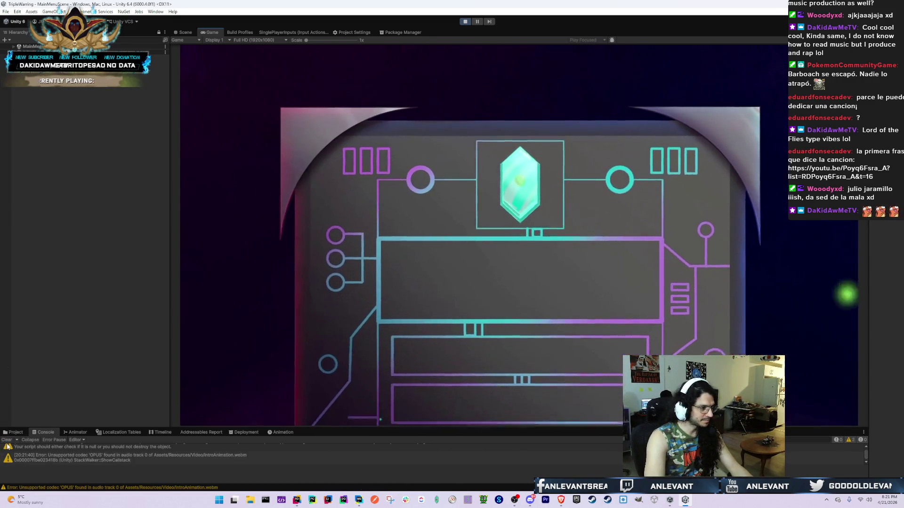
# - Clear the Console warnings and launch the Story campaign from the Solo menu
pyautogui.click(6, 441)
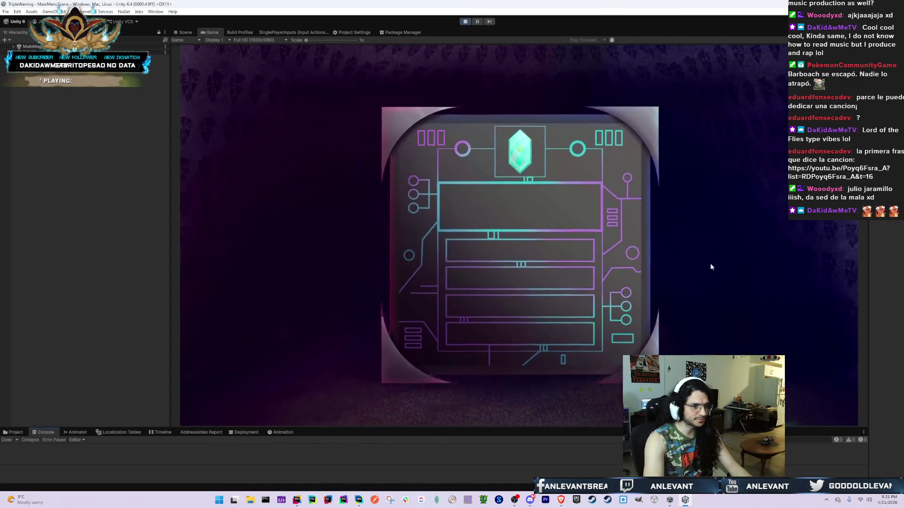
pyautogui.click(544, 332)
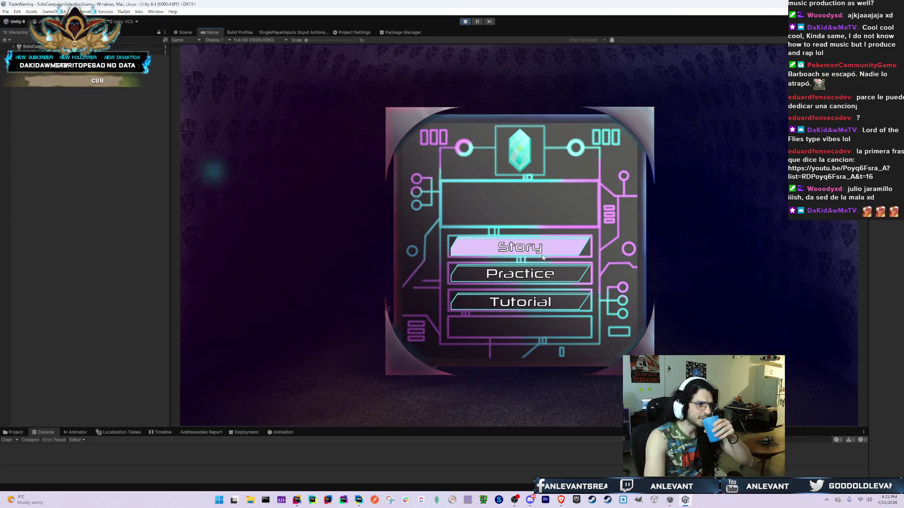
pyautogui.click(542, 255)
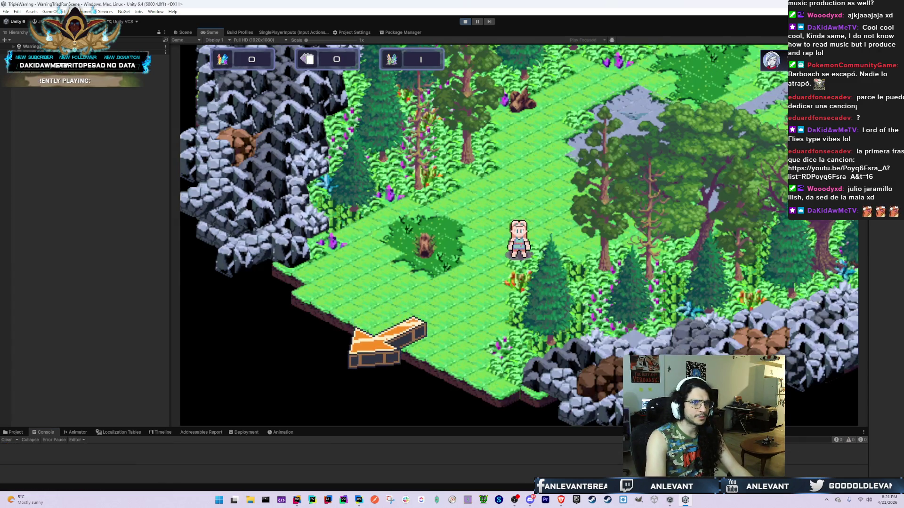
# - Open and close the in-game Settings panel, then clear the Console errors
pyautogui.press('Escape')
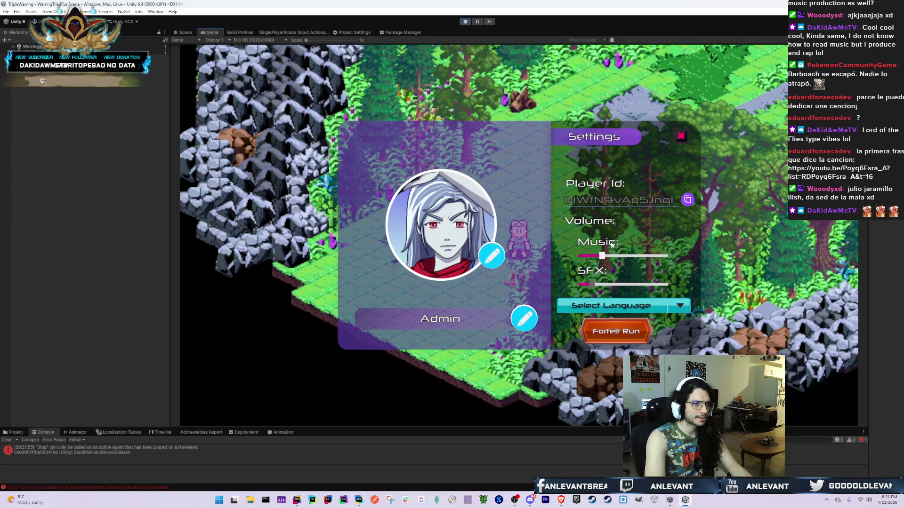
pyautogui.click(681, 138)
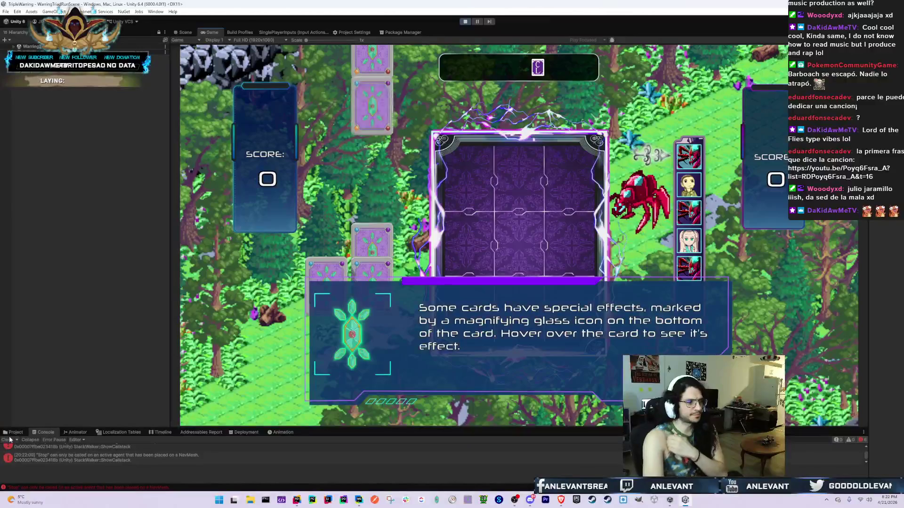
pyautogui.click(7, 441)
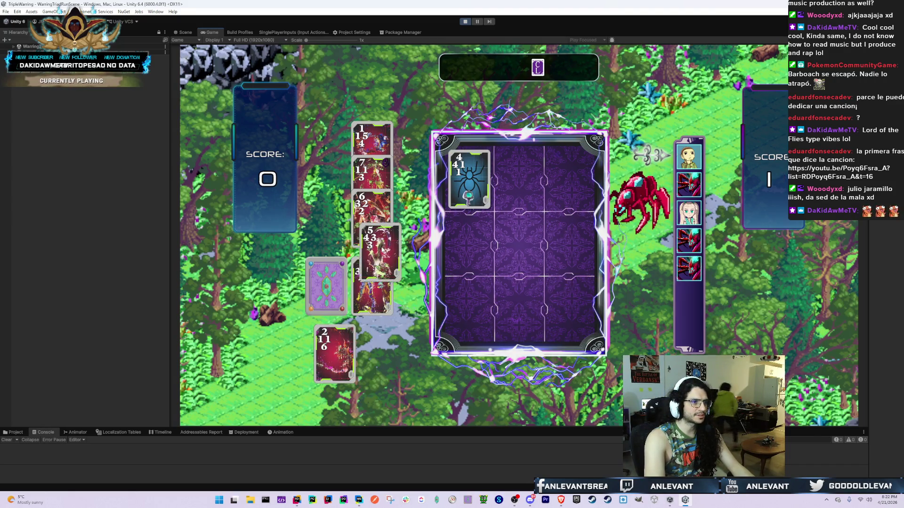
# - Play the 2-11-6, 6-31-4 and 5-63-7 cards onto the 3x3 board against the spider
pyautogui.moveTo(384, 253)
pyautogui.mouseDown()
pyautogui.moveTo(516, 198)
pyautogui.moveTo(476, 238)
pyautogui.moveTo(385, 253)
pyautogui.moveTo(519, 179)
pyautogui.mouseUp()
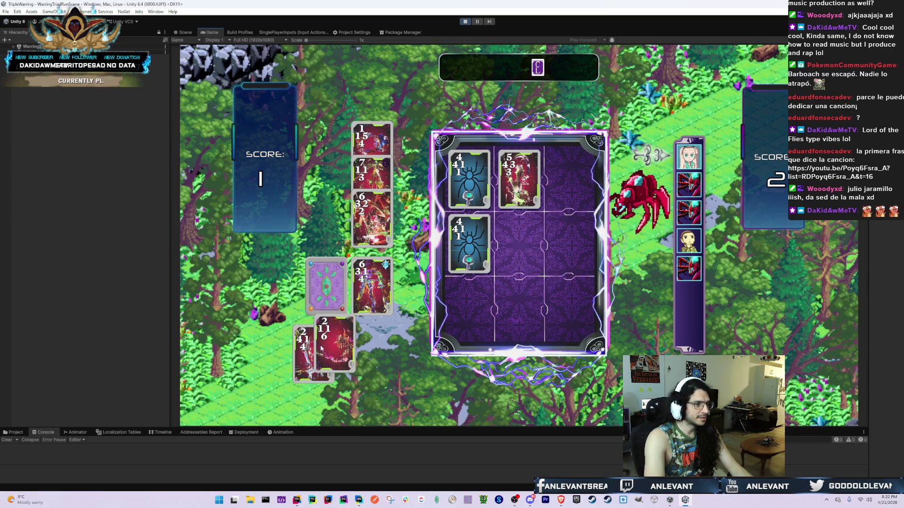
pyautogui.moveTo(372, 219)
pyautogui.mouseDown()
pyautogui.moveTo(445, 261)
pyautogui.moveTo(471, 304)
pyautogui.mouseUp()
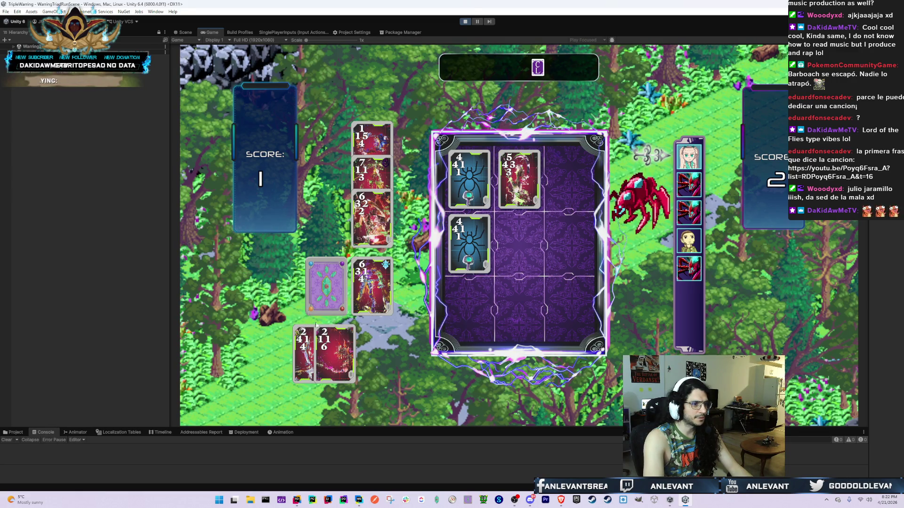
pyautogui.click(333, 364)
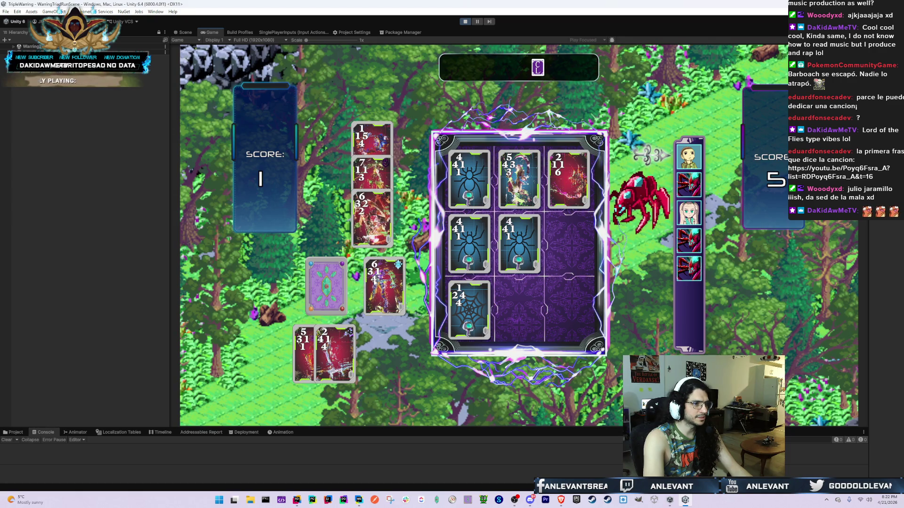
pyautogui.moveTo(374, 286)
pyautogui.mouseDown()
pyautogui.moveTo(577, 253)
pyautogui.moveTo(477, 229)
pyautogui.moveTo(584, 162)
pyautogui.moveTo(546, 108)
pyautogui.moveTo(551, 247)
pyautogui.mouseUp()
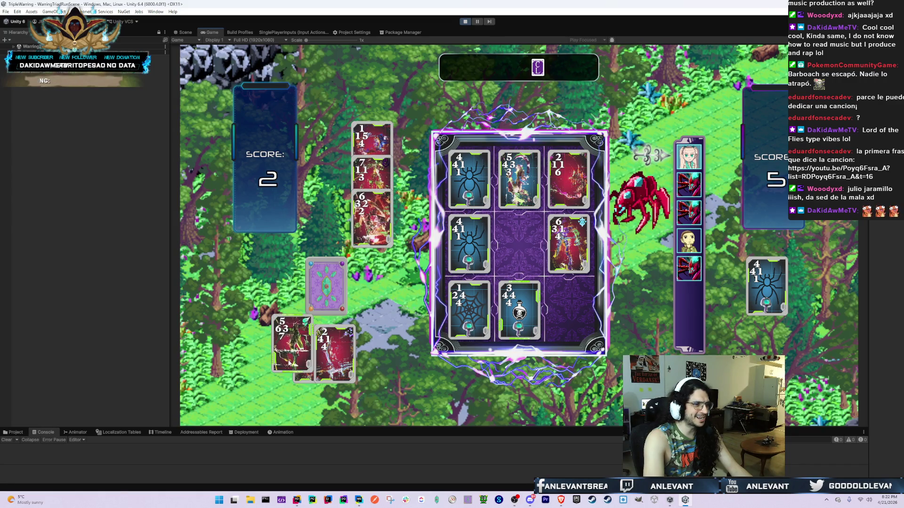
pyautogui.moveTo(282, 352)
pyautogui.mouseDown()
pyautogui.moveTo(487, 238)
pyautogui.moveTo(519, 244)
pyautogui.mouseUp()
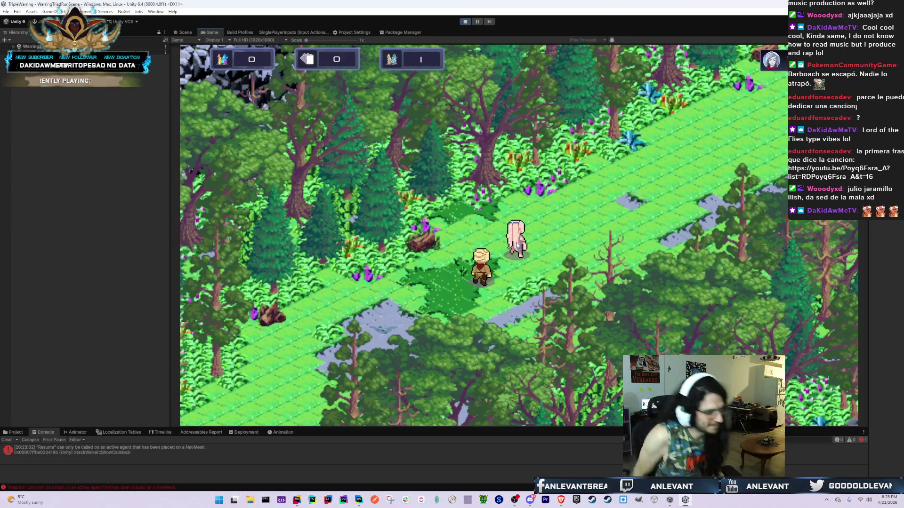
# - Clear the Console errors and read the first crashed-box dialogue lines, stepping back to reread some
pyautogui.click(7, 441)
pyautogui.click(518, 240)
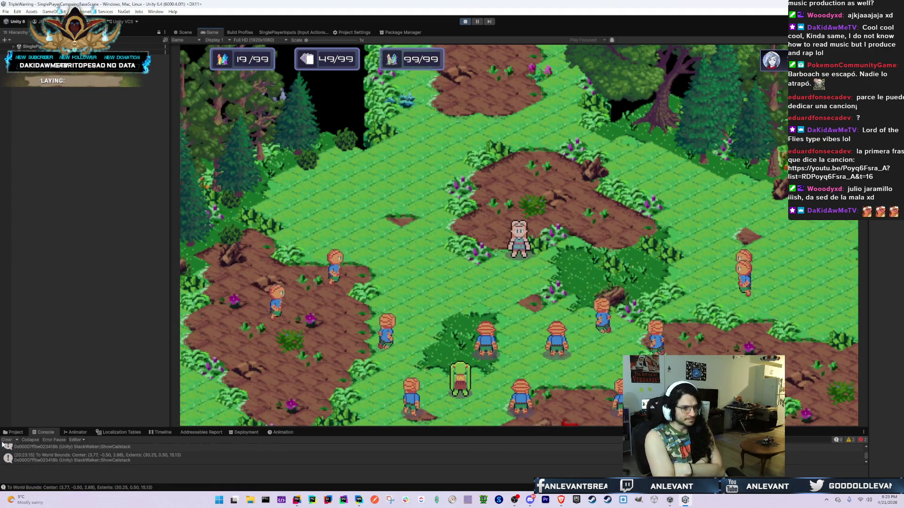
pyautogui.click(2, 442)
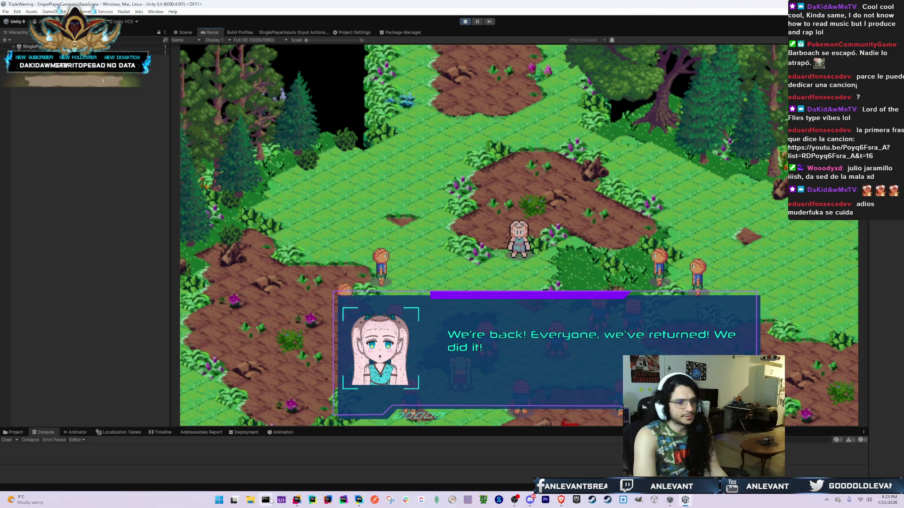
pyautogui.press('space')
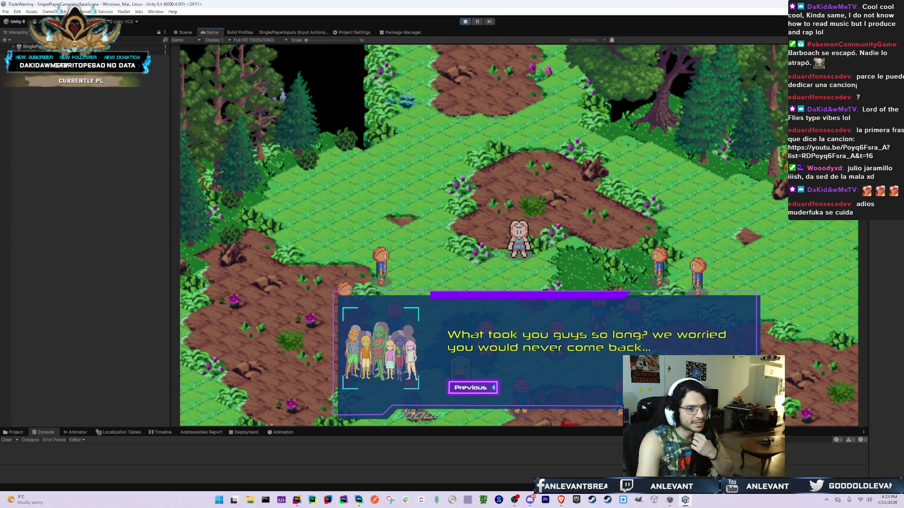
pyautogui.press('space')
pyautogui.press('space')
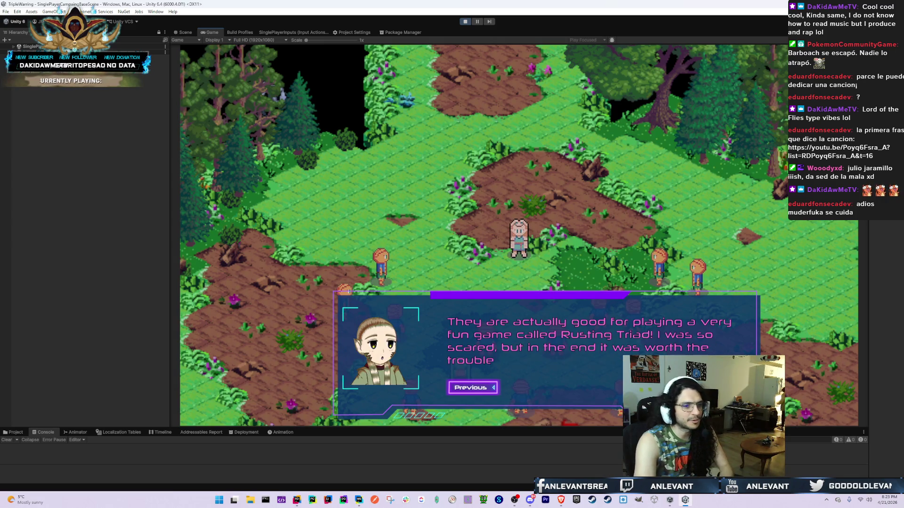
pyautogui.press('space')
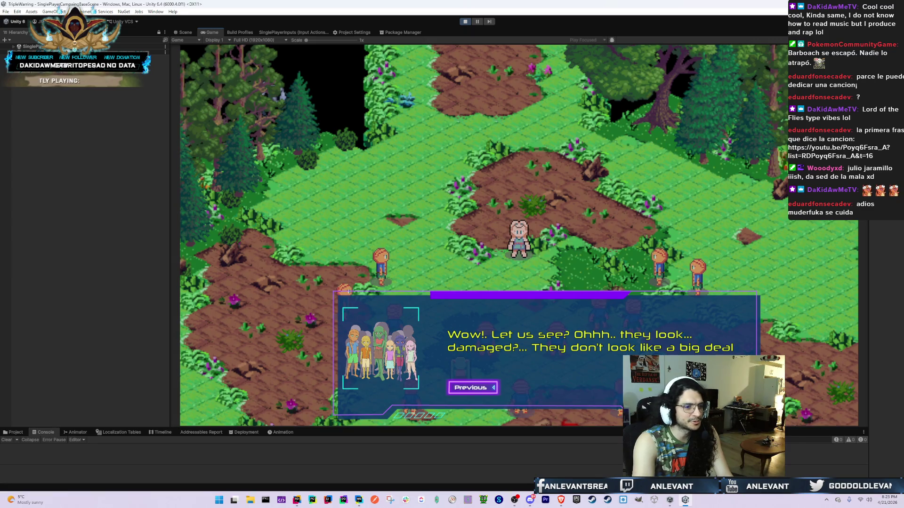
pyautogui.press('space')
pyautogui.click(492, 391)
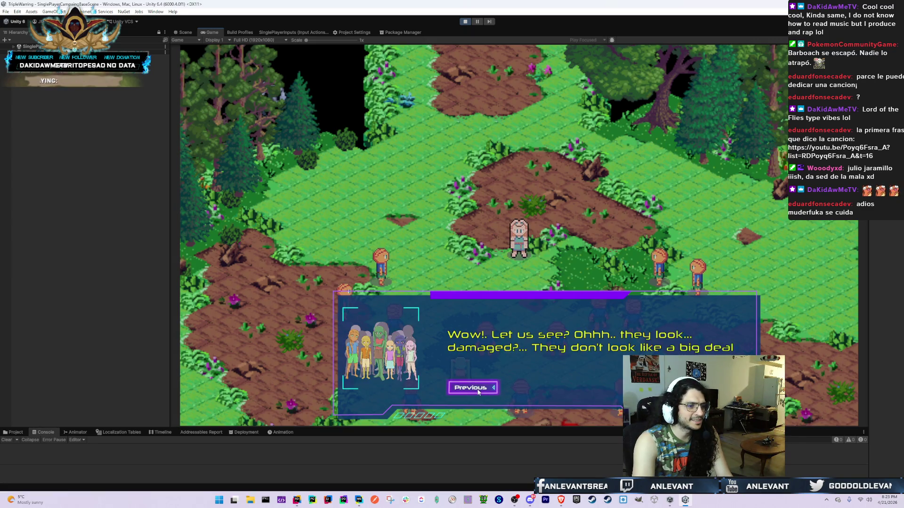
pyautogui.click(485, 391)
pyautogui.click(478, 391)
# - Advance the rest of the dialogue until it closes on the village with 19/99, 49/99, 99/99 counters
pyautogui.press('space')
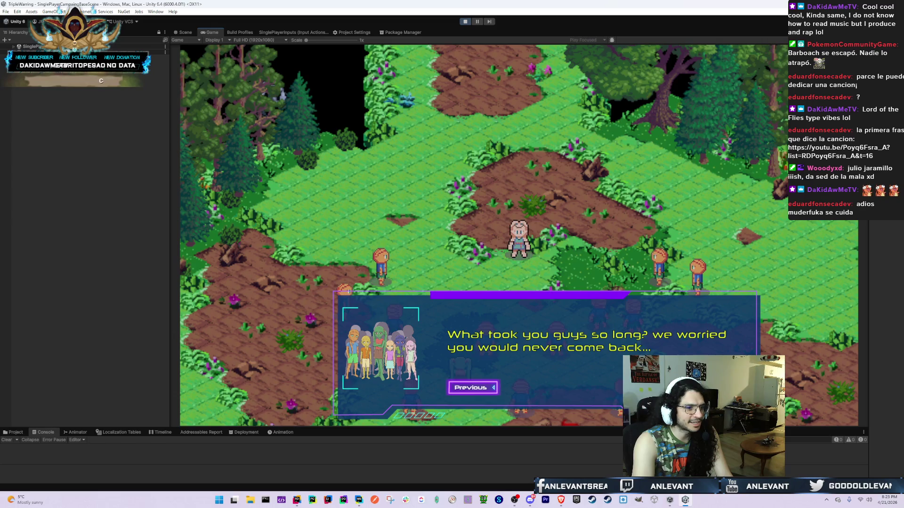
pyautogui.press('space')
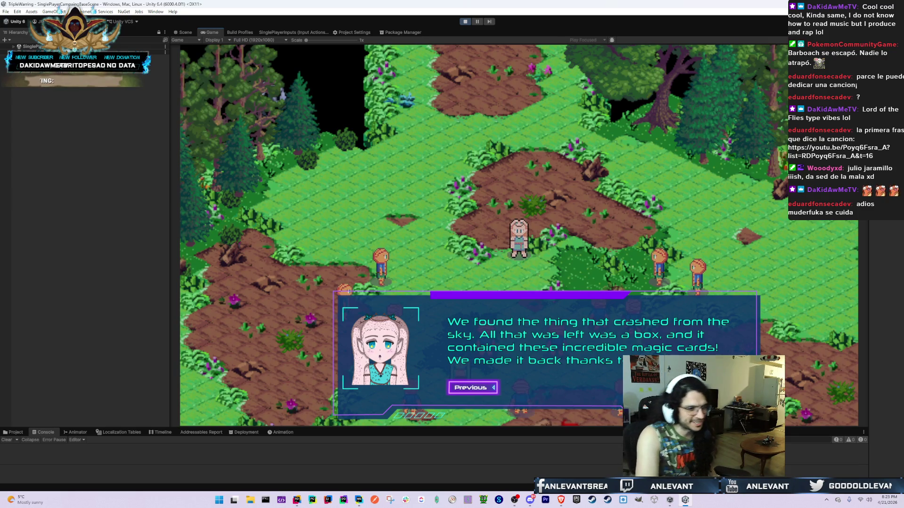
pyautogui.click(488, 388)
pyautogui.press('space')
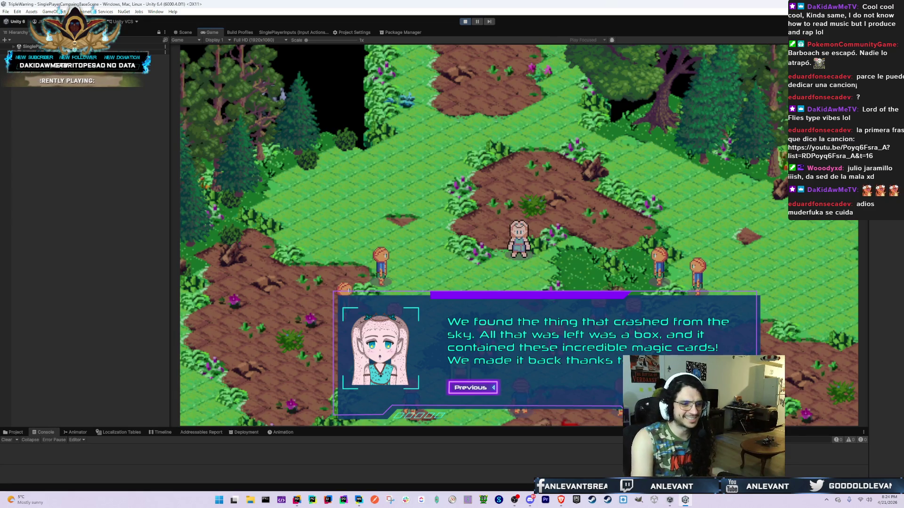
pyautogui.press('space')
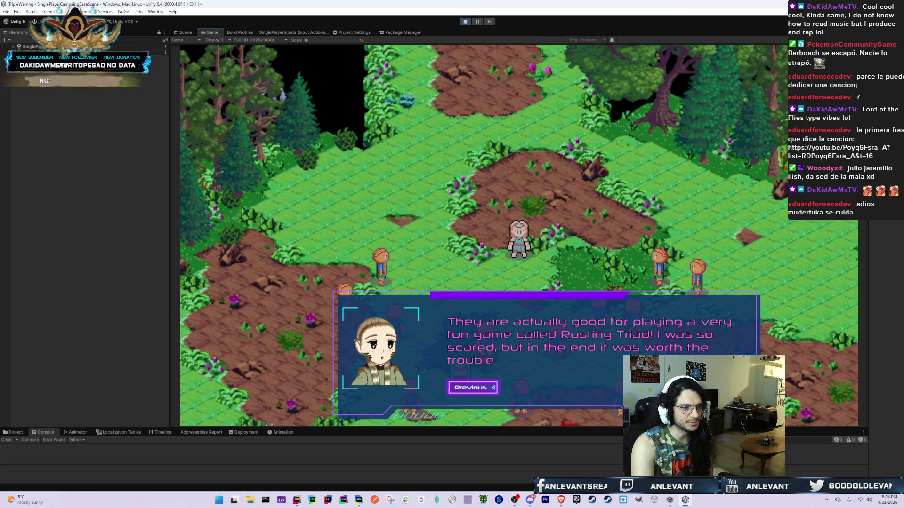
pyautogui.press('space')
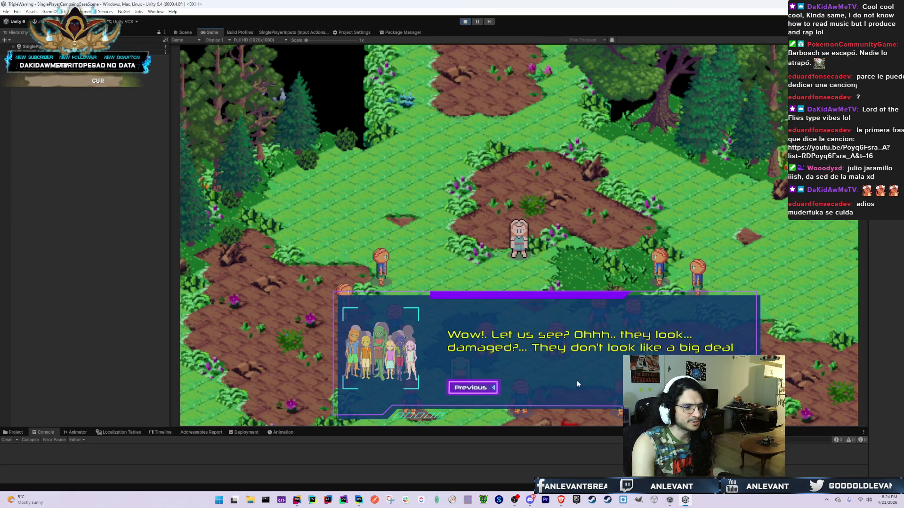
pyautogui.press('space')
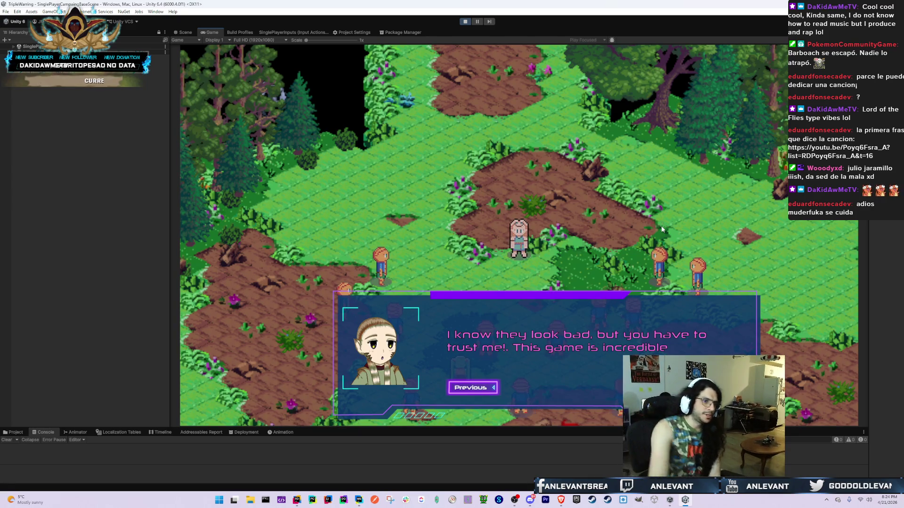
pyautogui.press('space')
pyautogui.press('space')
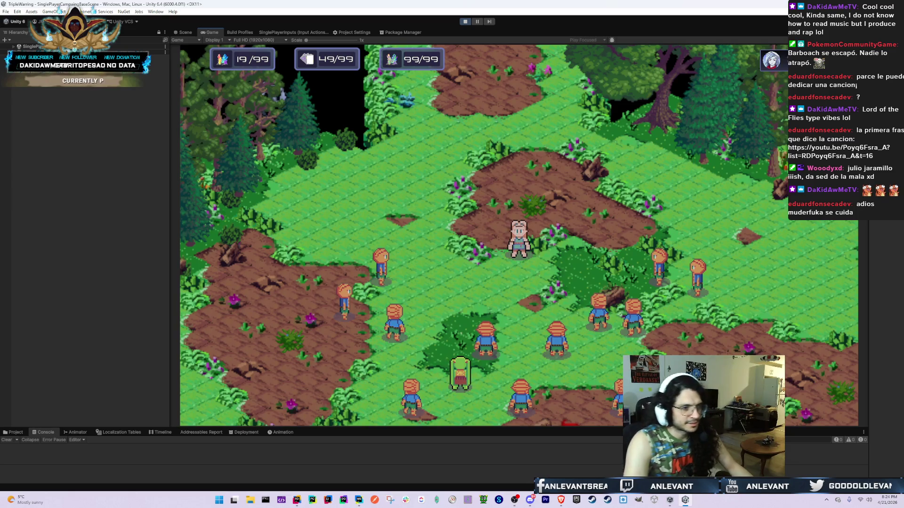
# - Walk the girl past the campfire and Tala's house, out of the village, then open the Store
pyautogui.press('d')
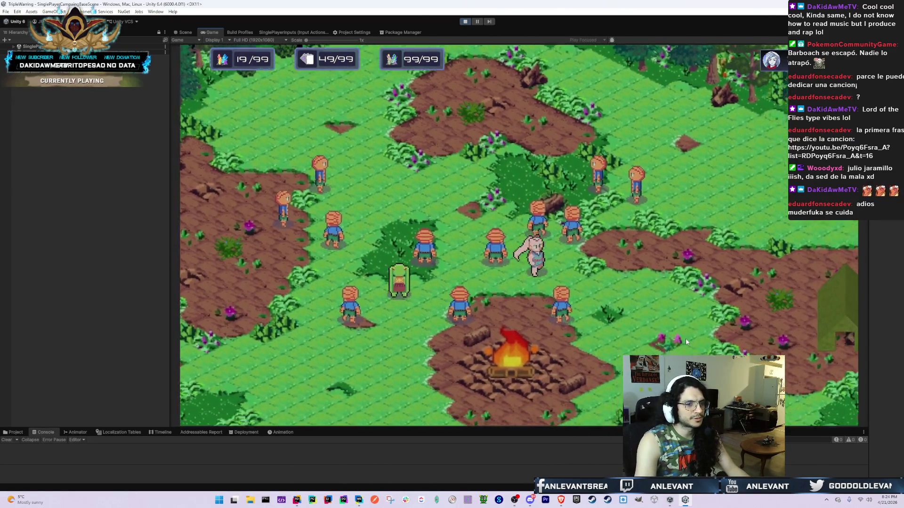
pyautogui.press('d')
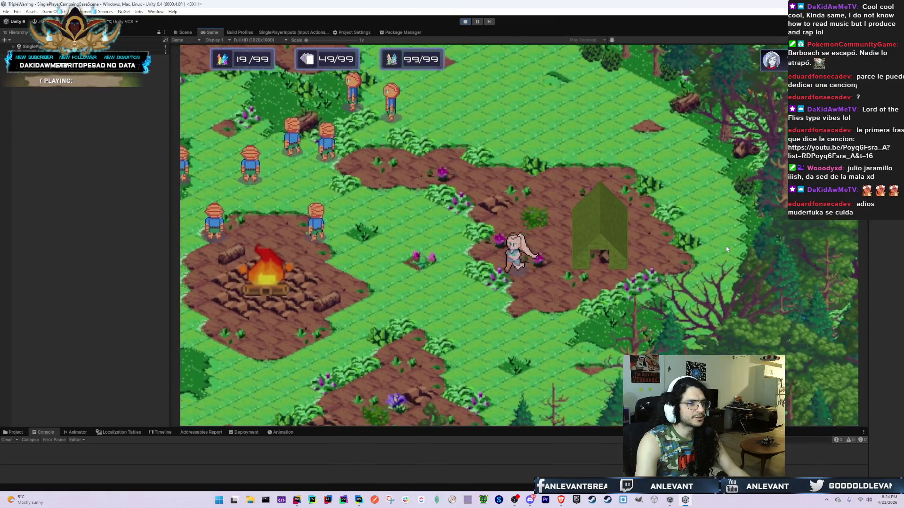
pyautogui.press('s')
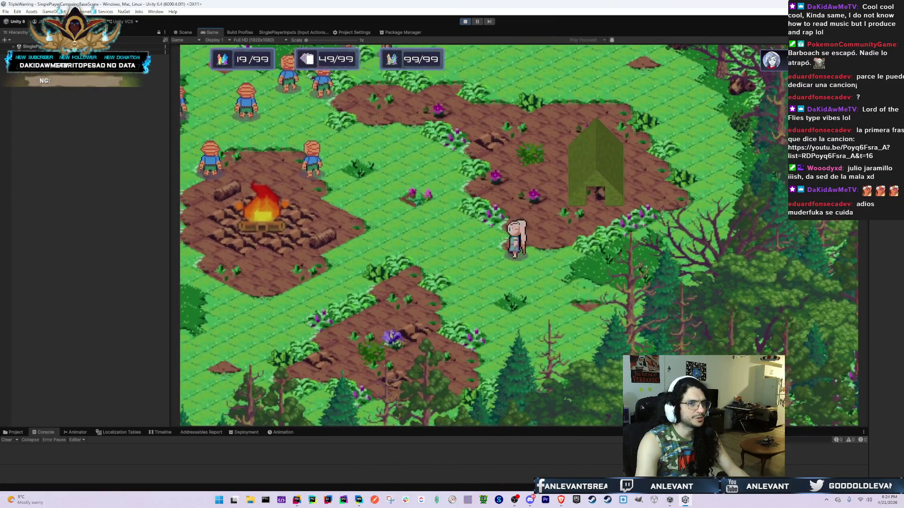
pyautogui.press('a')
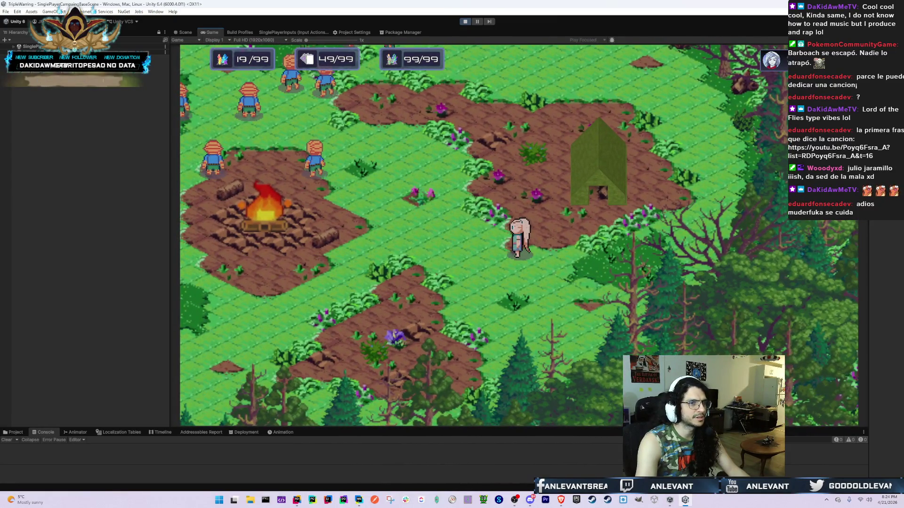
pyautogui.press('Escape')
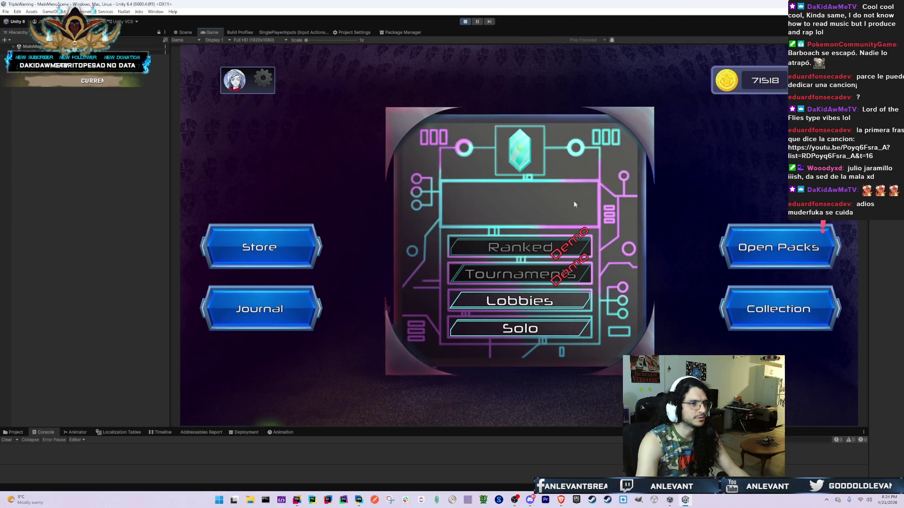
pyautogui.click(275, 253)
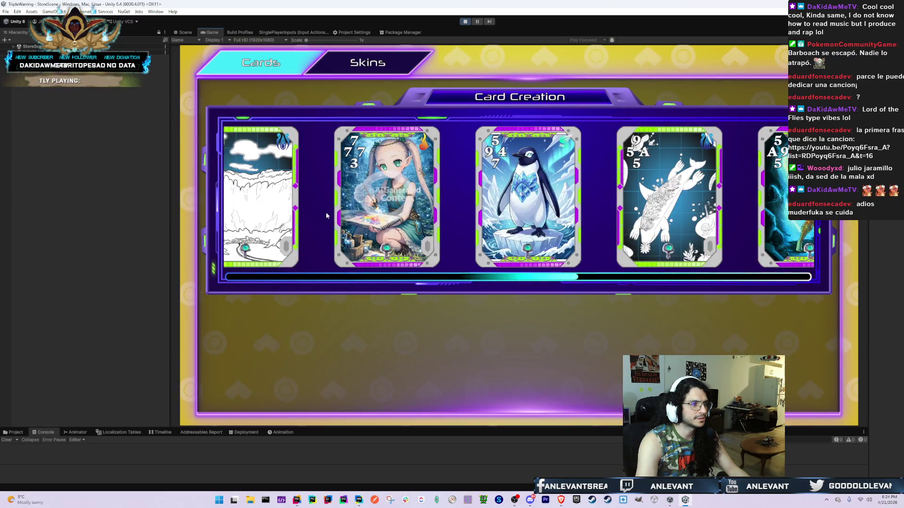
# - Read the abilities of the sword, mountain and tornado cards in Card Creation
pyautogui.scroll(-5, 363, 210)
pyautogui.scroll(6, 363, 210)
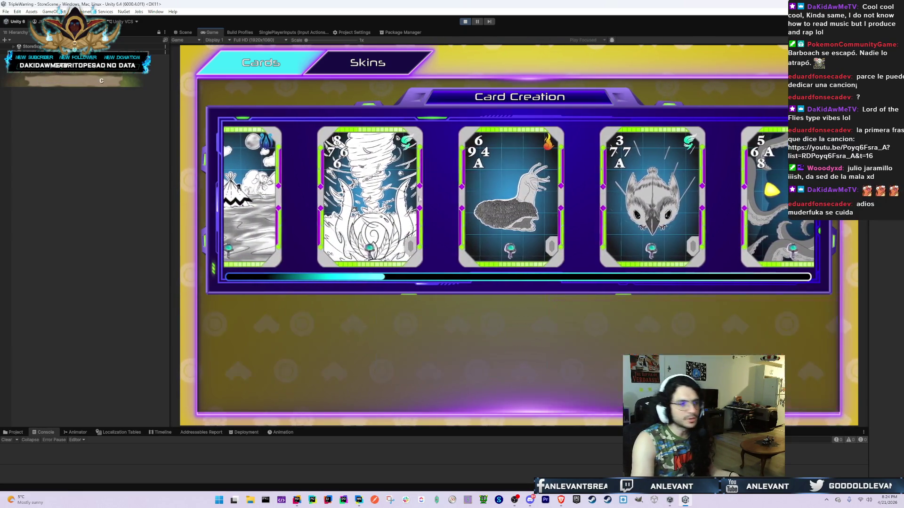
pyautogui.scroll(2, 437, 197)
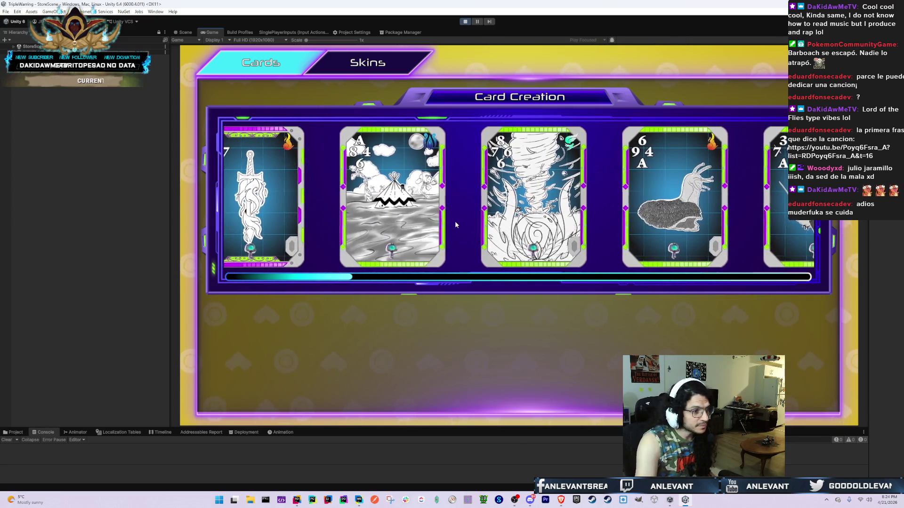
pyautogui.moveTo(298, 192)
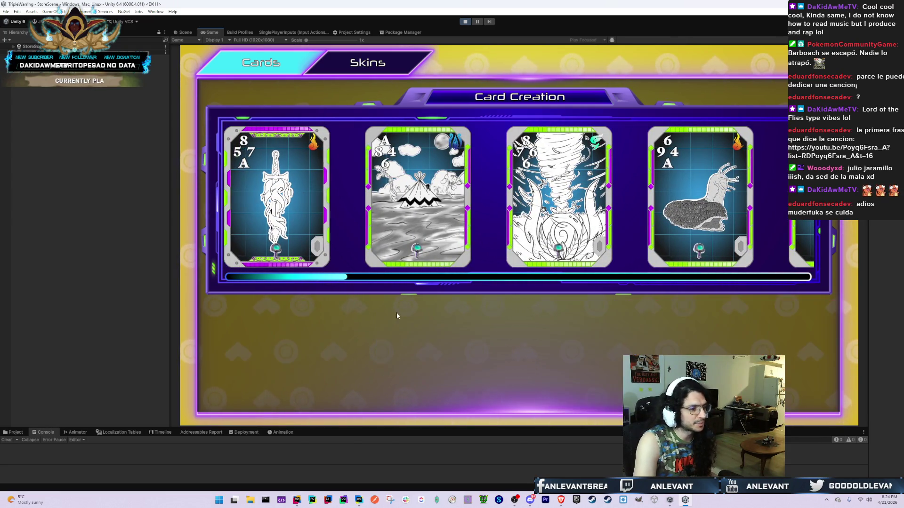
pyautogui.click(290, 224)
pyautogui.click(393, 252)
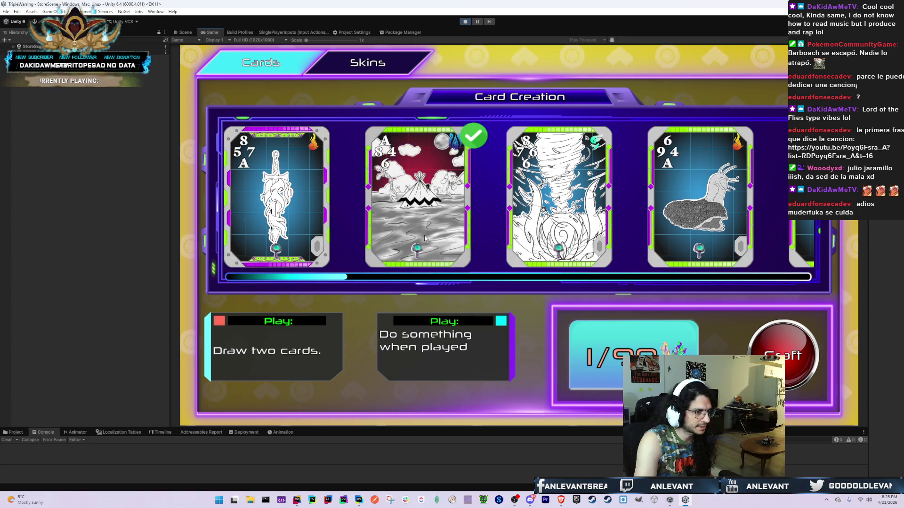
pyautogui.click(556, 212)
pyautogui.click(443, 228)
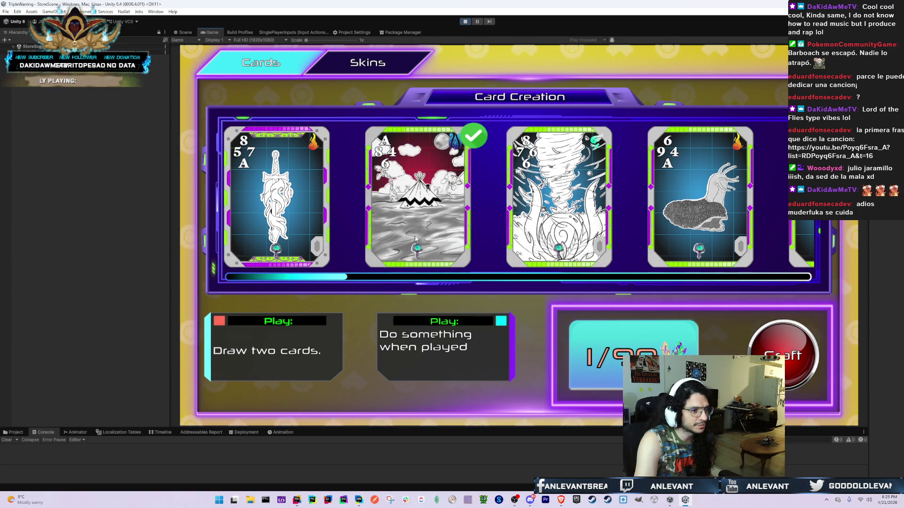
pyautogui.click(276, 203)
pyautogui.click(417, 212)
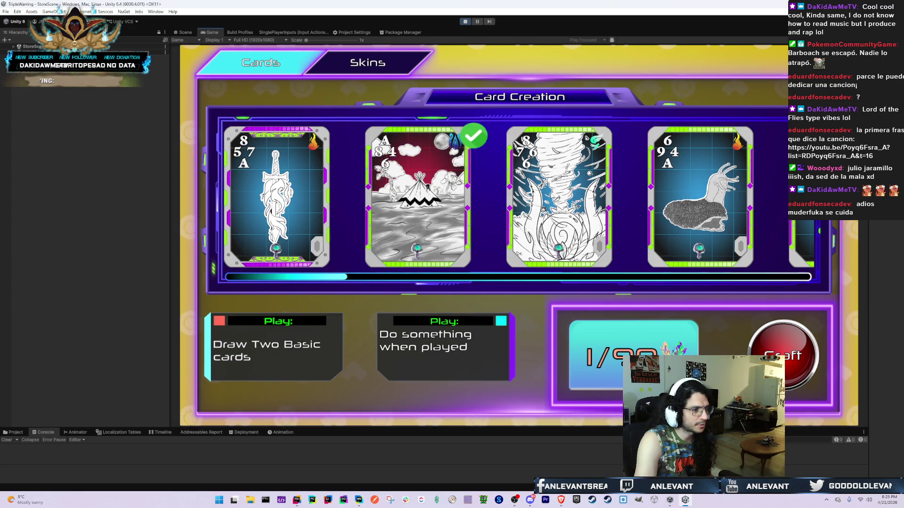
pyautogui.click(558, 212)
# - Read the snail, bird, octopus, coin, dragon, whale, fiery warrior and phoenix card abilities
pyautogui.click(664, 225)
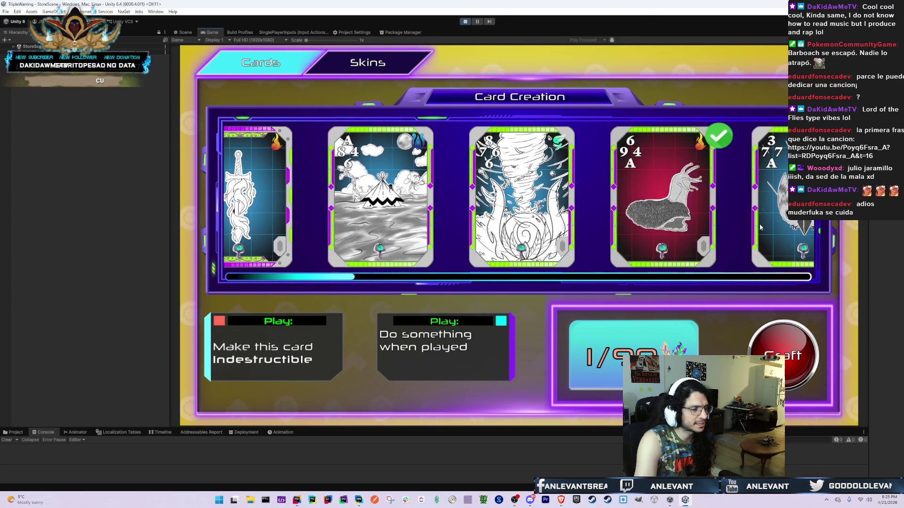
pyautogui.click(781, 227)
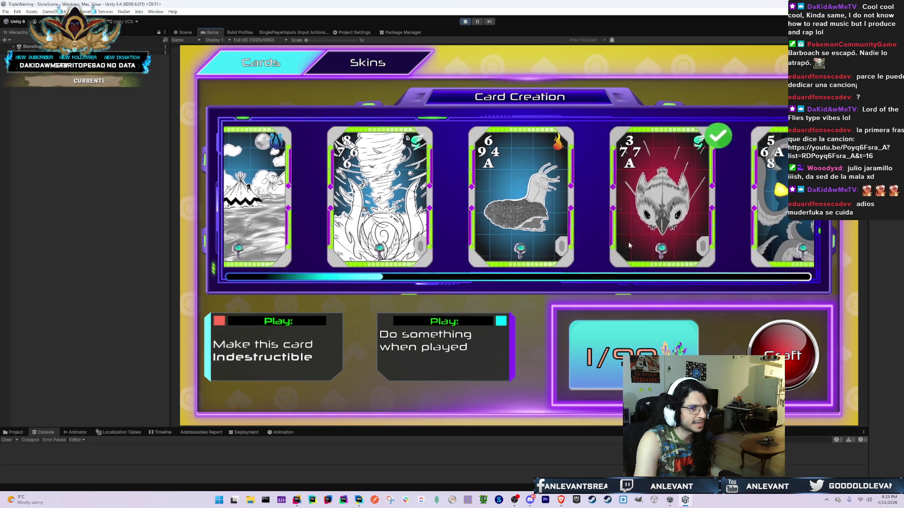
pyautogui.click(772, 230)
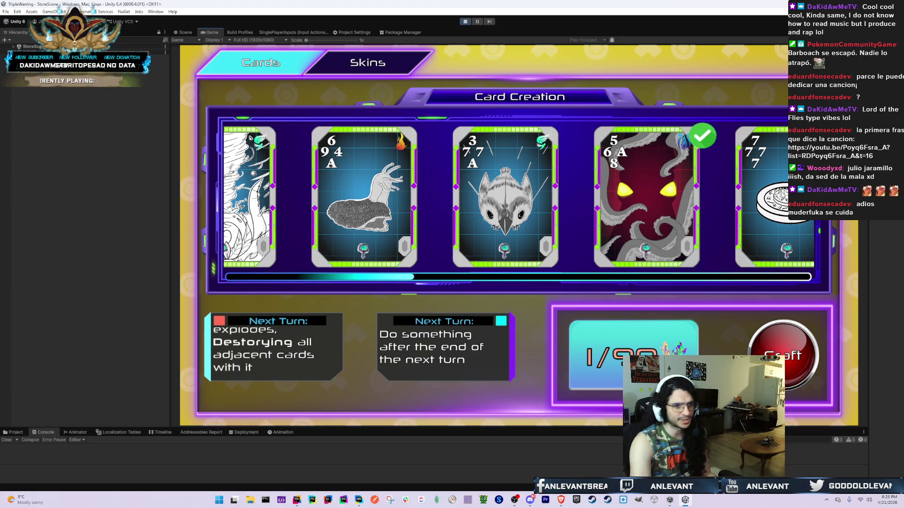
pyautogui.click(765, 214)
pyautogui.click(764, 215)
pyautogui.click(763, 215)
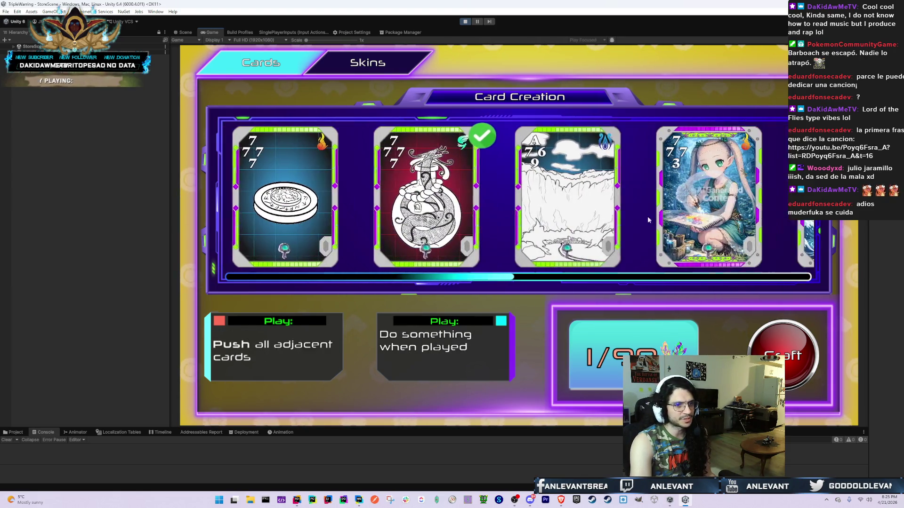
pyautogui.click(737, 201)
pyautogui.click(777, 219)
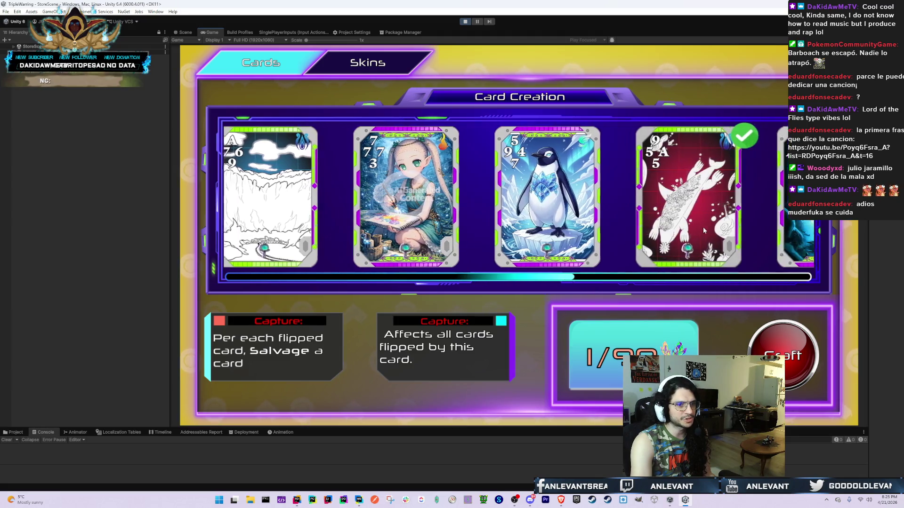
pyautogui.click(780, 207)
pyautogui.click(780, 207)
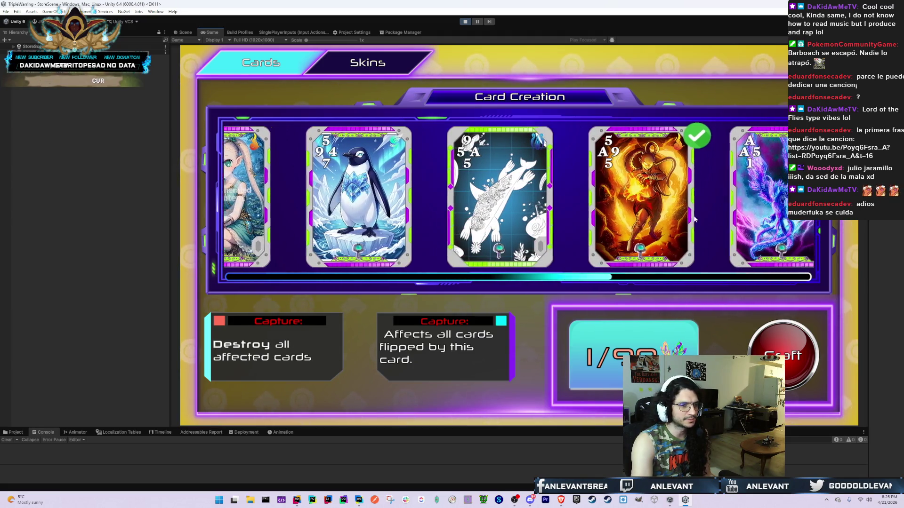
# - Drag the card carousel back and switch to the Skins section
pyautogui.moveTo(713, 239); pyautogui.dragTo(518, 230)
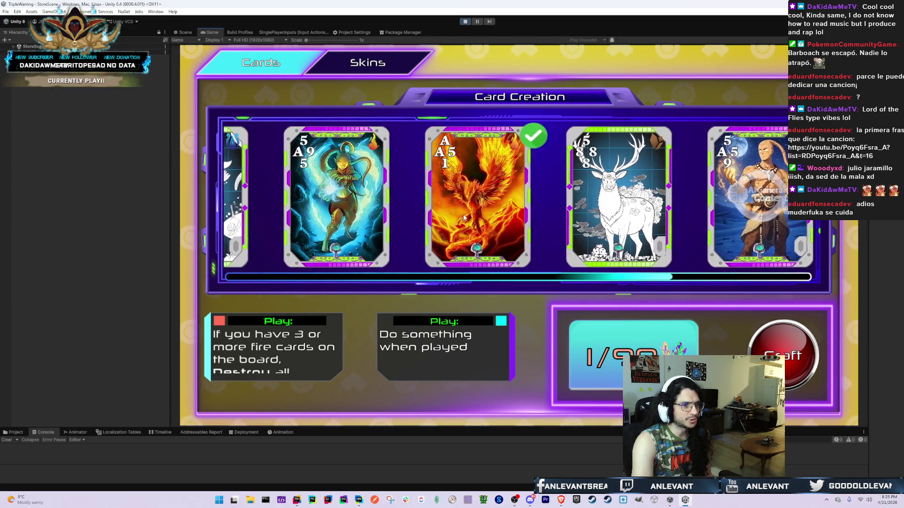
pyautogui.moveTo(462, 220); pyautogui.dragTo(397, 202)
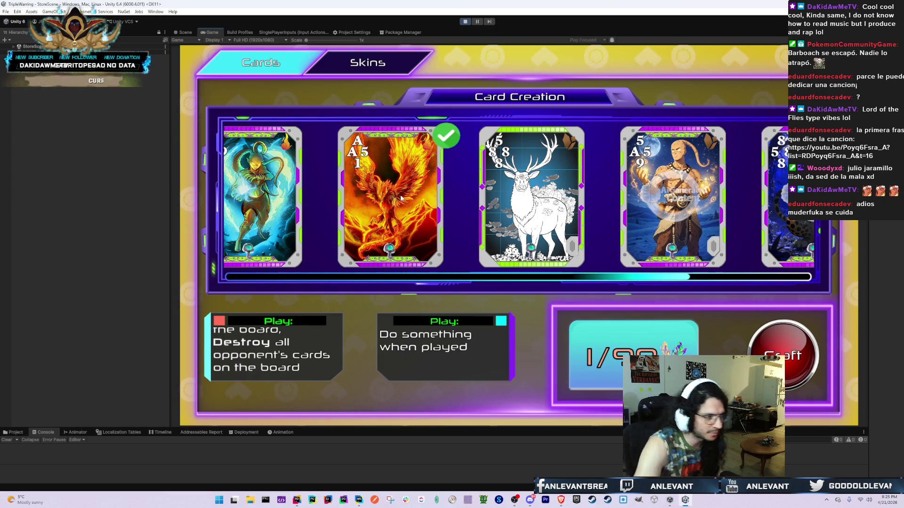
pyautogui.click(400, 62)
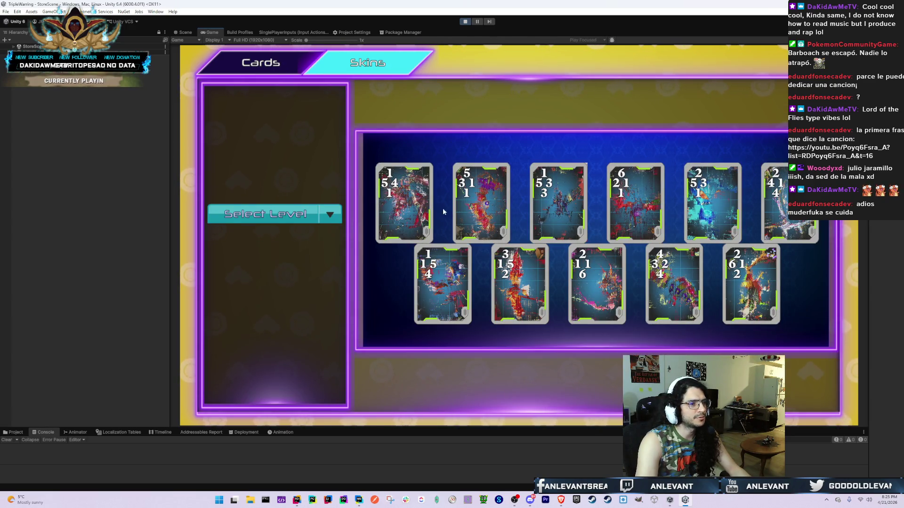
# - View the price and craft details of two skin cards, clearing the Console errors along the way
pyautogui.click(476, 208)
pyautogui.click(478, 204)
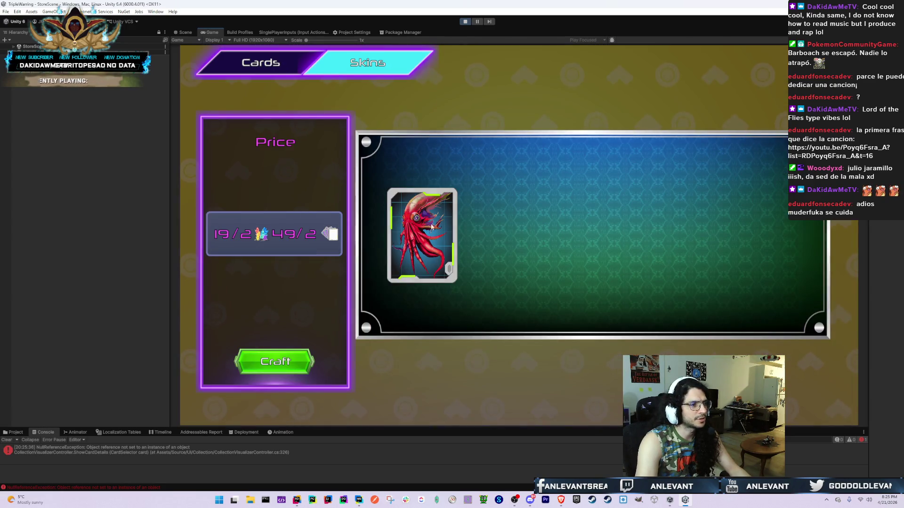
pyautogui.click(6, 440)
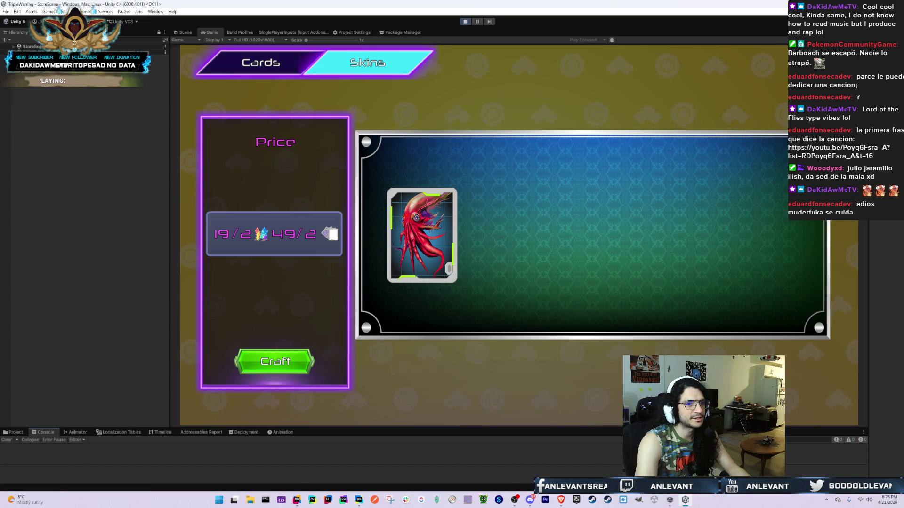
pyautogui.click(586, 241)
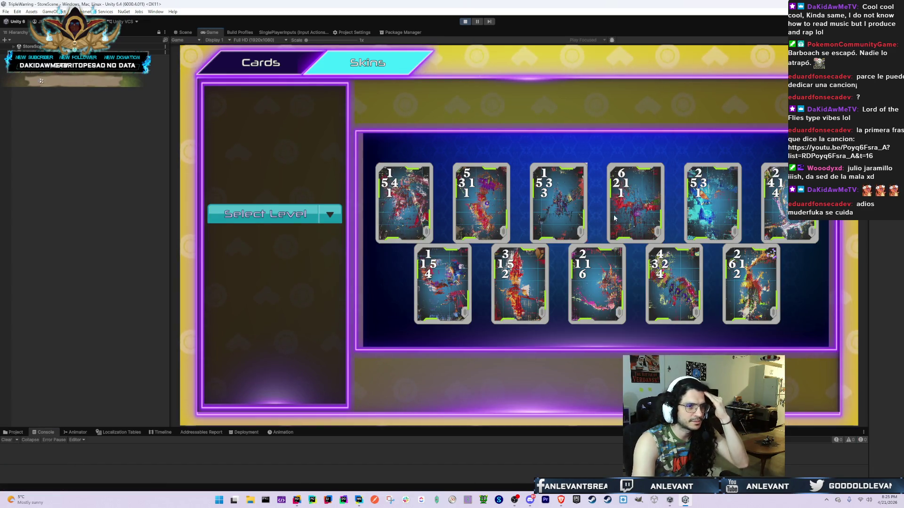
pyautogui.click(567, 203)
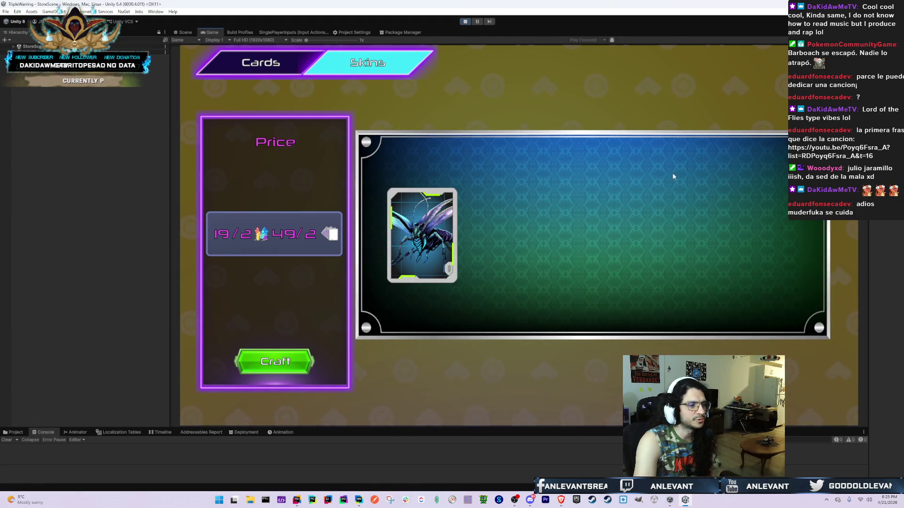
pyautogui.click(405, 98)
# - Go through Card Creation and the card packs, then escape to the main menu
pyautogui.click(280, 69)
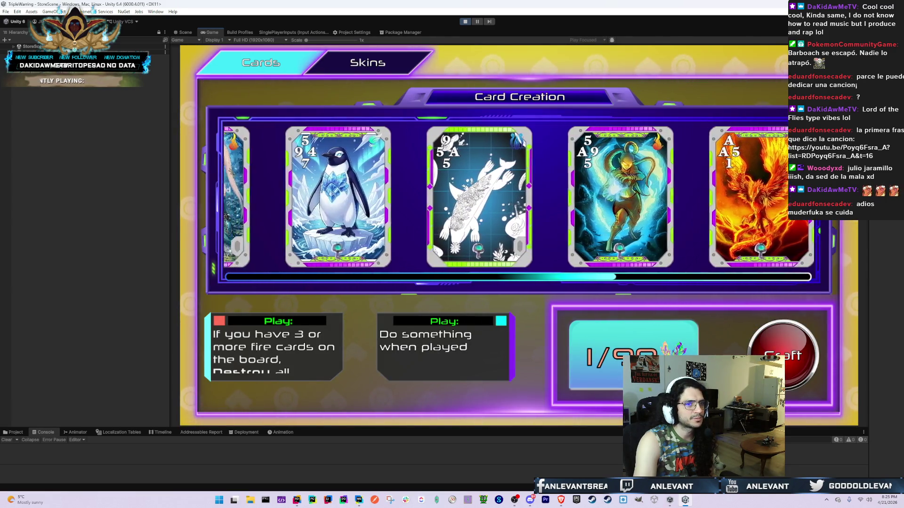
pyautogui.click(784, 132)
pyautogui.press('Escape')
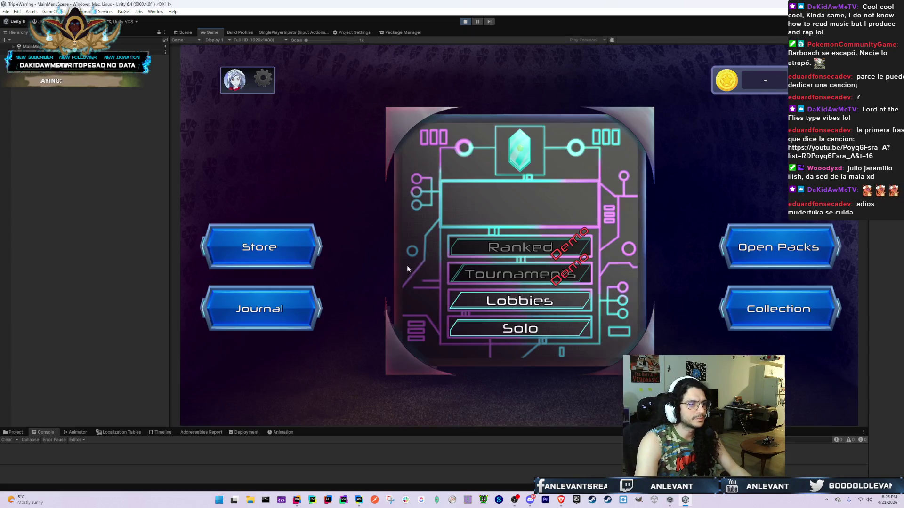
# - Start Solo > Story and advance the first opening dialogue lines
pyautogui.click(496, 329)
pyautogui.click(515, 244)
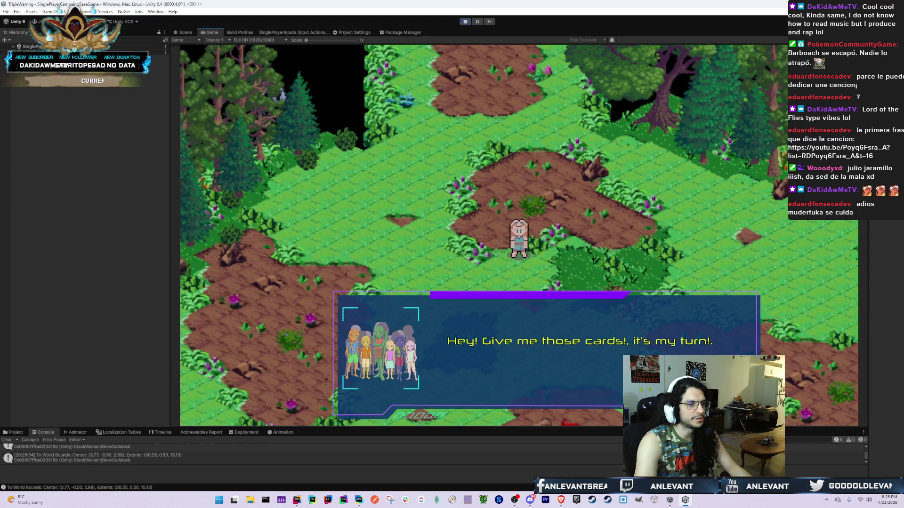
pyautogui.click(8, 441)
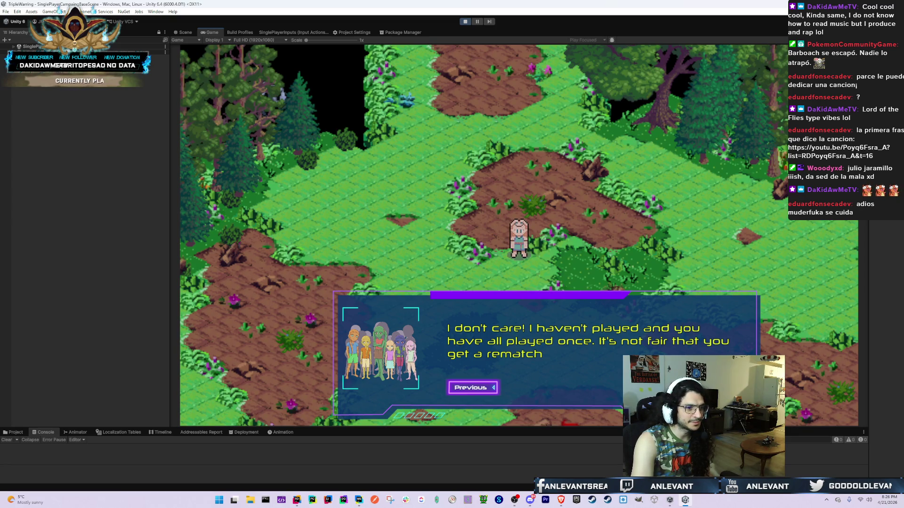
pyautogui.click(632, 292)
pyautogui.click(631, 292)
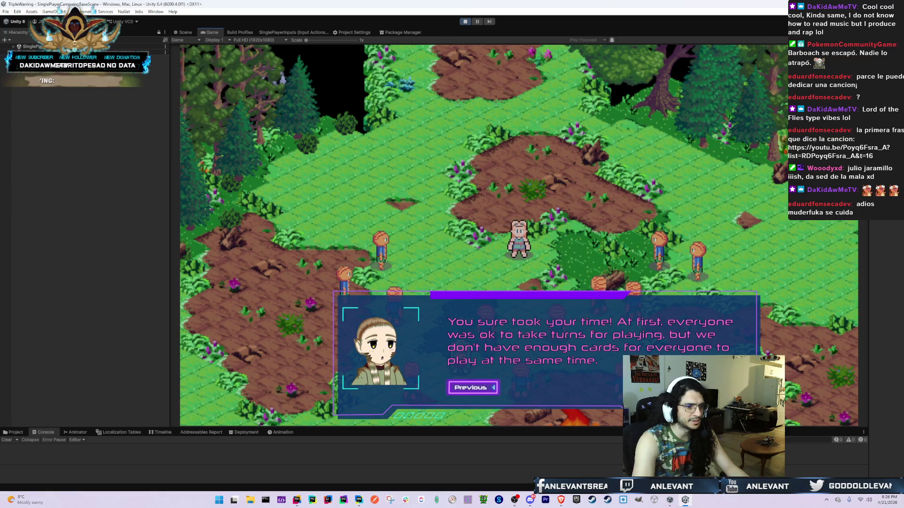
# - Step through the camp talk: the box idea, splitting groups, preparing cards, the collection hint
pyautogui.press('space')
pyautogui.press('space')
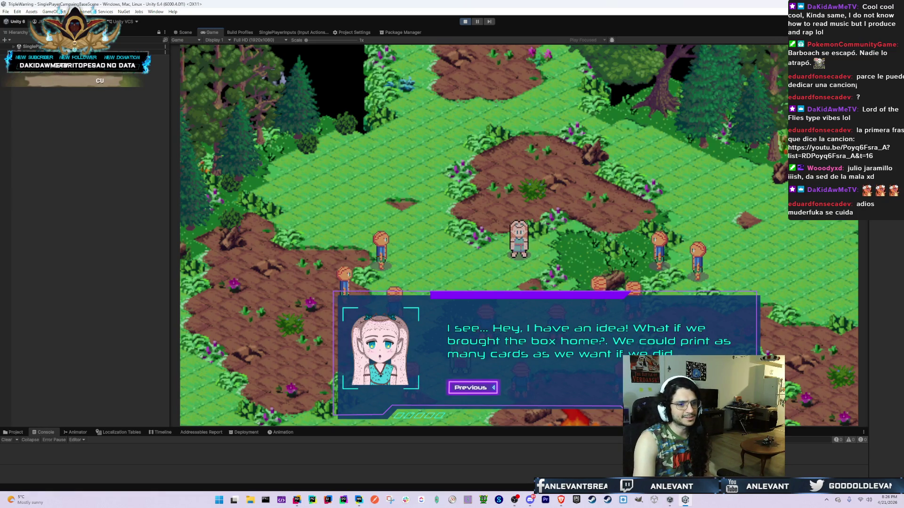
pyautogui.press('space')
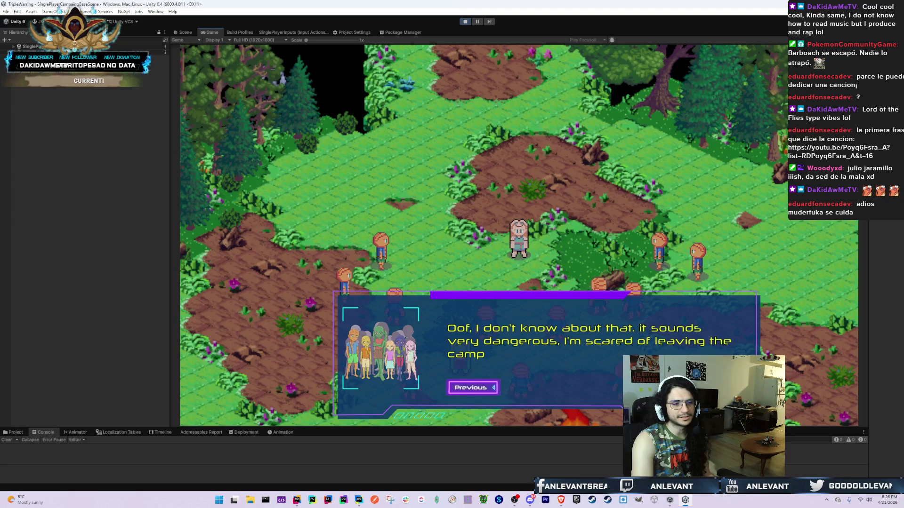
pyautogui.press('space')
pyautogui.press('space')
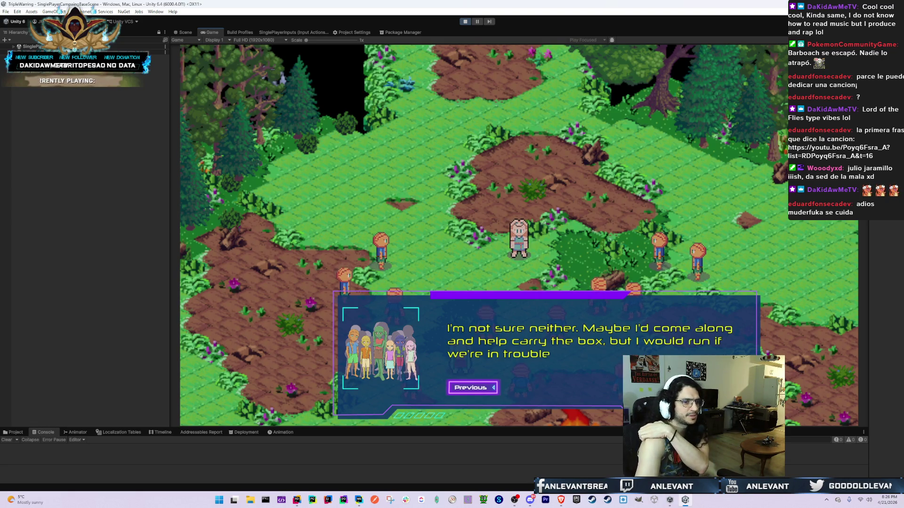
pyautogui.press('space')
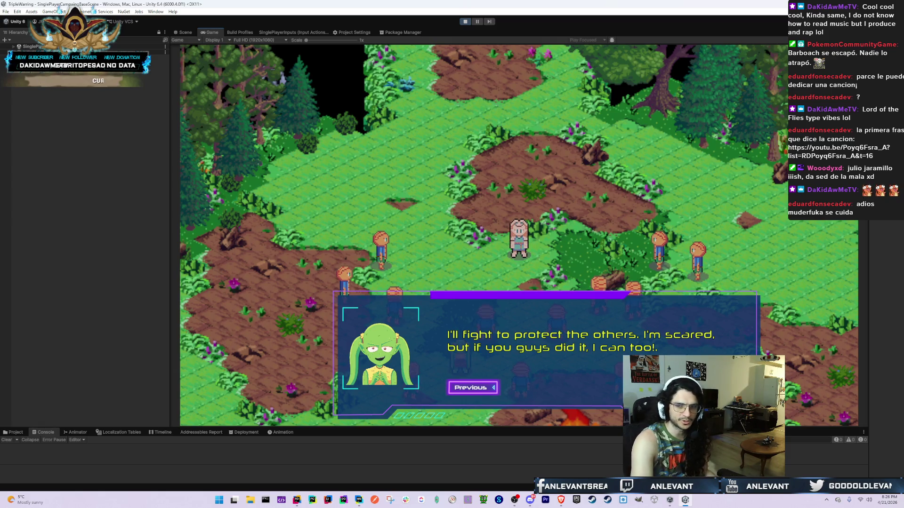
pyautogui.press('space')
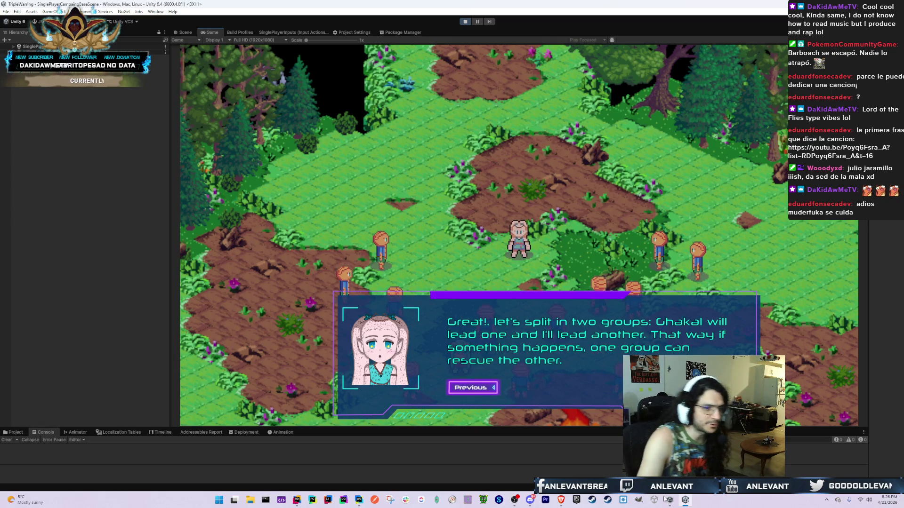
pyautogui.press('space')
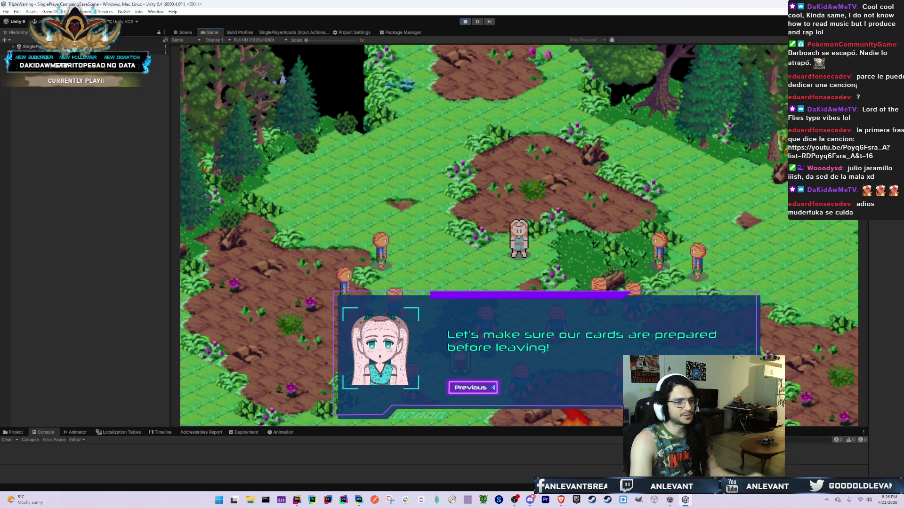
pyautogui.press('space')
pyautogui.press('space')
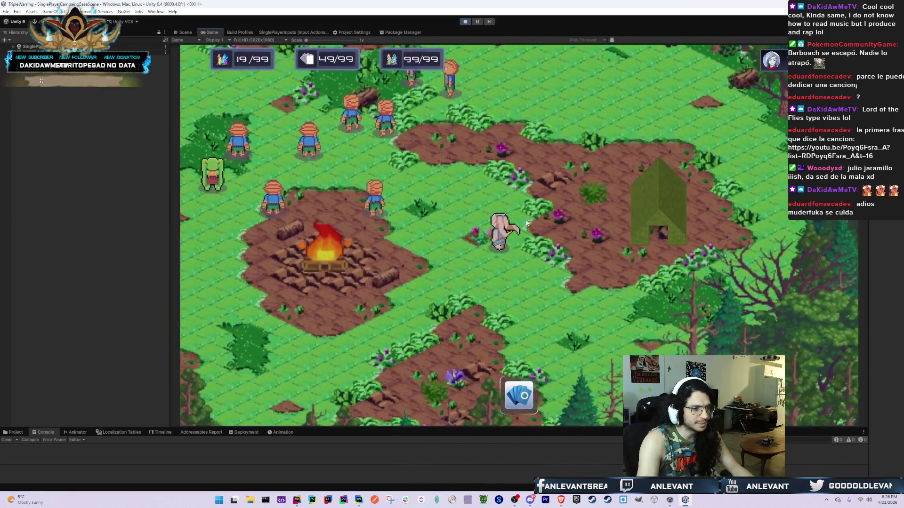
# - Walk the hero left toward the campfire, then up-right, and open the card collection from the deck icon
pyautogui.press('a')
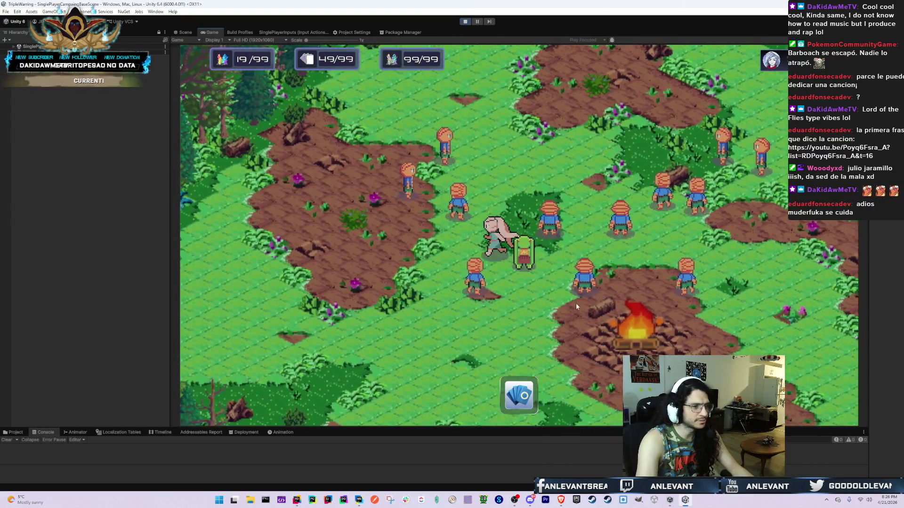
pyautogui.press('w')
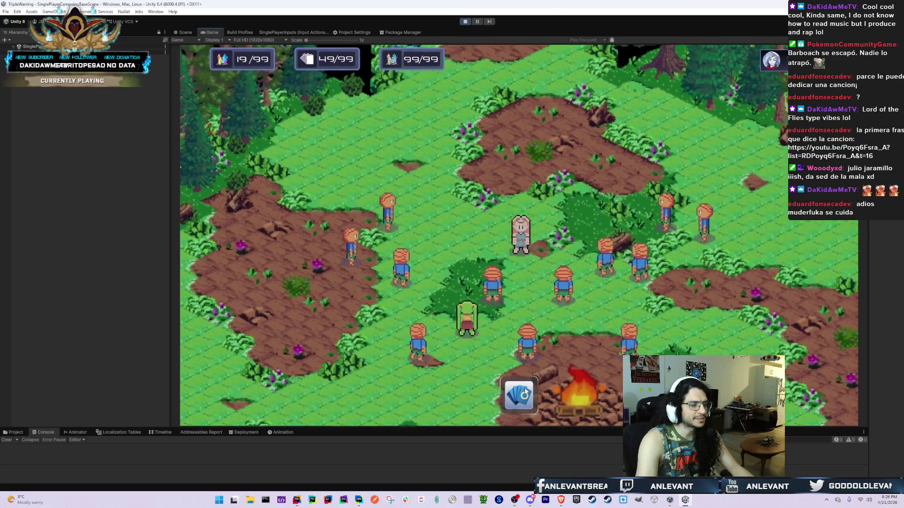
pyautogui.click(525, 391)
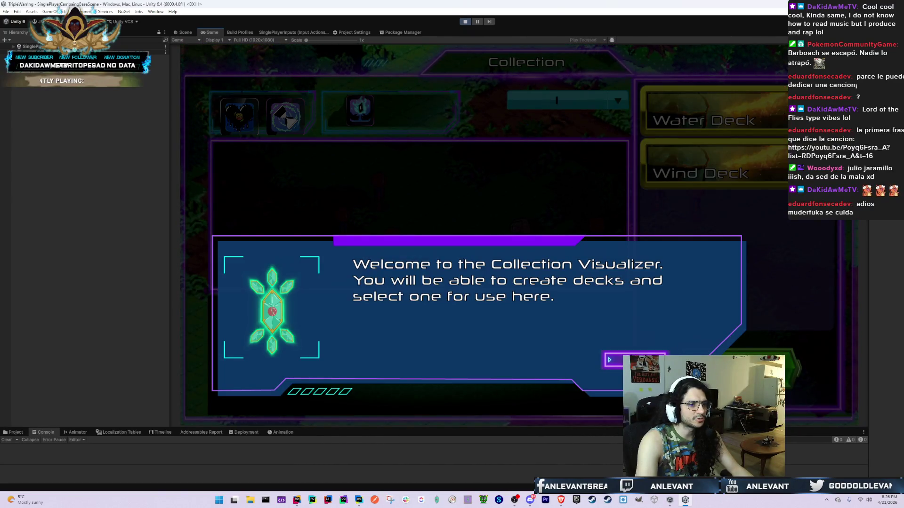
# - Step through the collection tutorial and start a new deck set to level 10
pyautogui.press('Return')
pyautogui.click(368, 358)
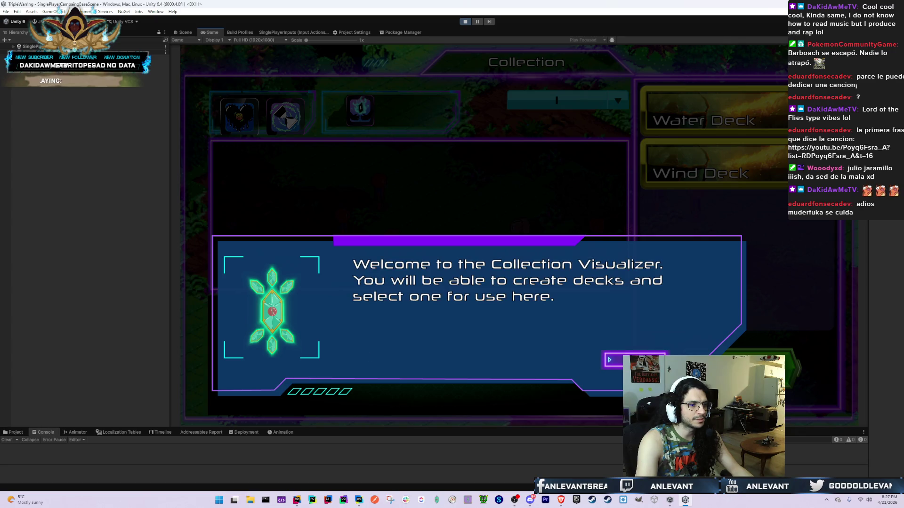
pyautogui.press('Return')
pyautogui.press('Return')
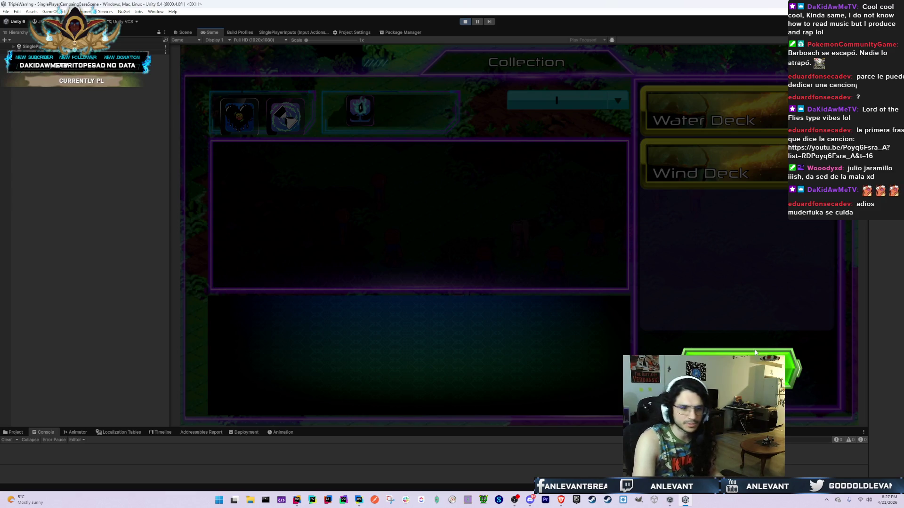
pyautogui.press('Return')
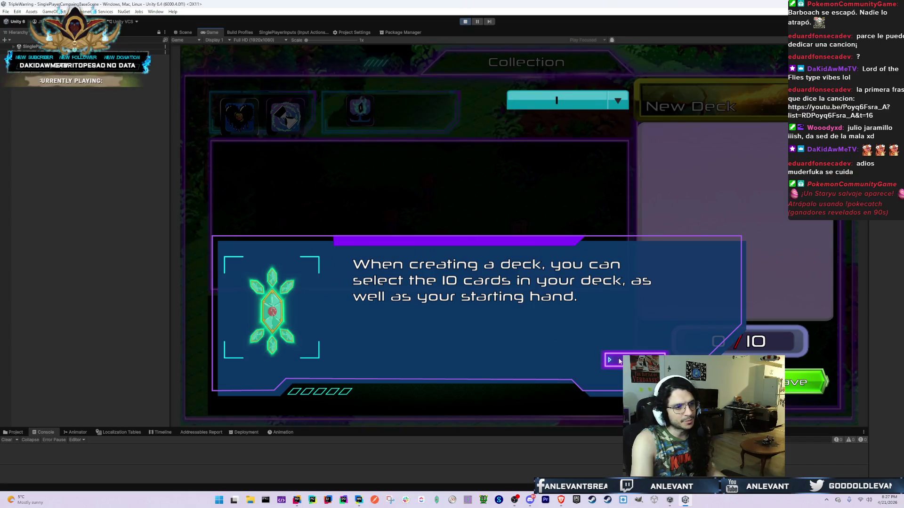
pyautogui.press('Return')
pyautogui.press('Return')
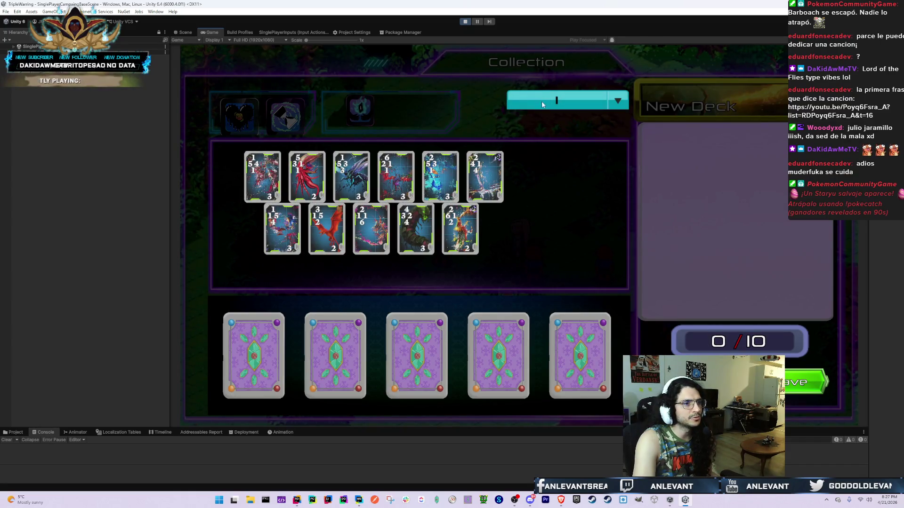
pyautogui.click(541, 104)
pyautogui.click(565, 295)
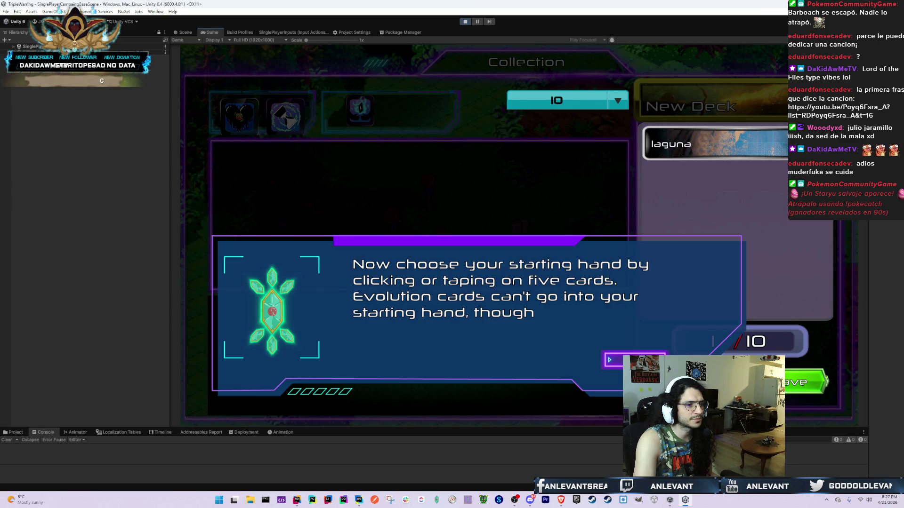
pyautogui.press('Return')
# - Fill the deck with ten cards, including Quistis, Squall, Seifer, Irvine, Rinoa and 8-65-A
pyautogui.click(442, 188)
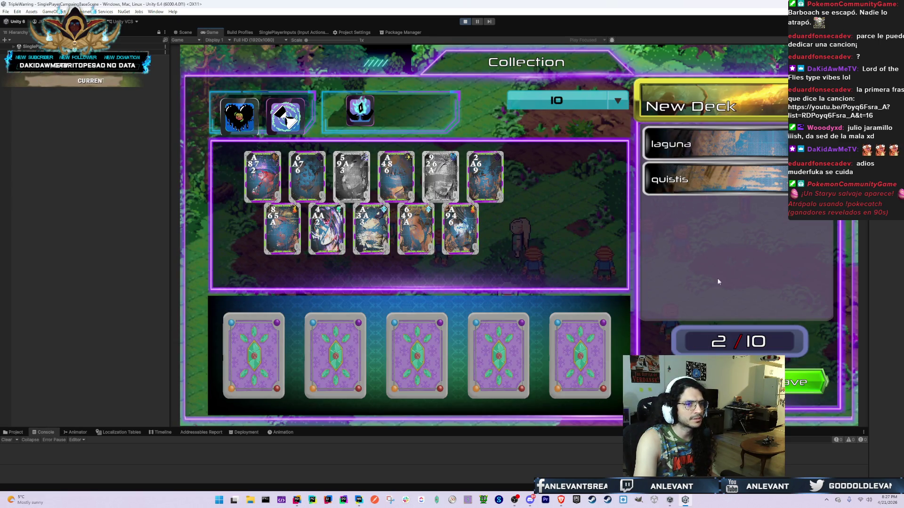
pyautogui.click(460, 229)
pyautogui.click(416, 229)
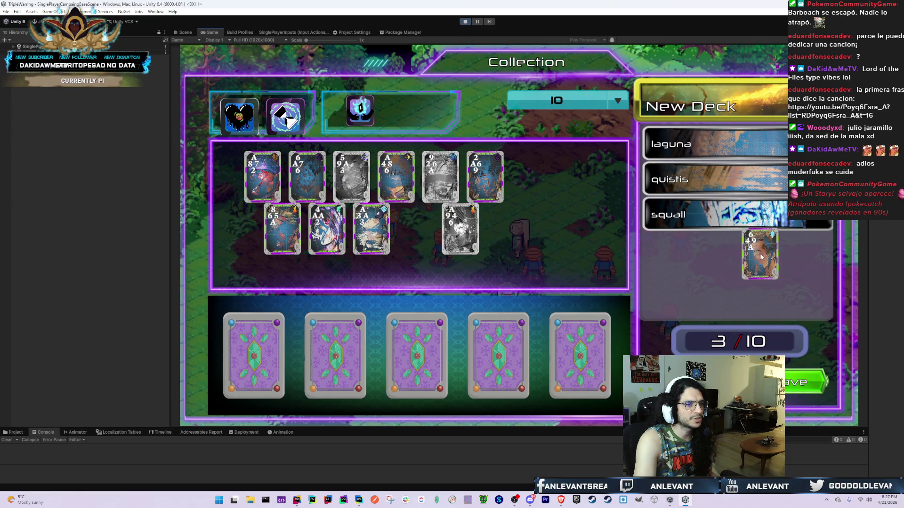
pyautogui.click(499, 170)
pyautogui.moveTo(351, 177); pyautogui.dragTo(702, 208)
pyautogui.moveTo(326, 230); pyautogui.dragTo(649, 252)
pyautogui.moveTo(371, 229); pyautogui.dragTo(708, 229)
pyautogui.moveTo(282, 229); pyautogui.dragTo(793, 234)
pyautogui.moveTo(328, 178); pyautogui.dragTo(781, 198)
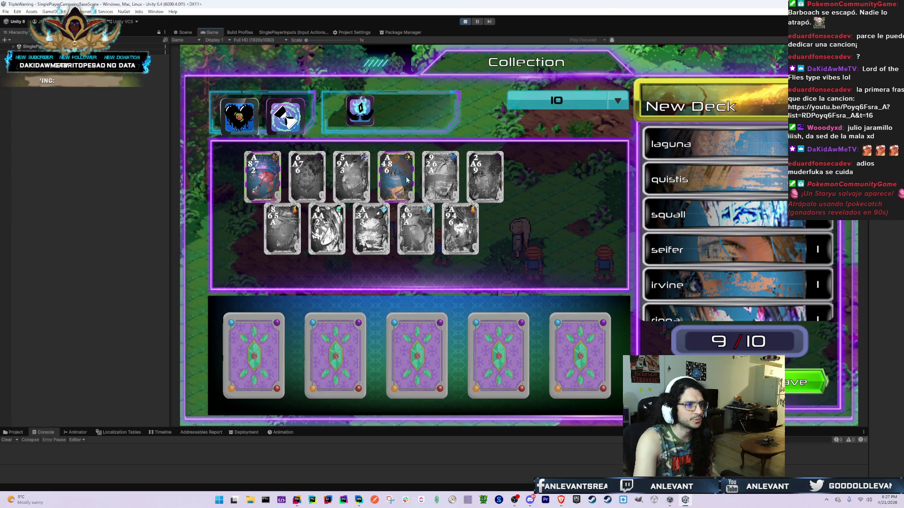
pyautogui.moveTo(398, 178); pyautogui.dragTo(682, 206)
# - Dismiss the last tutorial messages, save the new deck, and review it before closing the editor
pyautogui.click(271, 181)
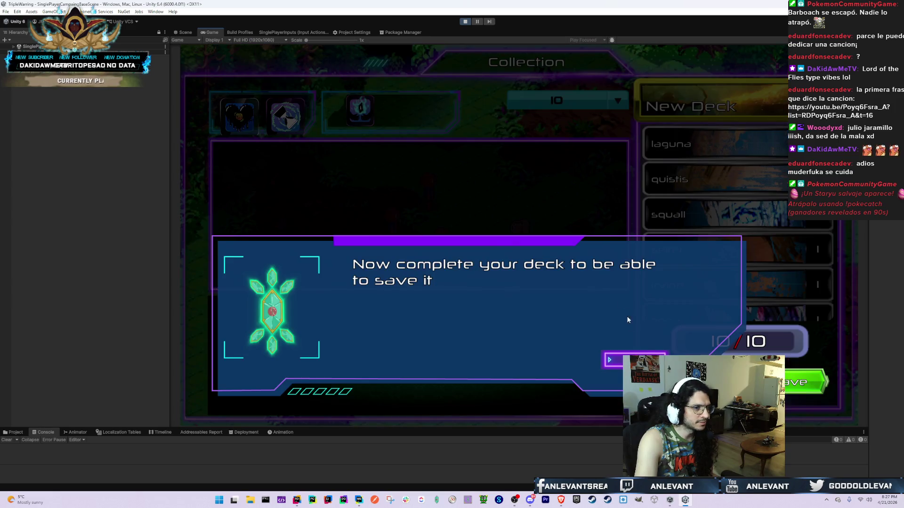
pyautogui.click(627, 319)
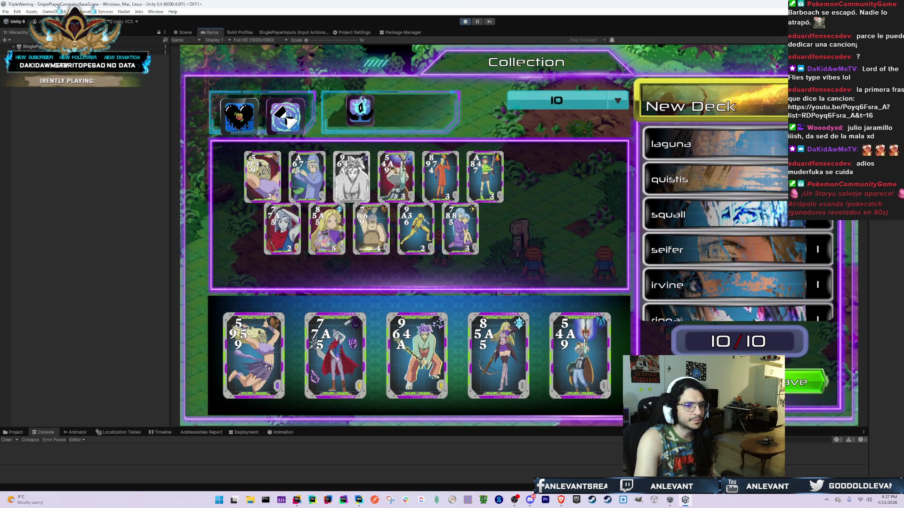
pyautogui.click(806, 382)
pyautogui.click(751, 219)
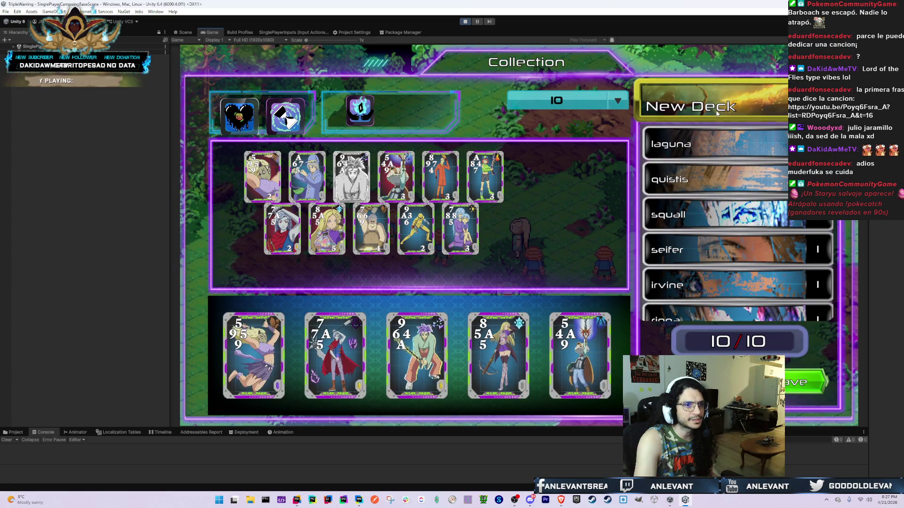
pyautogui.press('Escape')
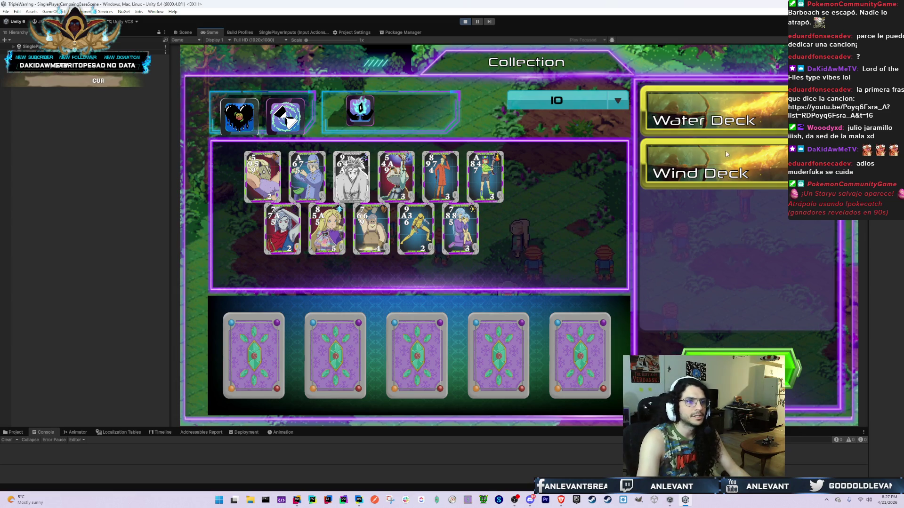
# - Walk the heroine and followers around the campfire and green tent, then up-left out of the camp
pyautogui.press('Escape')
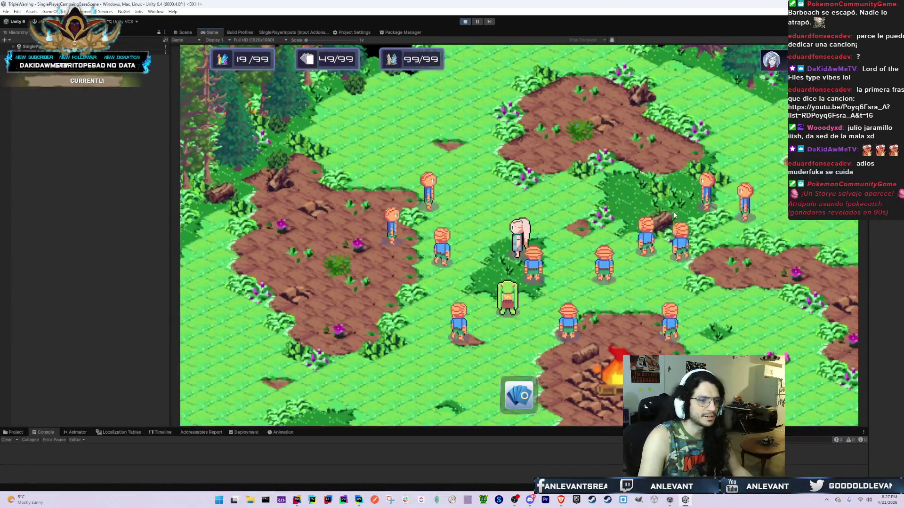
pyautogui.press('w')
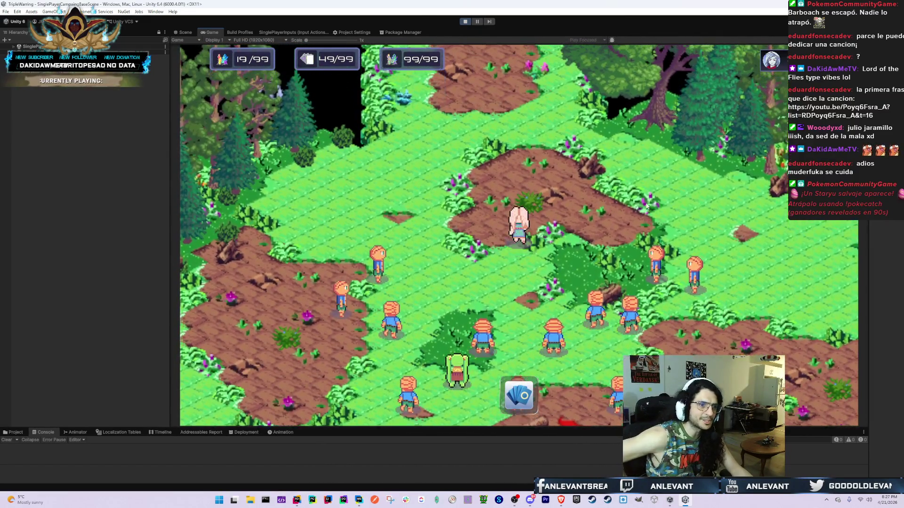
pyautogui.press('a')
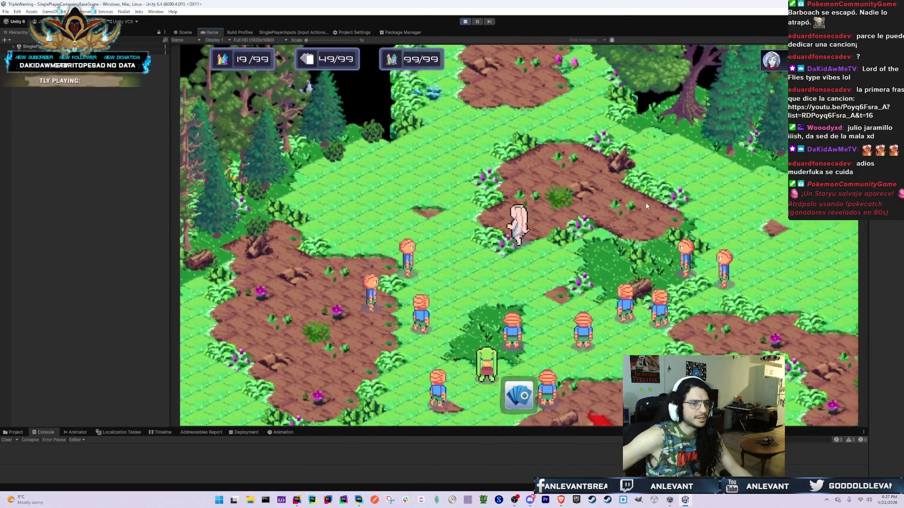
pyautogui.press('w')
pyautogui.press('d')
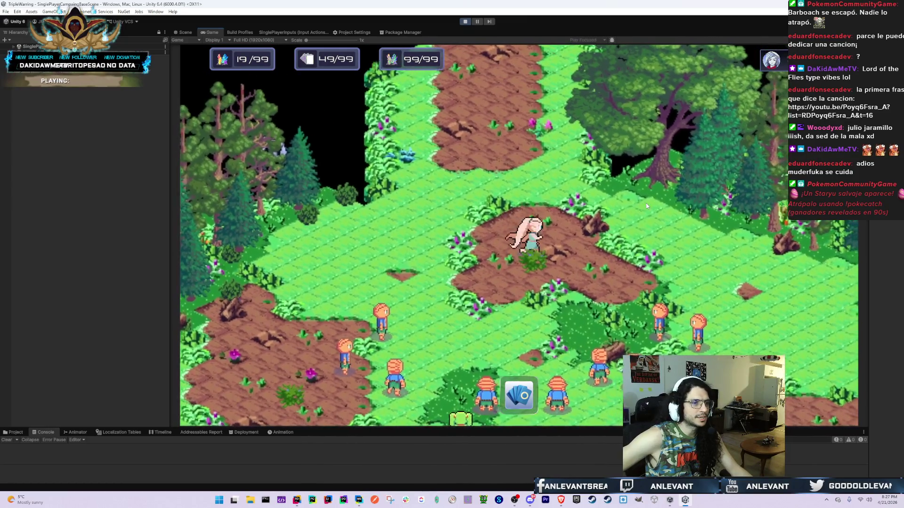
pyautogui.press('s')
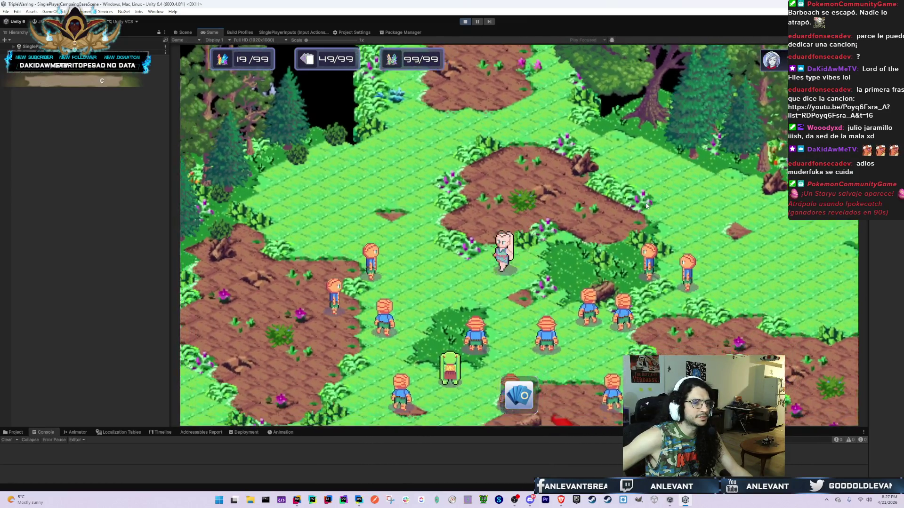
pyautogui.press('d')
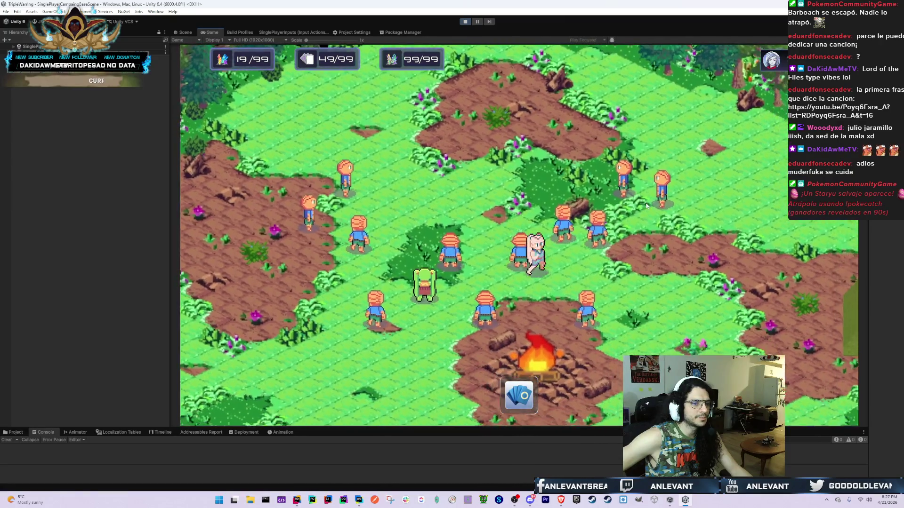
pyautogui.press('d')
pyautogui.press('w')
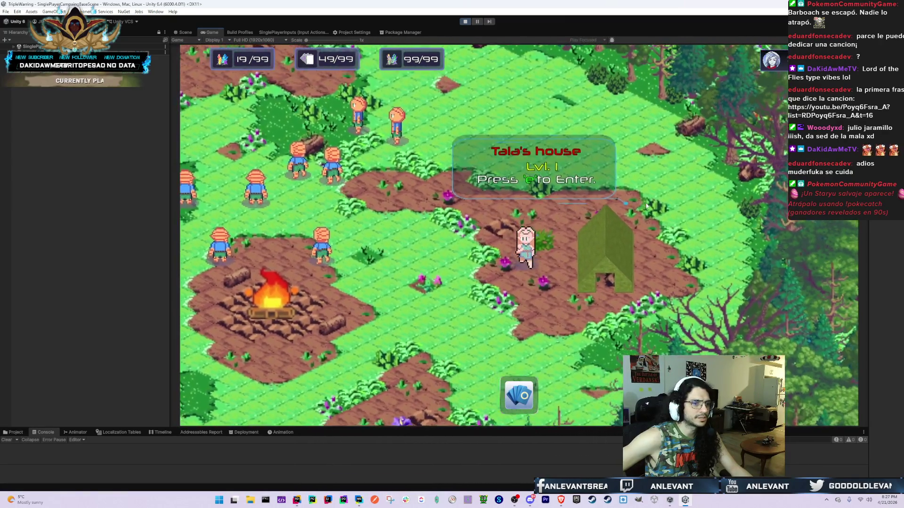
pyautogui.press('s')
pyautogui.press('a')
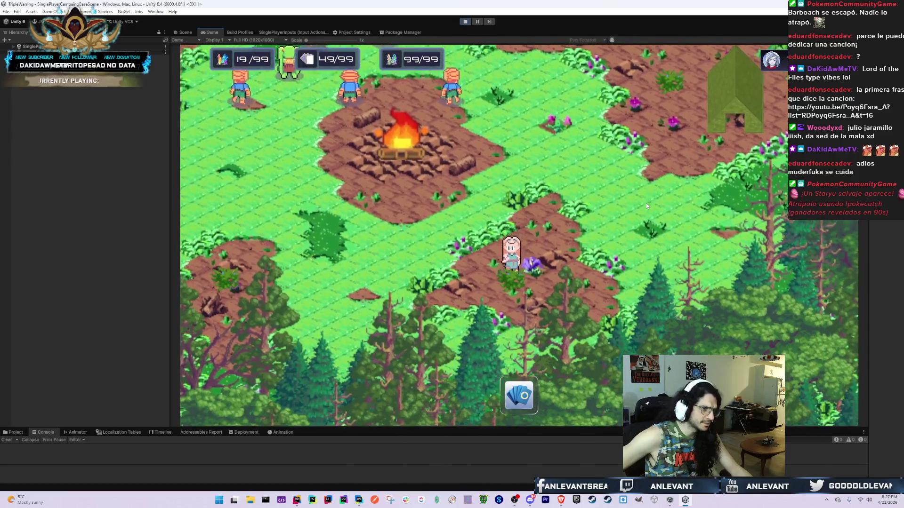
pyautogui.press('a')
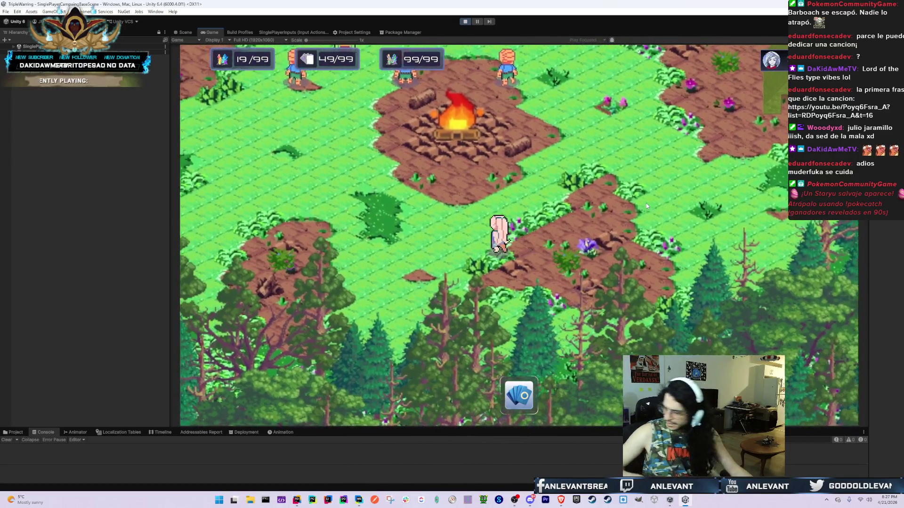
pyautogui.press('w')
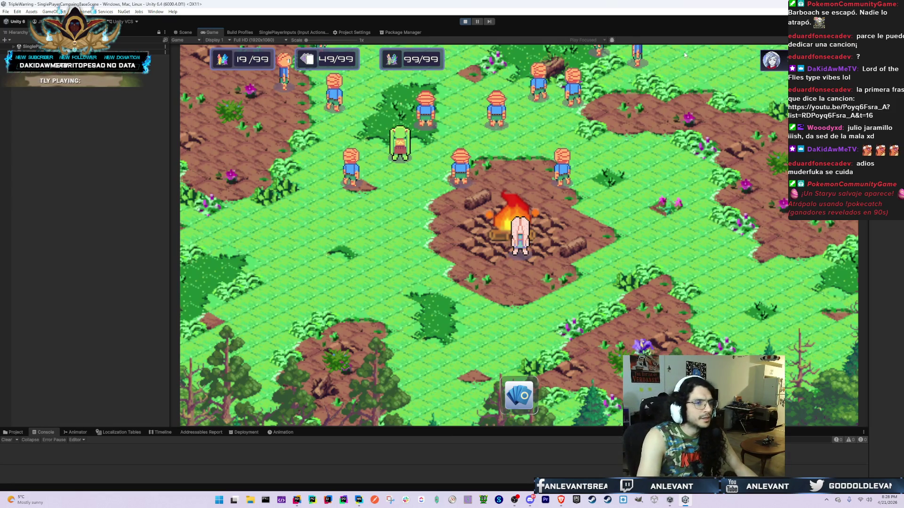
pyautogui.press('w')
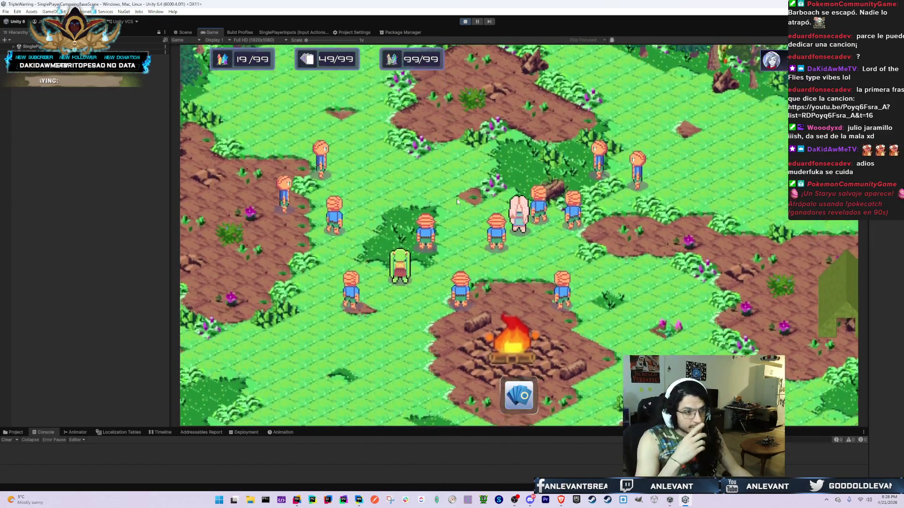
pyautogui.press('w')
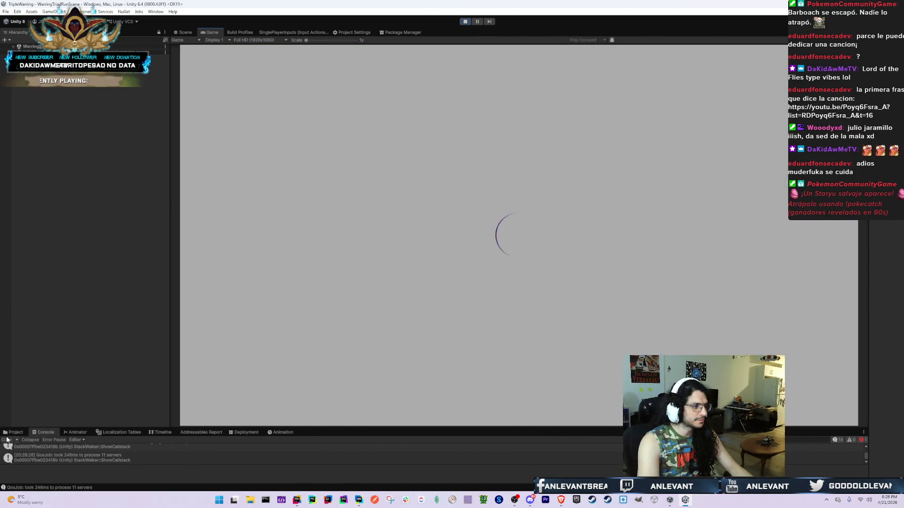
# - Clear the Console log and enter the first battle node on the map
pyautogui.click(8, 440)
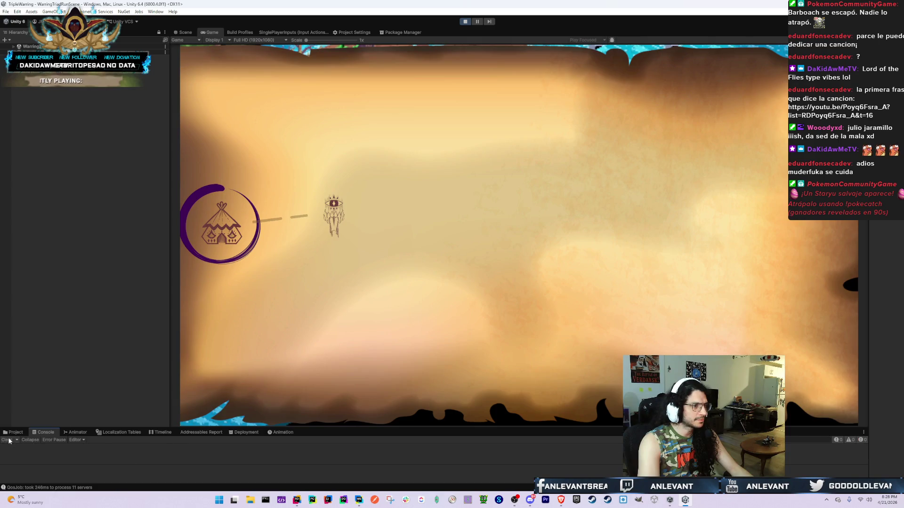
pyautogui.click(336, 216)
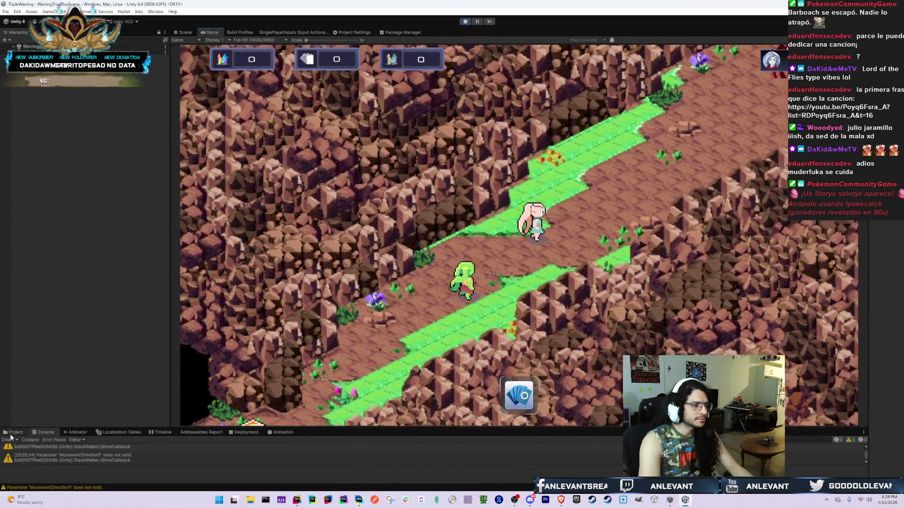
pyautogui.click(11, 438)
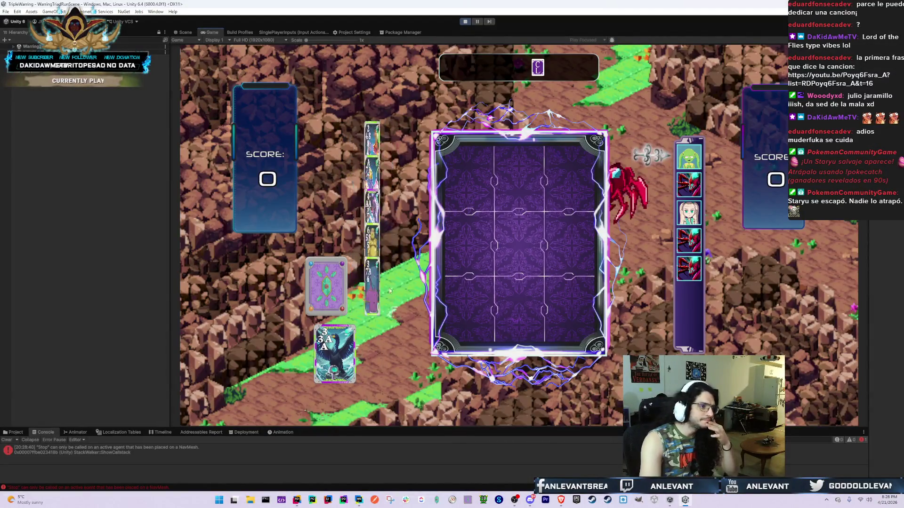
# - Play the 2/4/8/8, 6/5/8/5, 3/7/A/6 and raven cards onto the board to win the battle
pyautogui.click(372, 139)
pyautogui.click(466, 177)
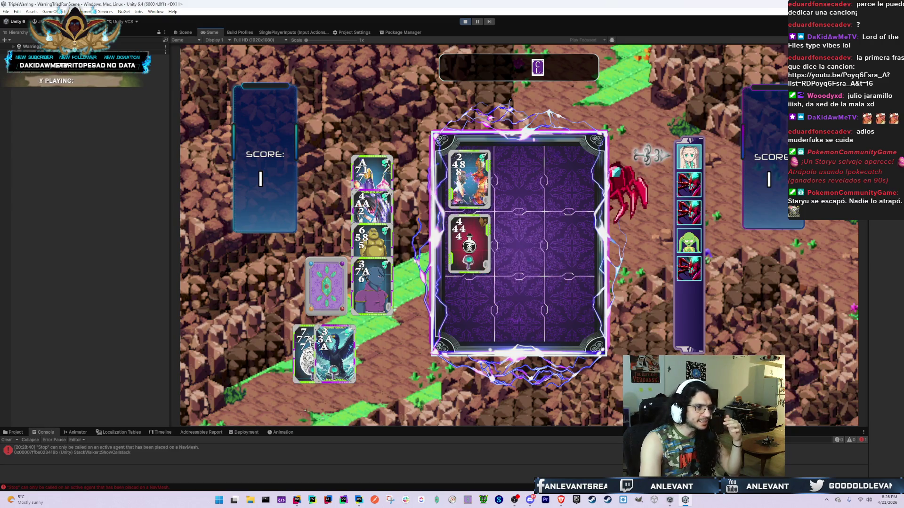
pyautogui.moveTo(383, 251)
pyautogui.mouseDown()
pyautogui.moveTo(418, 254)
pyautogui.moveTo(433, 280)
pyautogui.mouseUp()
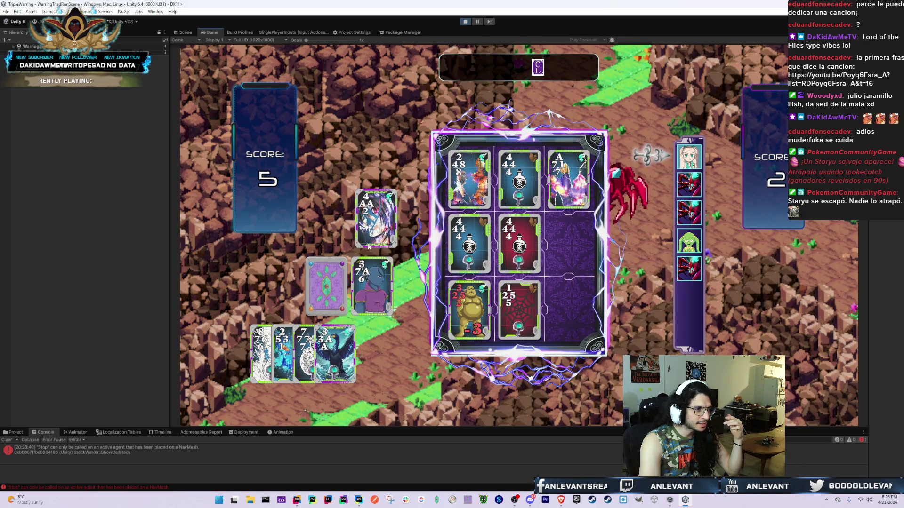
pyautogui.moveTo(383, 303)
pyautogui.mouseDown()
pyautogui.moveTo(556, 285)
pyautogui.moveTo(574, 324)
pyautogui.moveTo(358, 238)
pyautogui.moveTo(354, 288)
pyautogui.mouseUp()
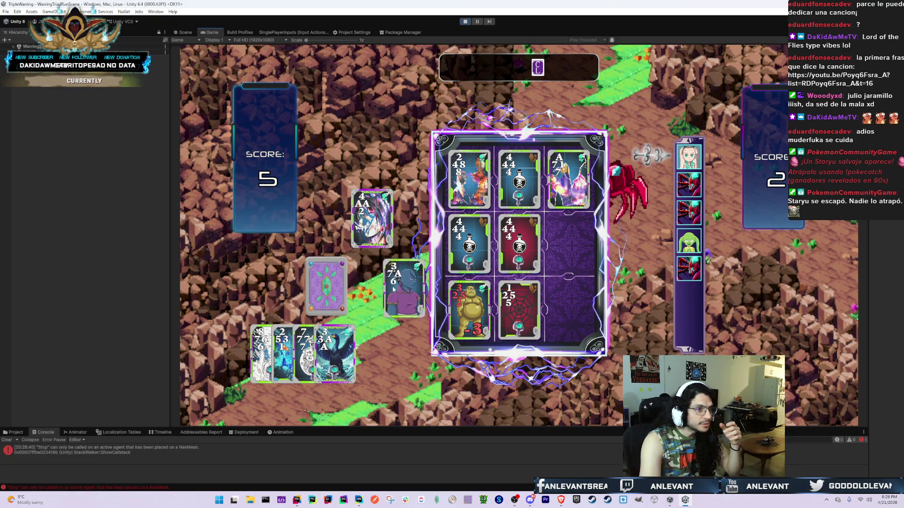
pyautogui.moveTo(371, 290)
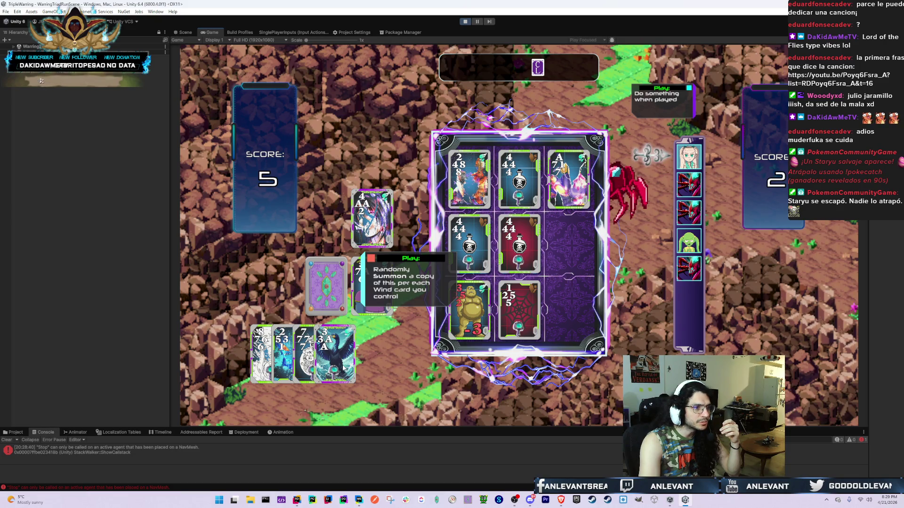
pyautogui.moveTo(343, 369)
pyautogui.mouseDown()
pyautogui.moveTo(409, 207)
pyautogui.moveTo(466, 184)
pyautogui.mouseUp()
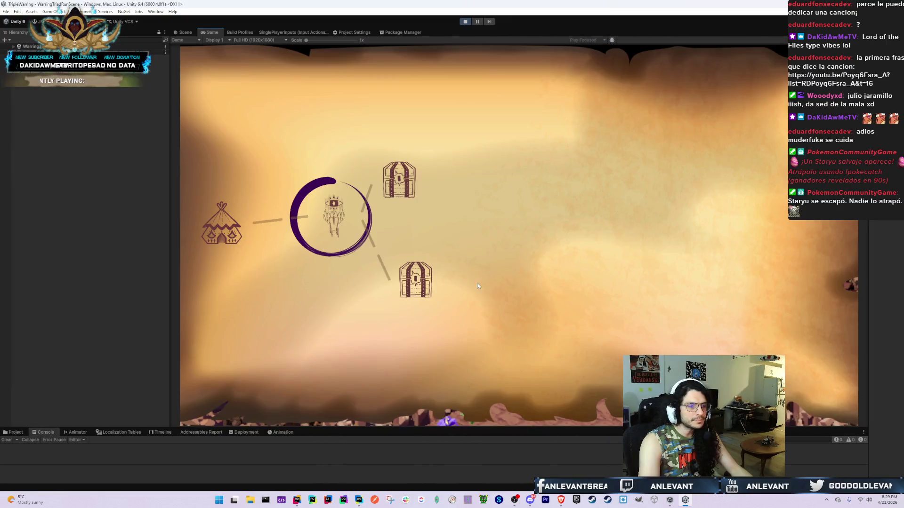
# - Travel to the upper chest node, then the lower chest node, to reach the forest encounter
pyautogui.click(402, 173)
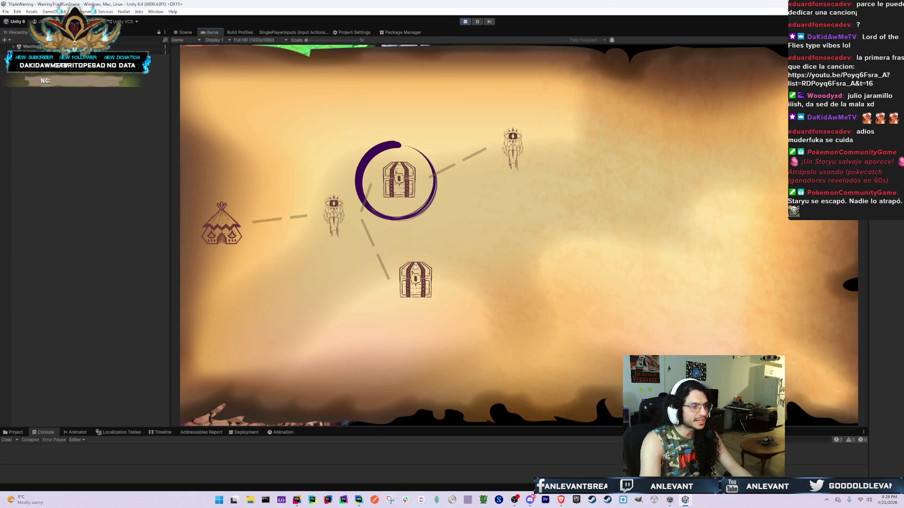
pyautogui.click(415, 284)
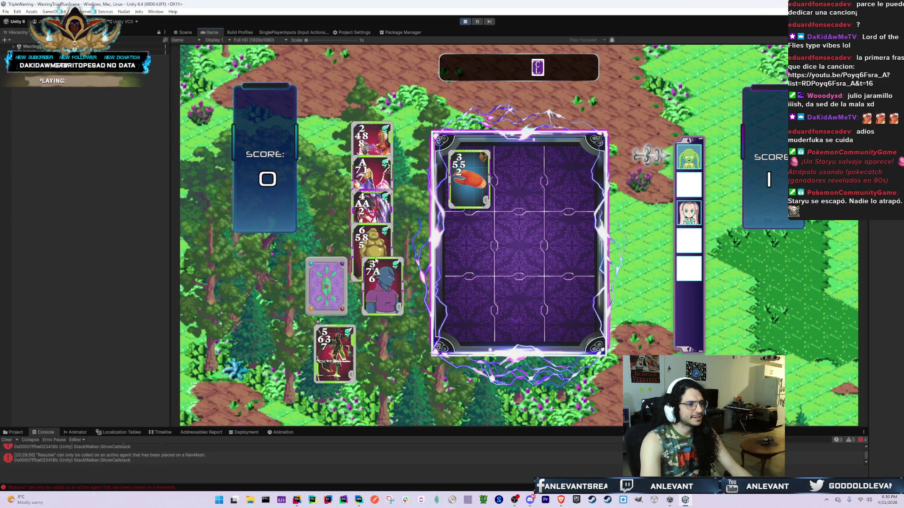
# - Place the ogre below the crab, the 3/7/A/6 card in the centre, and A/7/7 bottom-right
pyautogui.moveTo(375, 260); pyautogui.dragTo(471, 248)
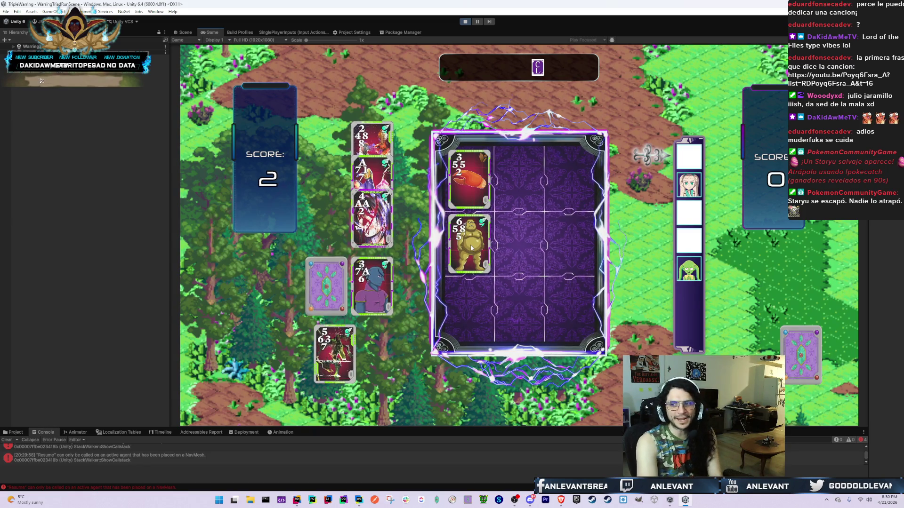
pyautogui.moveTo(372, 185); pyautogui.dragTo(382, 193)
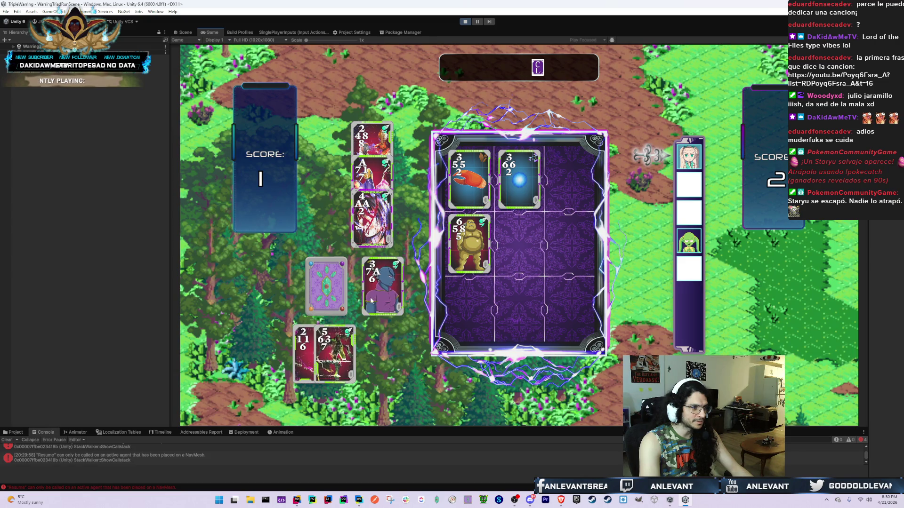
pyautogui.moveTo(376, 303); pyautogui.dragTo(507, 246)
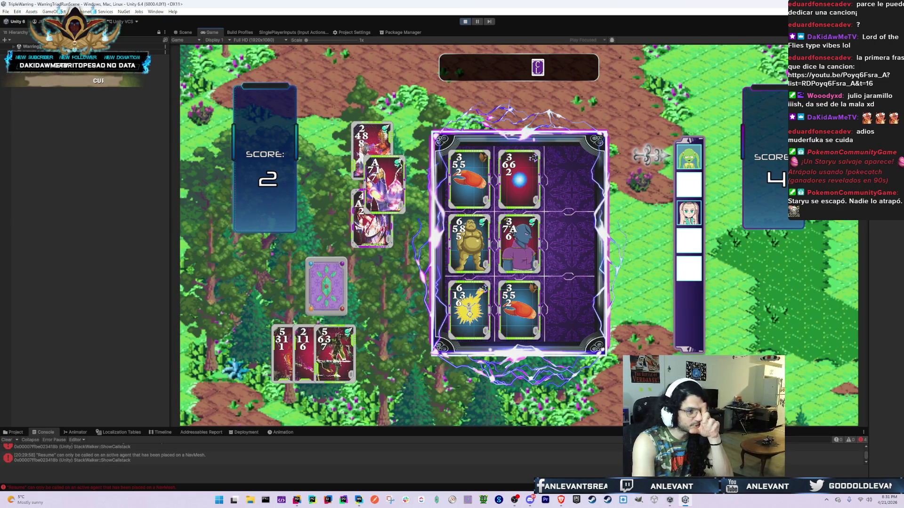
pyautogui.moveTo(369, 179)
pyautogui.mouseDown()
pyautogui.moveTo(471, 207)
pyautogui.moveTo(567, 304)
pyautogui.mouseUp()
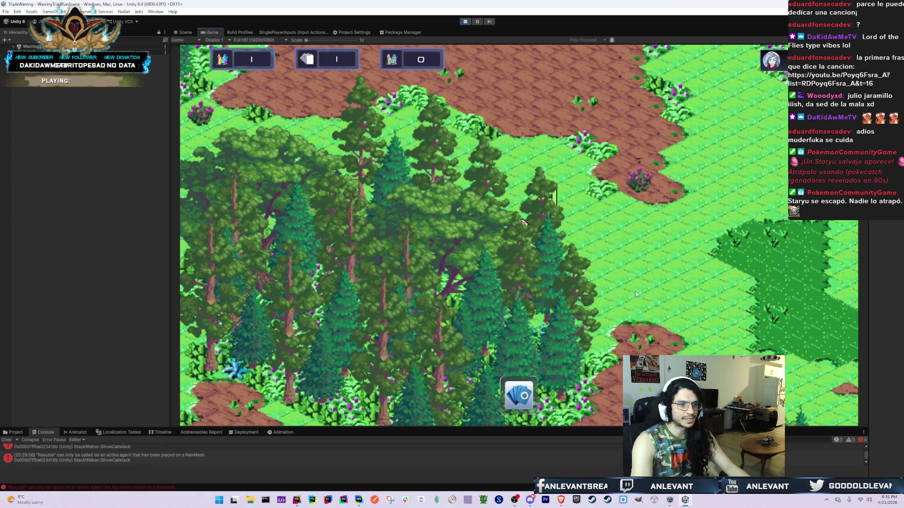
# - Walk down-right along the forest path and pick the next eye battle node on the map
pyautogui.press('d')
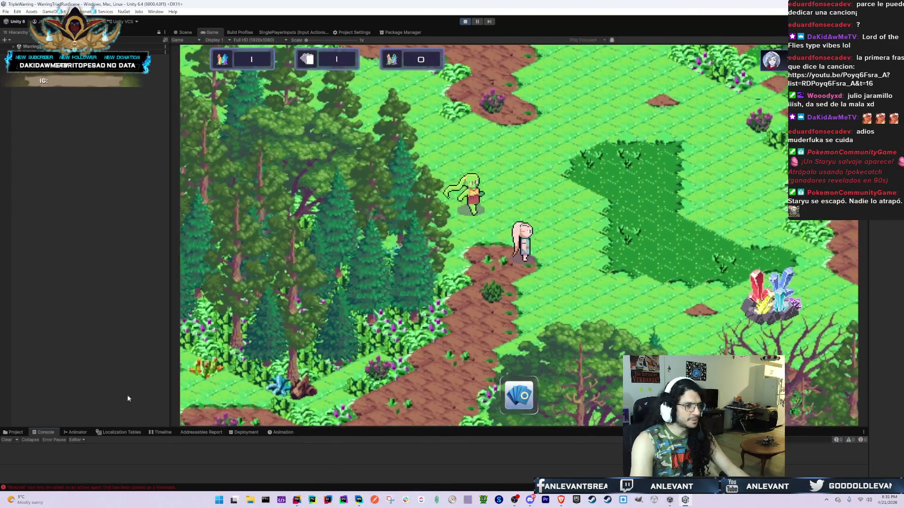
pyautogui.press('d')
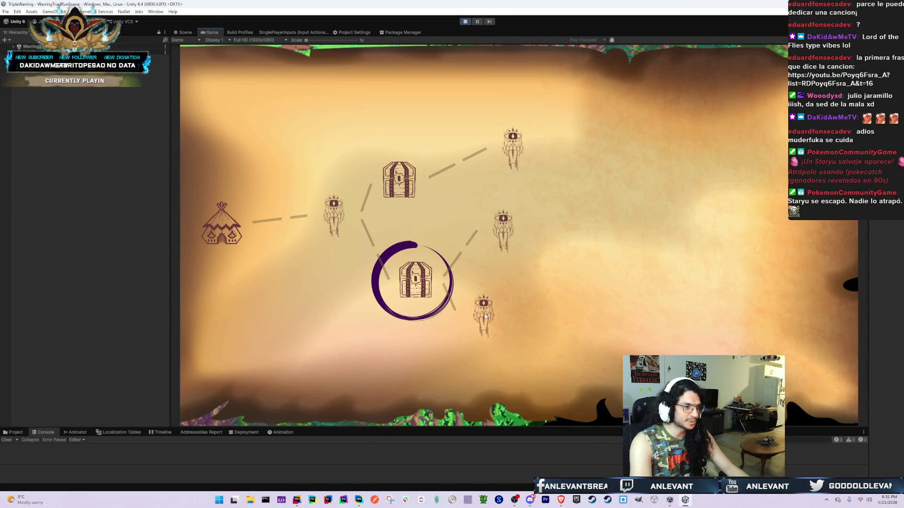
pyautogui.click(502, 222)
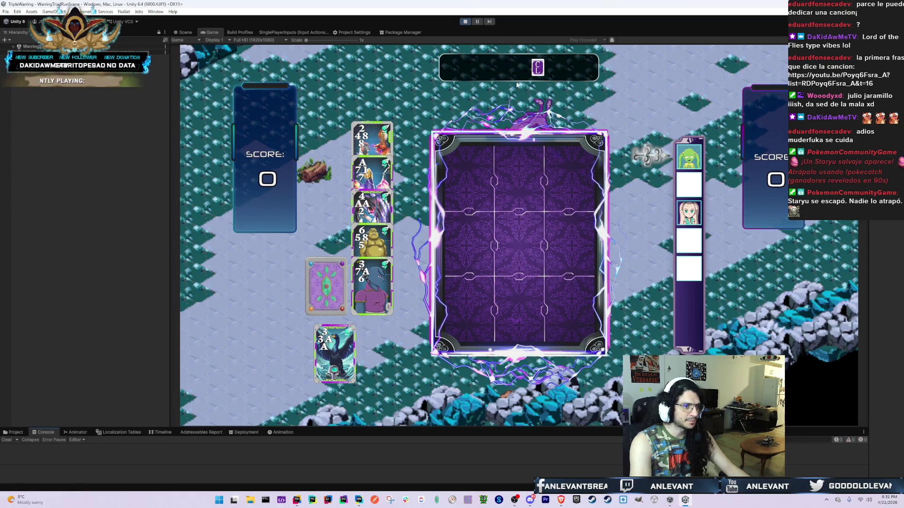
# - Place the 2/4/8/8 card top-left and the 6/5/8/5 card bottom-left on the ice board
pyautogui.click(471, 179)
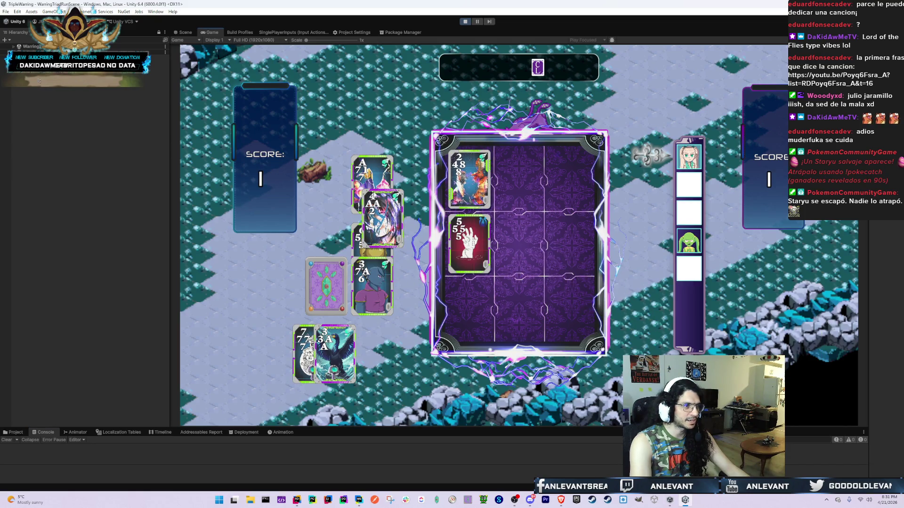
pyautogui.click(468, 308)
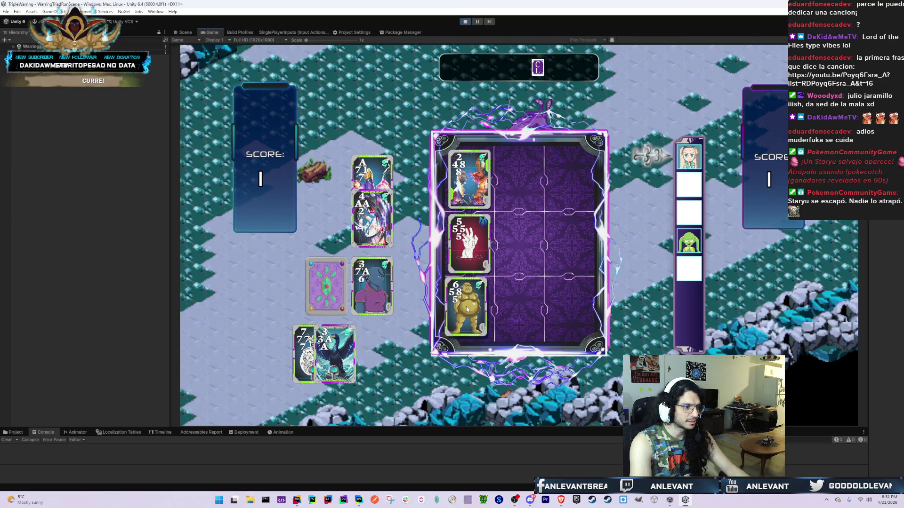
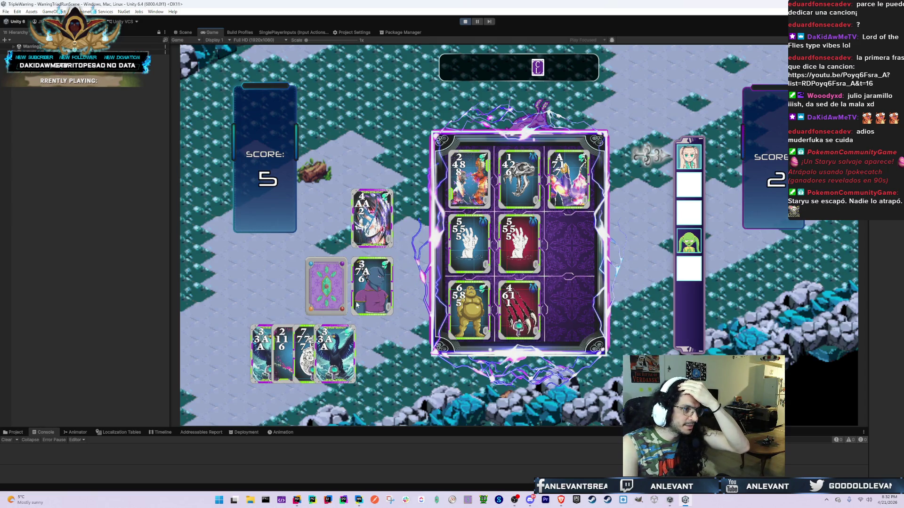
# - Play the final card into the middle-right cell to win 7–2, then walk into the grassland duel
pyautogui.moveTo(356, 305); pyautogui.dragTo(569, 243)
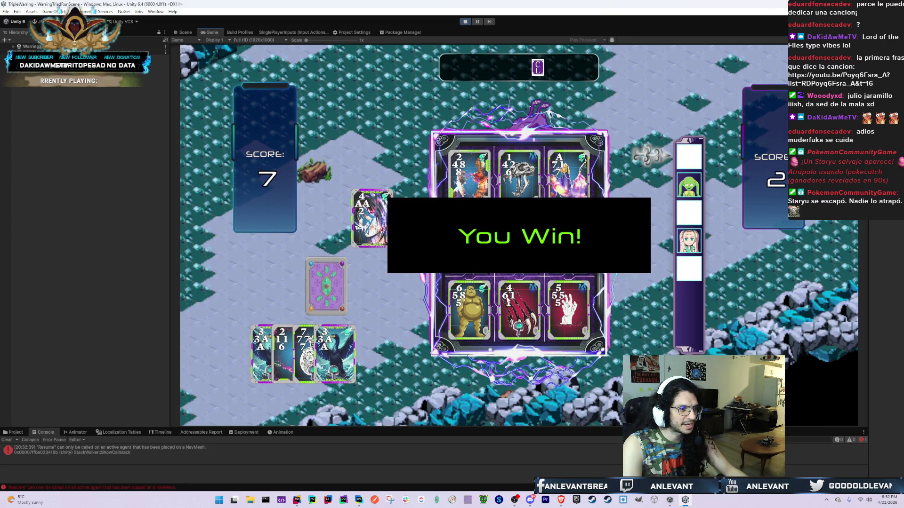
pyautogui.press('d')
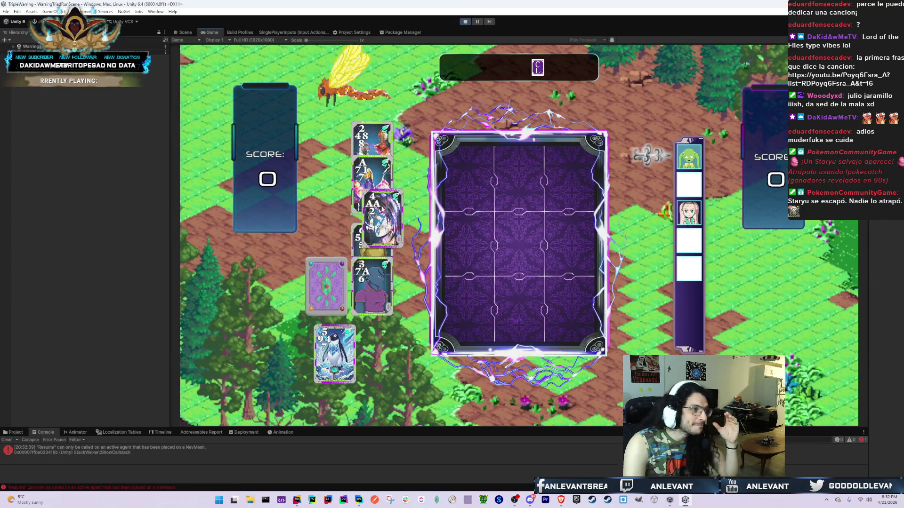
# - Play the 2/48/8 card top-left, capture with the ogre, then place 3/7A/6 and A/71/7 to win 7–2
pyautogui.moveTo(385, 135)
pyautogui.mouseDown()
pyautogui.moveTo(490, 164)
pyautogui.moveTo(466, 185)
pyautogui.mouseUp()
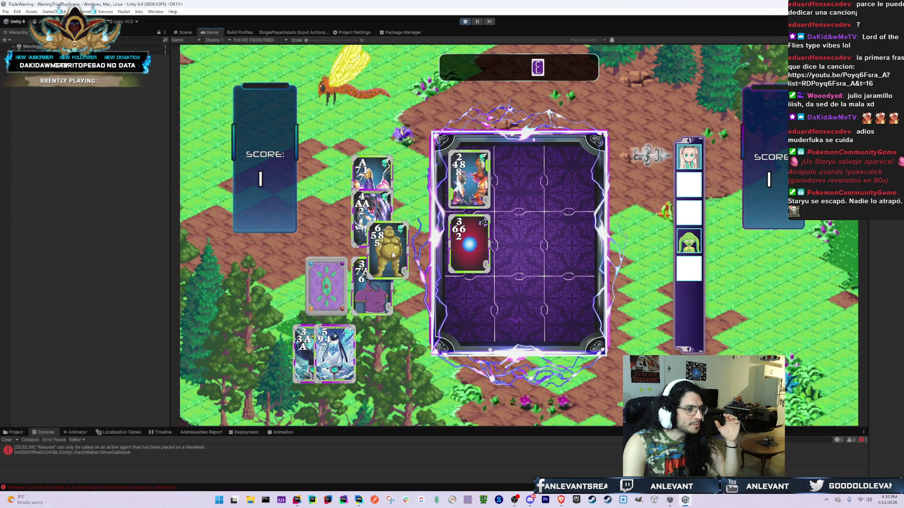
pyautogui.moveTo(393, 254); pyautogui.dragTo(435, 300)
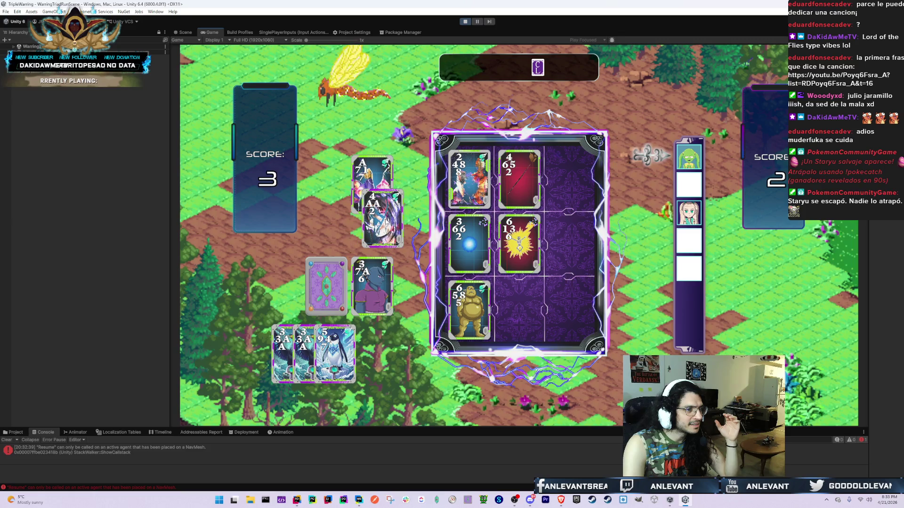
pyautogui.moveTo(381, 285)
pyautogui.mouseDown()
pyautogui.moveTo(445, 238)
pyautogui.moveTo(568, 179)
pyautogui.mouseUp()
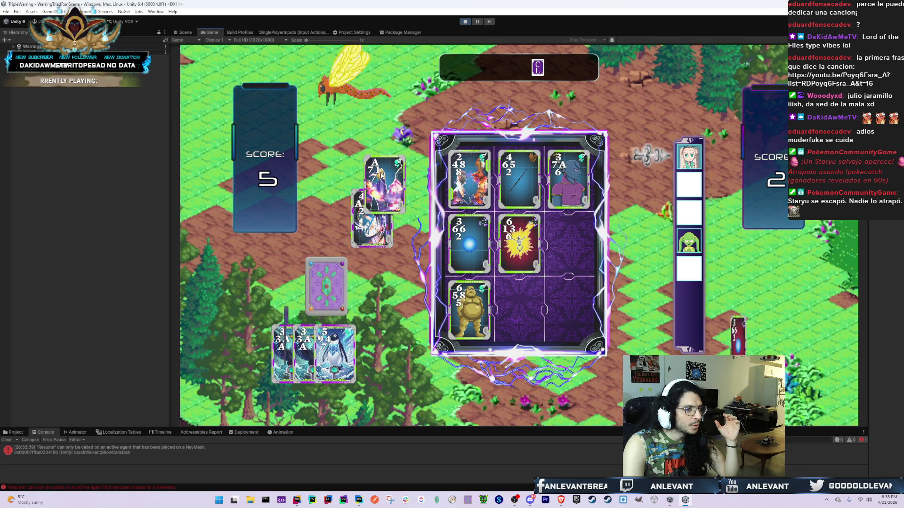
pyautogui.moveTo(393, 174); pyautogui.dragTo(568, 244)
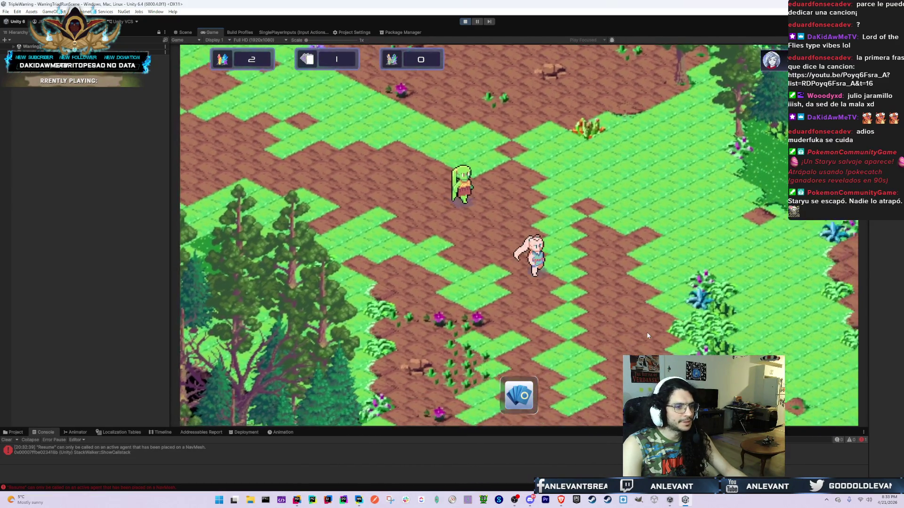
# - Walk down-right, pick the next map node, and capture the top card with the 6/5/8/5 card
pyautogui.click(647, 335)
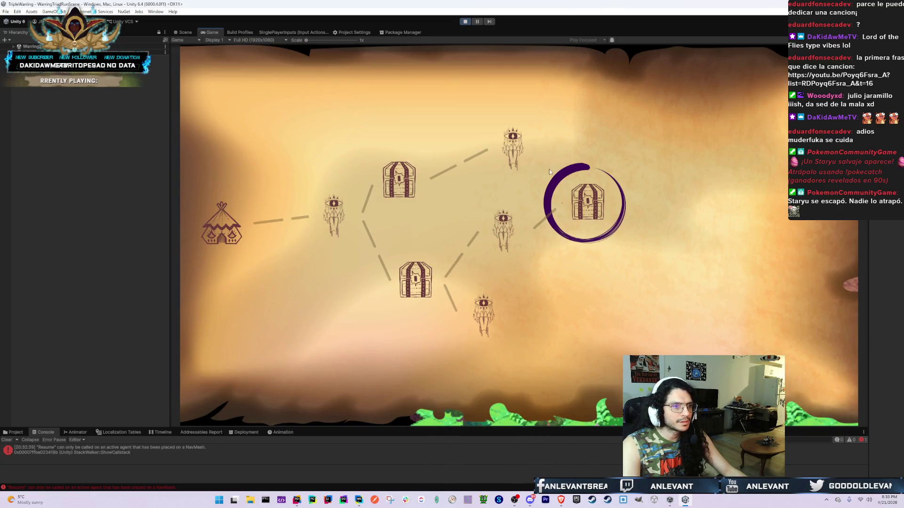
pyautogui.click(485, 314)
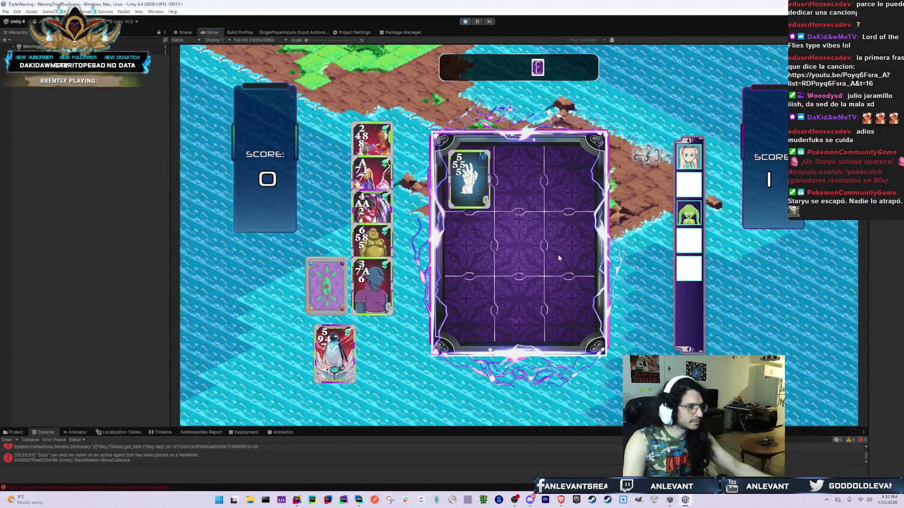
pyautogui.moveTo(371, 240); pyautogui.dragTo(464, 247)
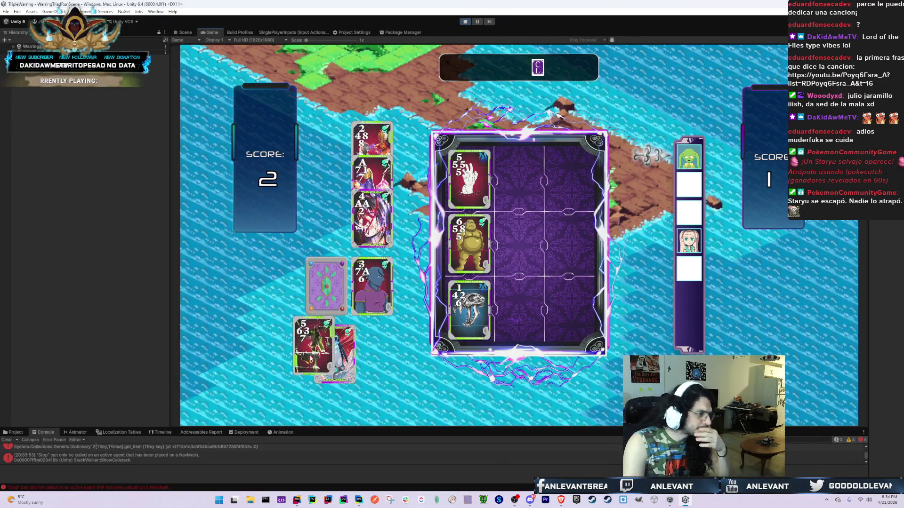
# - Play the 5/6/3/7, 2/4/8/8, A/7/1/7 and 4/A/A/2 cards to win 8–1, then dismiss the win screen
pyautogui.moveTo(310, 361)
pyautogui.mouseDown()
pyautogui.moveTo(514, 294)
pyautogui.moveTo(513, 331)
pyautogui.mouseUp()
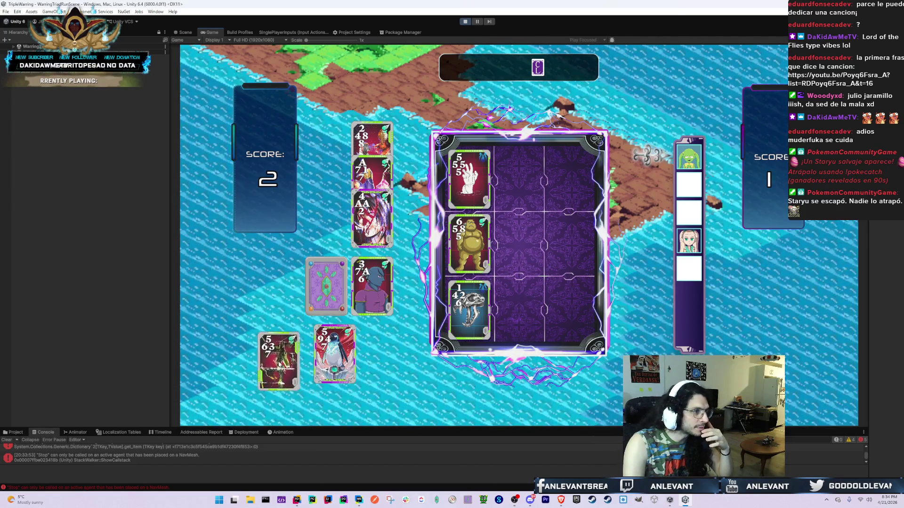
pyautogui.moveTo(380, 128); pyautogui.dragTo(518, 179)
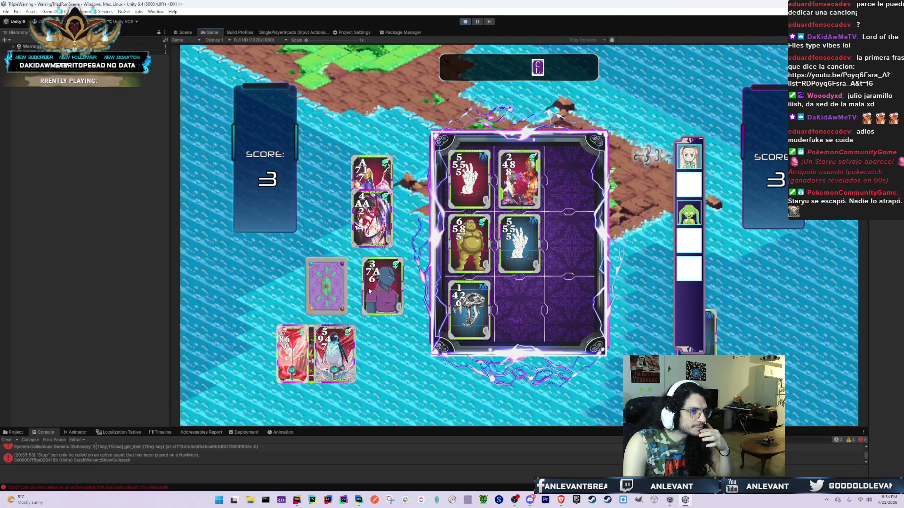
pyautogui.moveTo(372, 174)
pyautogui.mouseDown()
pyautogui.moveTo(518, 264)
pyautogui.moveTo(566, 314)
pyautogui.mouseUp()
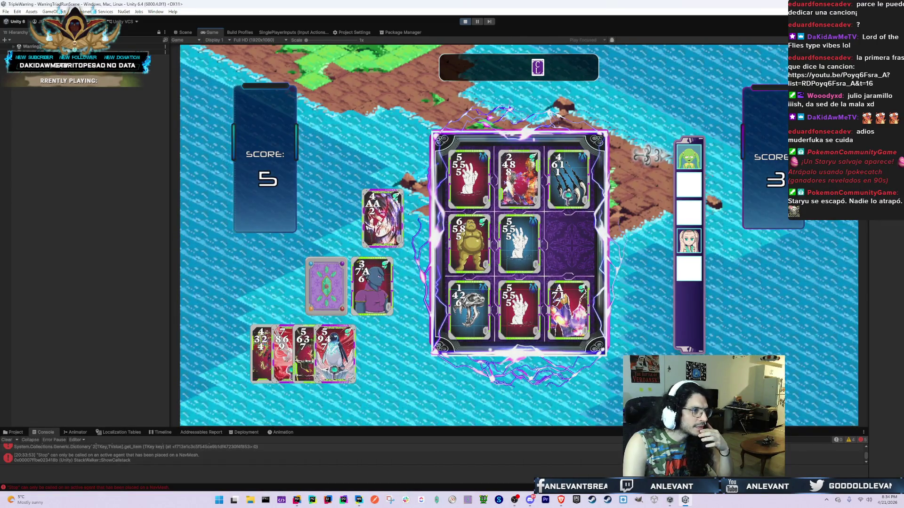
pyautogui.moveTo(372, 219); pyautogui.dragTo(570, 242)
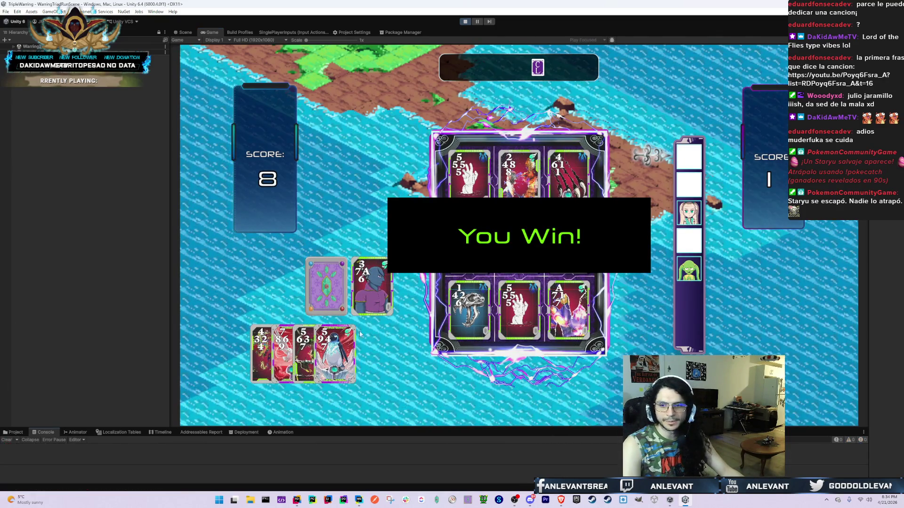
pyautogui.click(420, 263)
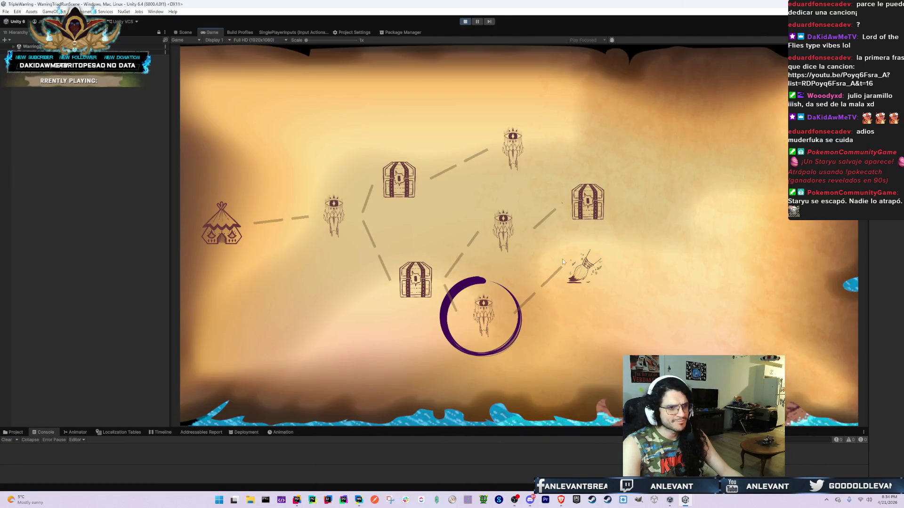
# - Enter the brush-node level and walk right, then down-left through the cave
pyautogui.click(580, 272)
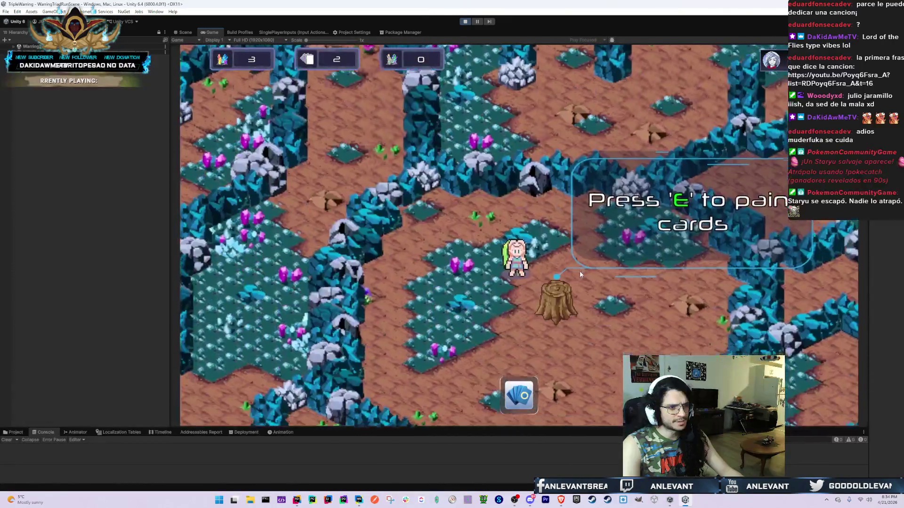
pyautogui.press('d')
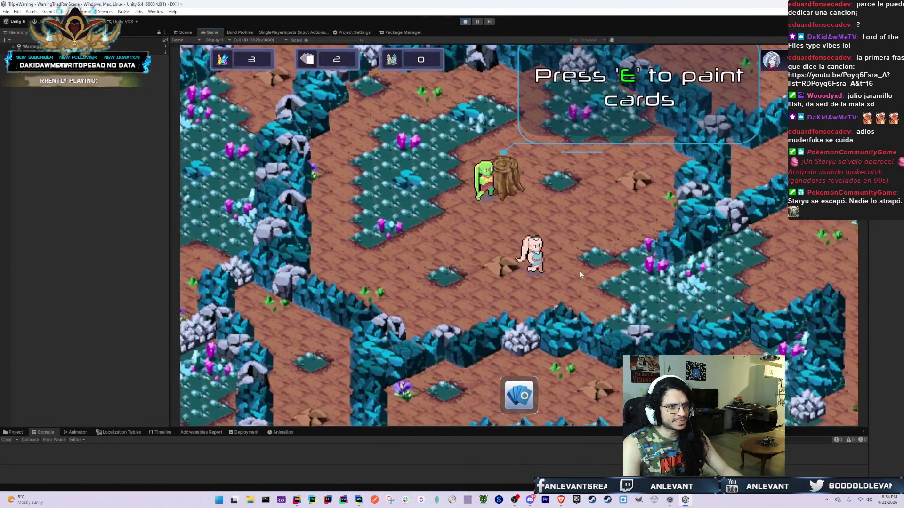
pyautogui.press('d')
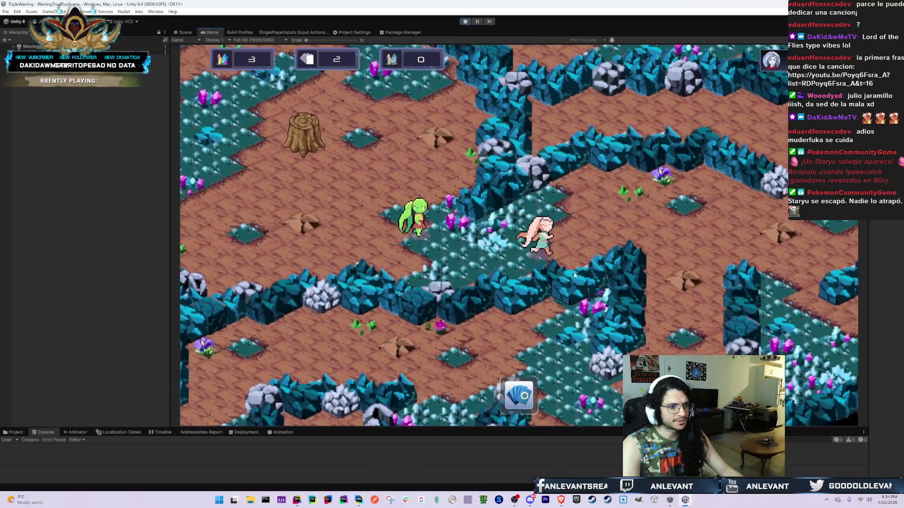
pyautogui.press('s')
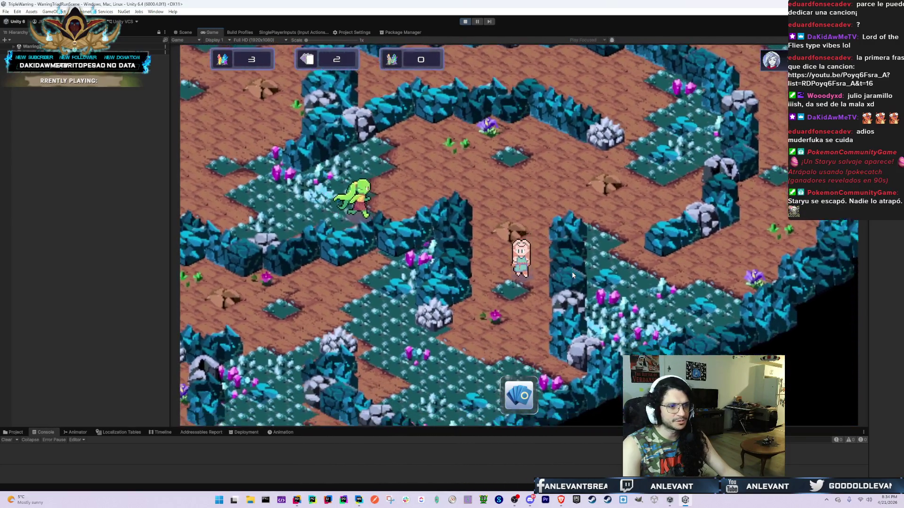
pyautogui.press('a')
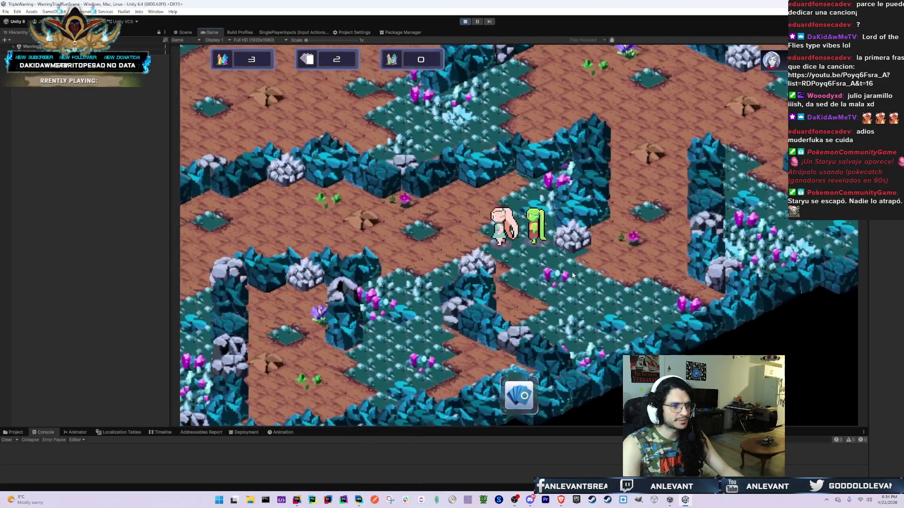
pyautogui.press('s')
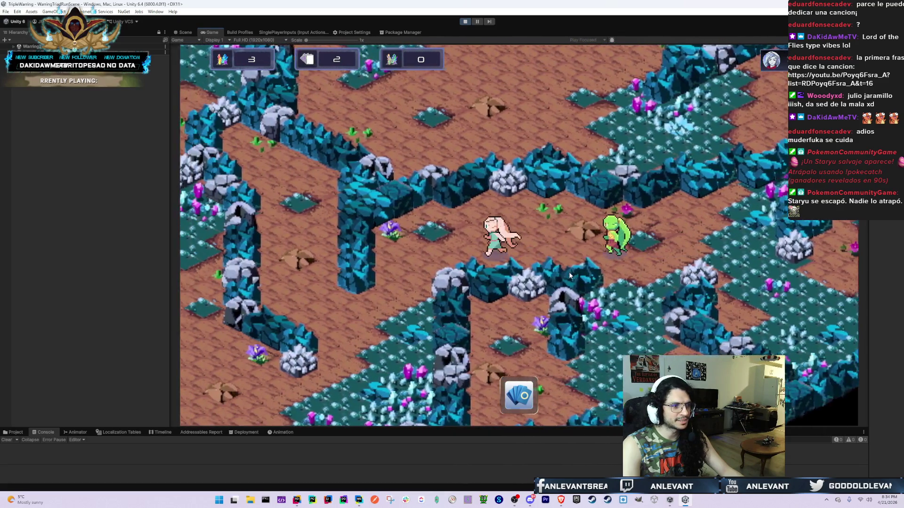
pyautogui.press('s')
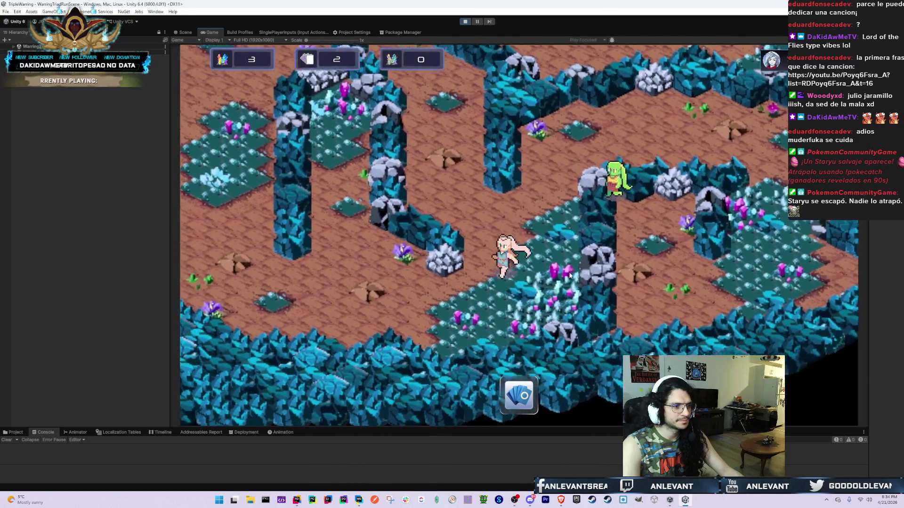
pyautogui.press('s')
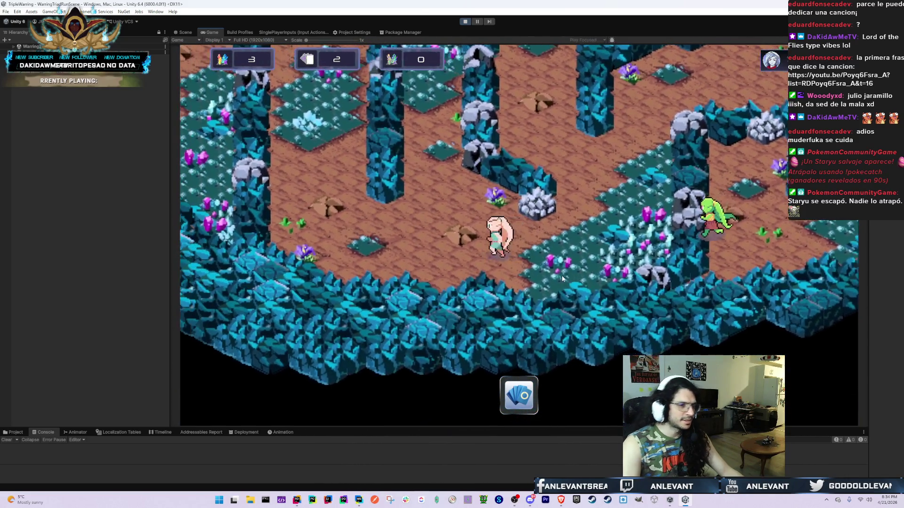
# - Walk up-left with the companion to the arrow-sign exit, then choose the chest node's encounter
pyautogui.press('w')
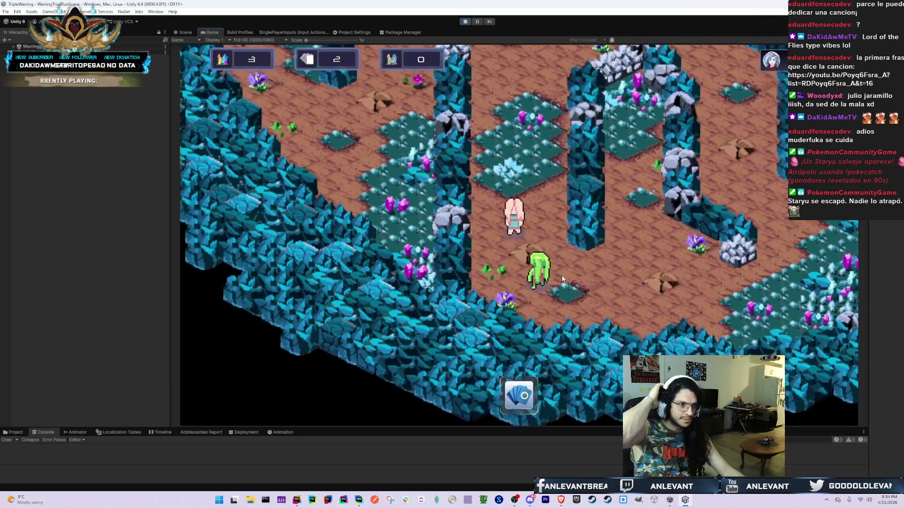
pyautogui.press('w')
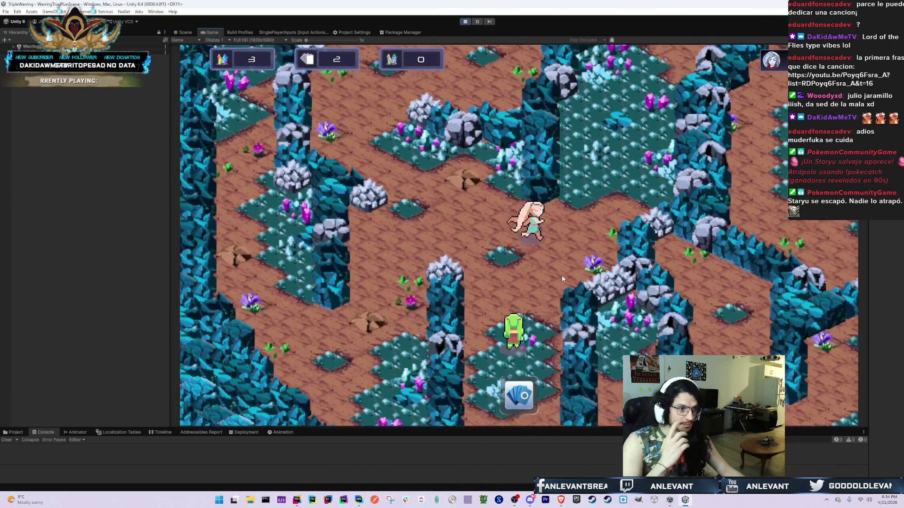
pyautogui.press('w')
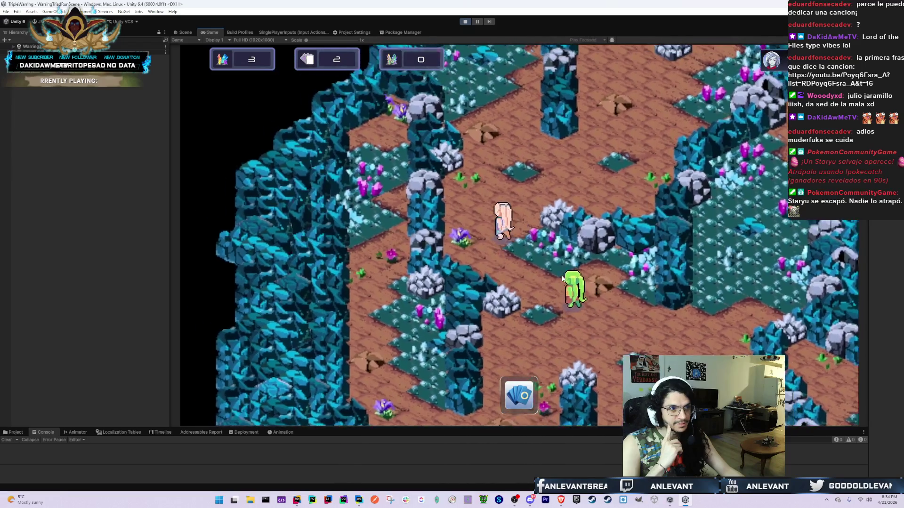
pyautogui.press('w')
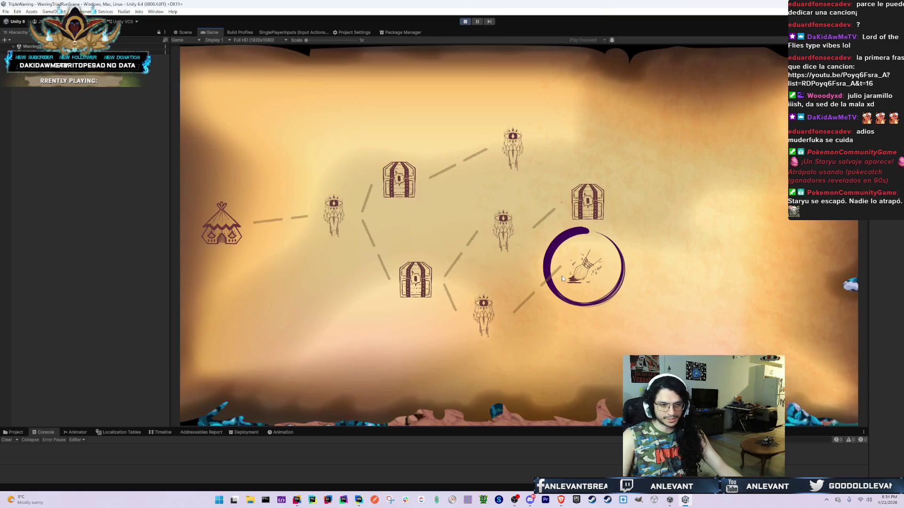
pyautogui.click(590, 206)
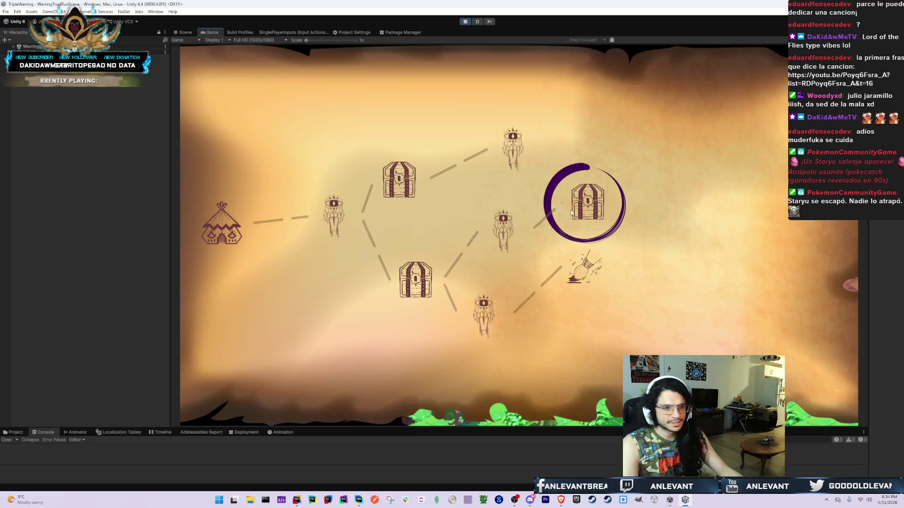
pyautogui.click(524, 149)
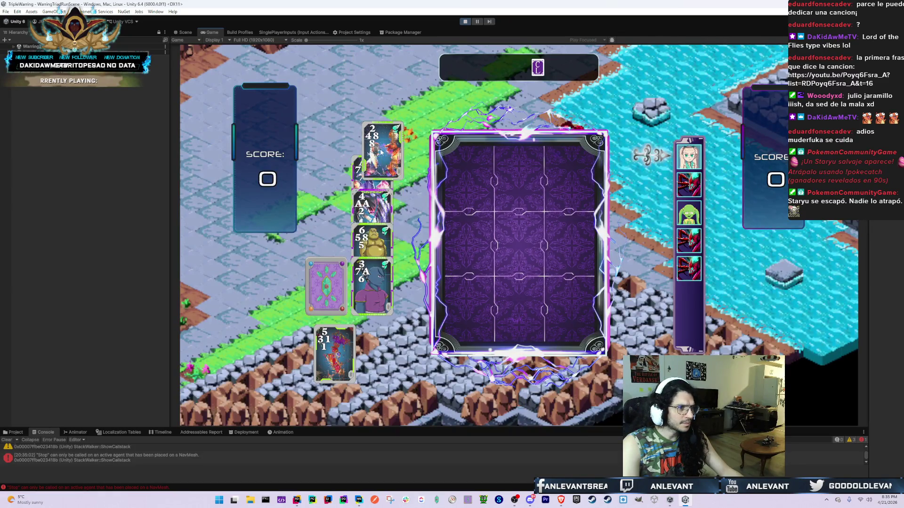
# - Play 2-4-8-8 top-left, 3-7-A-6 bottom-left, the white card for a capture, and the yellow card middle-right
pyautogui.moveTo(372, 139); pyautogui.dragTo(464, 173)
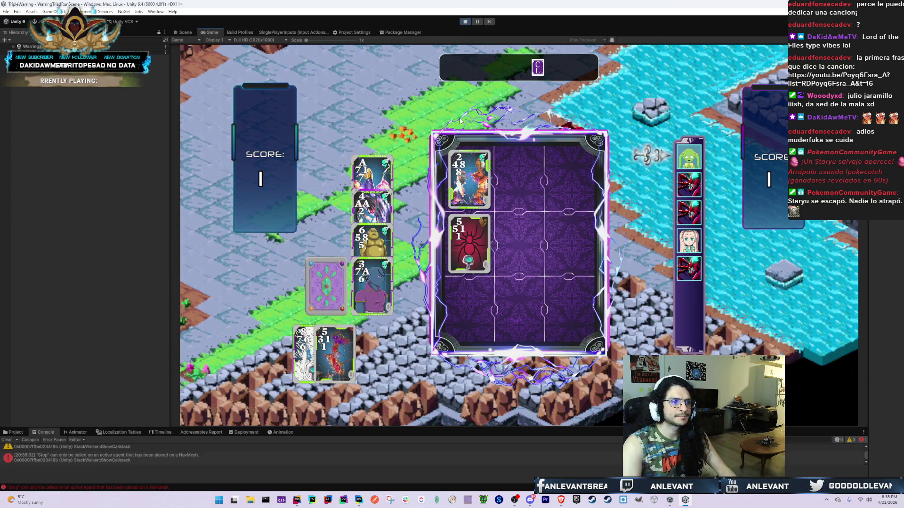
pyautogui.moveTo(372, 290); pyautogui.dragTo(464, 314)
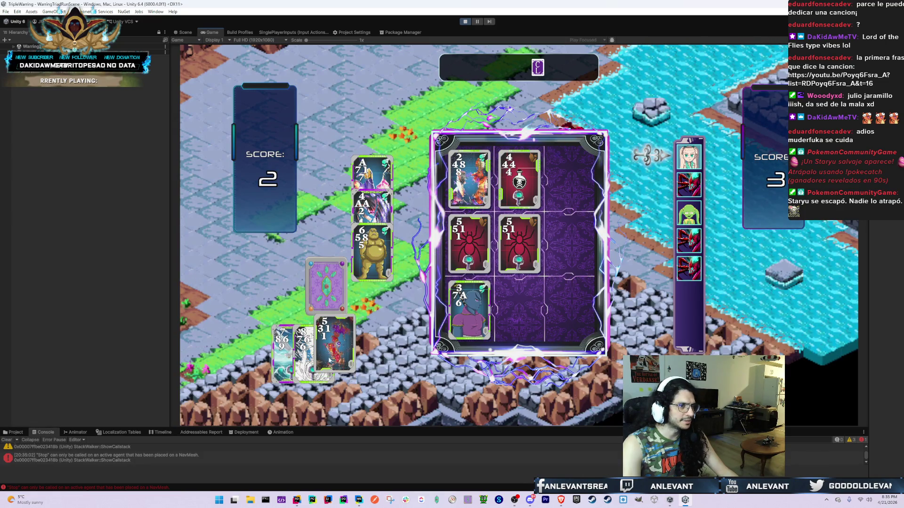
pyautogui.moveTo(306, 353)
pyautogui.mouseDown()
pyautogui.moveTo(333, 282)
pyautogui.moveTo(469, 183)
pyautogui.mouseUp()
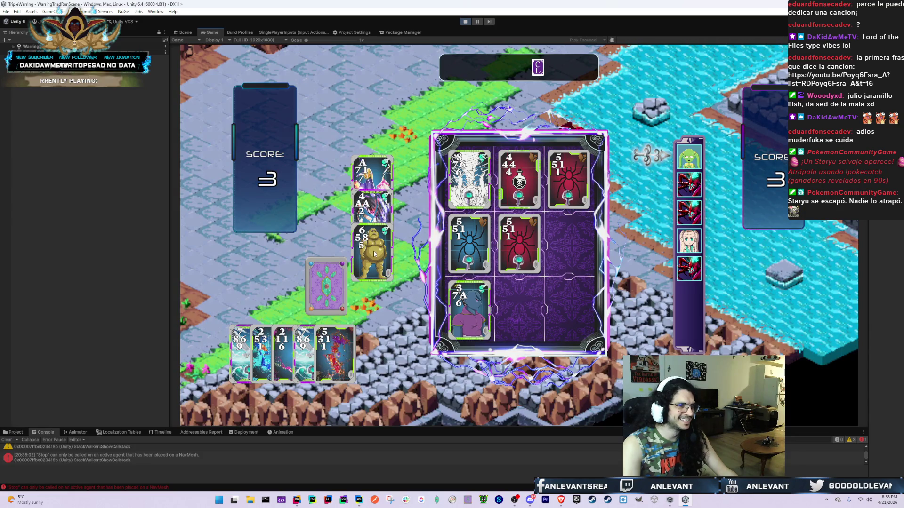
pyautogui.moveTo(376, 254); pyautogui.dragTo(586, 240)
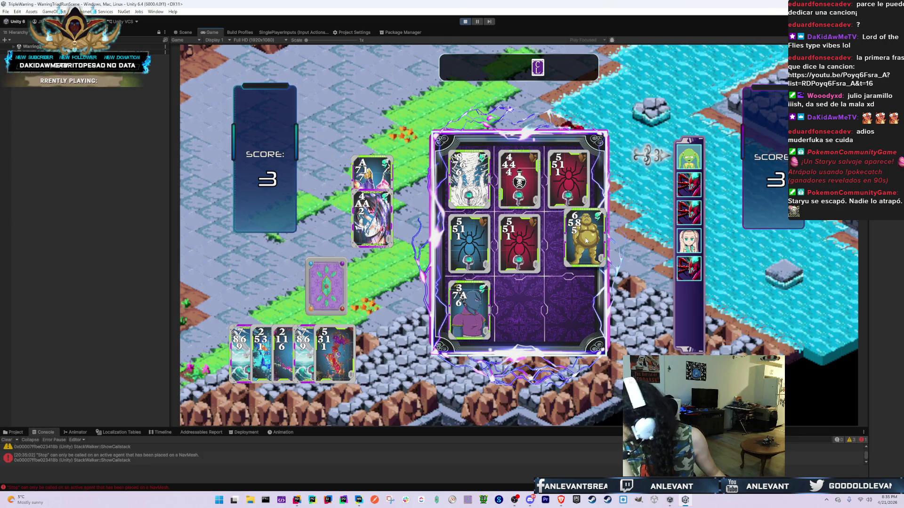